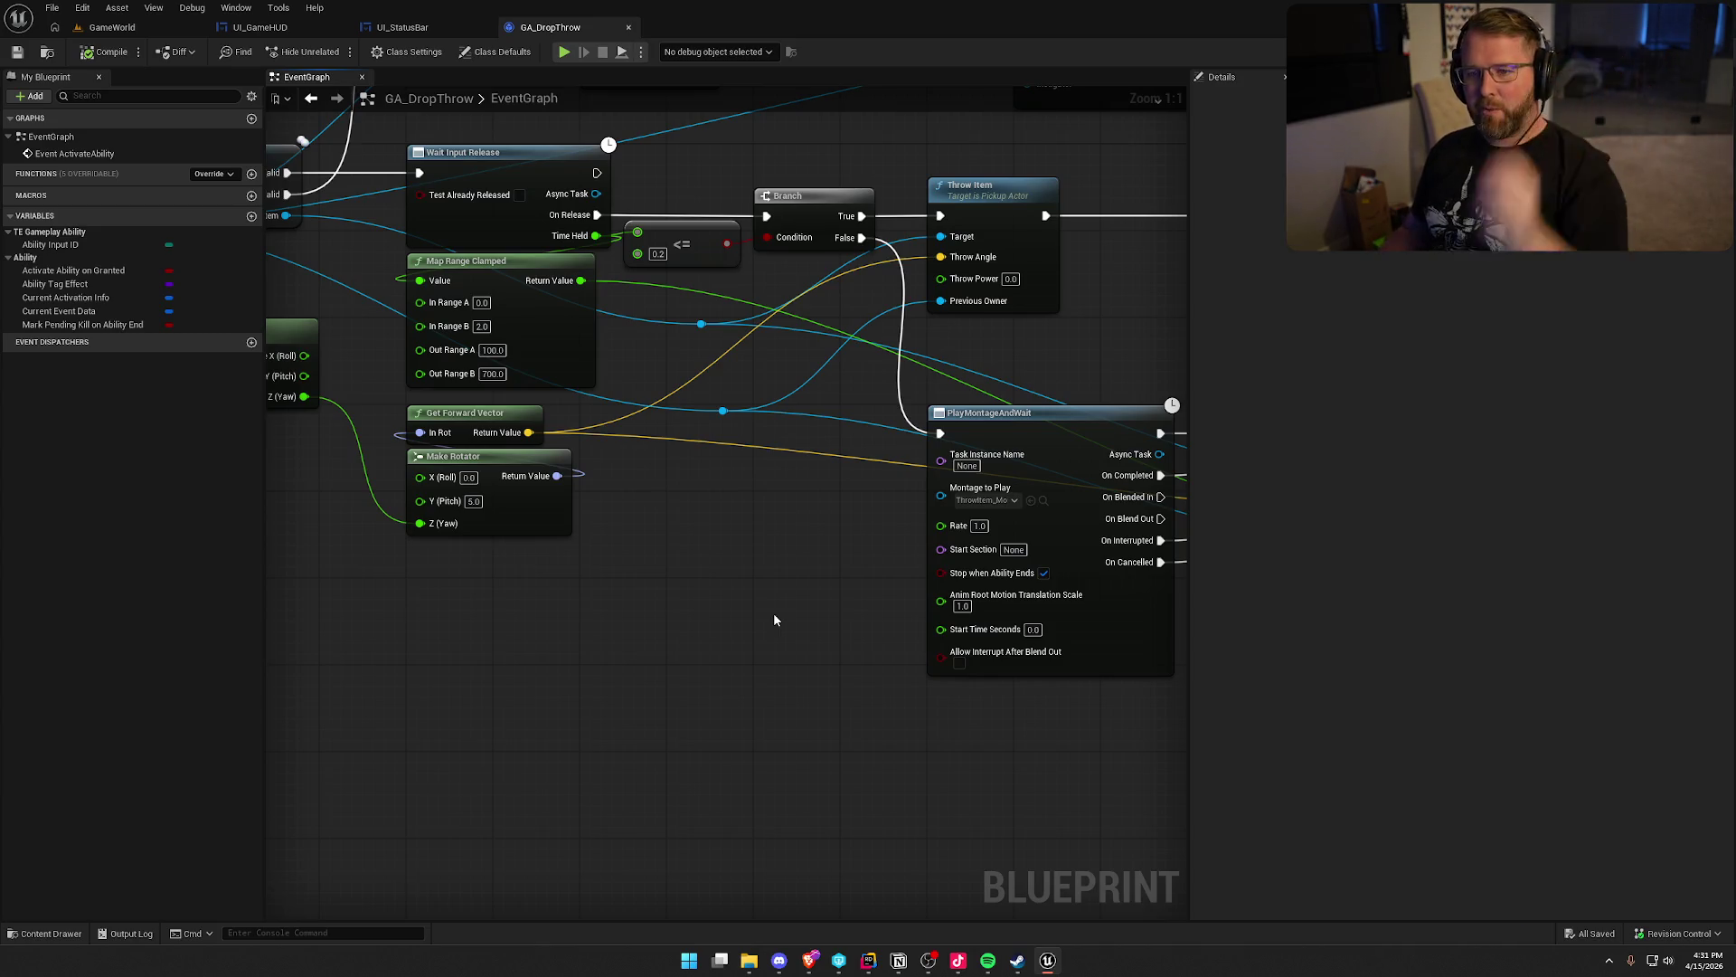
Open bp_Player from the Content Drawer's Logic > Player folder
{"action": "mouse_move", "coordinate": [729, 613]}
{"action": "left_mouse_down"}
{"action": "mouse_move", "coordinate": [489, 659]}
{"action": "mouse_move", "coordinate": [494, 705]}
{"action": "mouse_move", "coordinate": [589, 702]}
{"action": "left_mouse_up"}
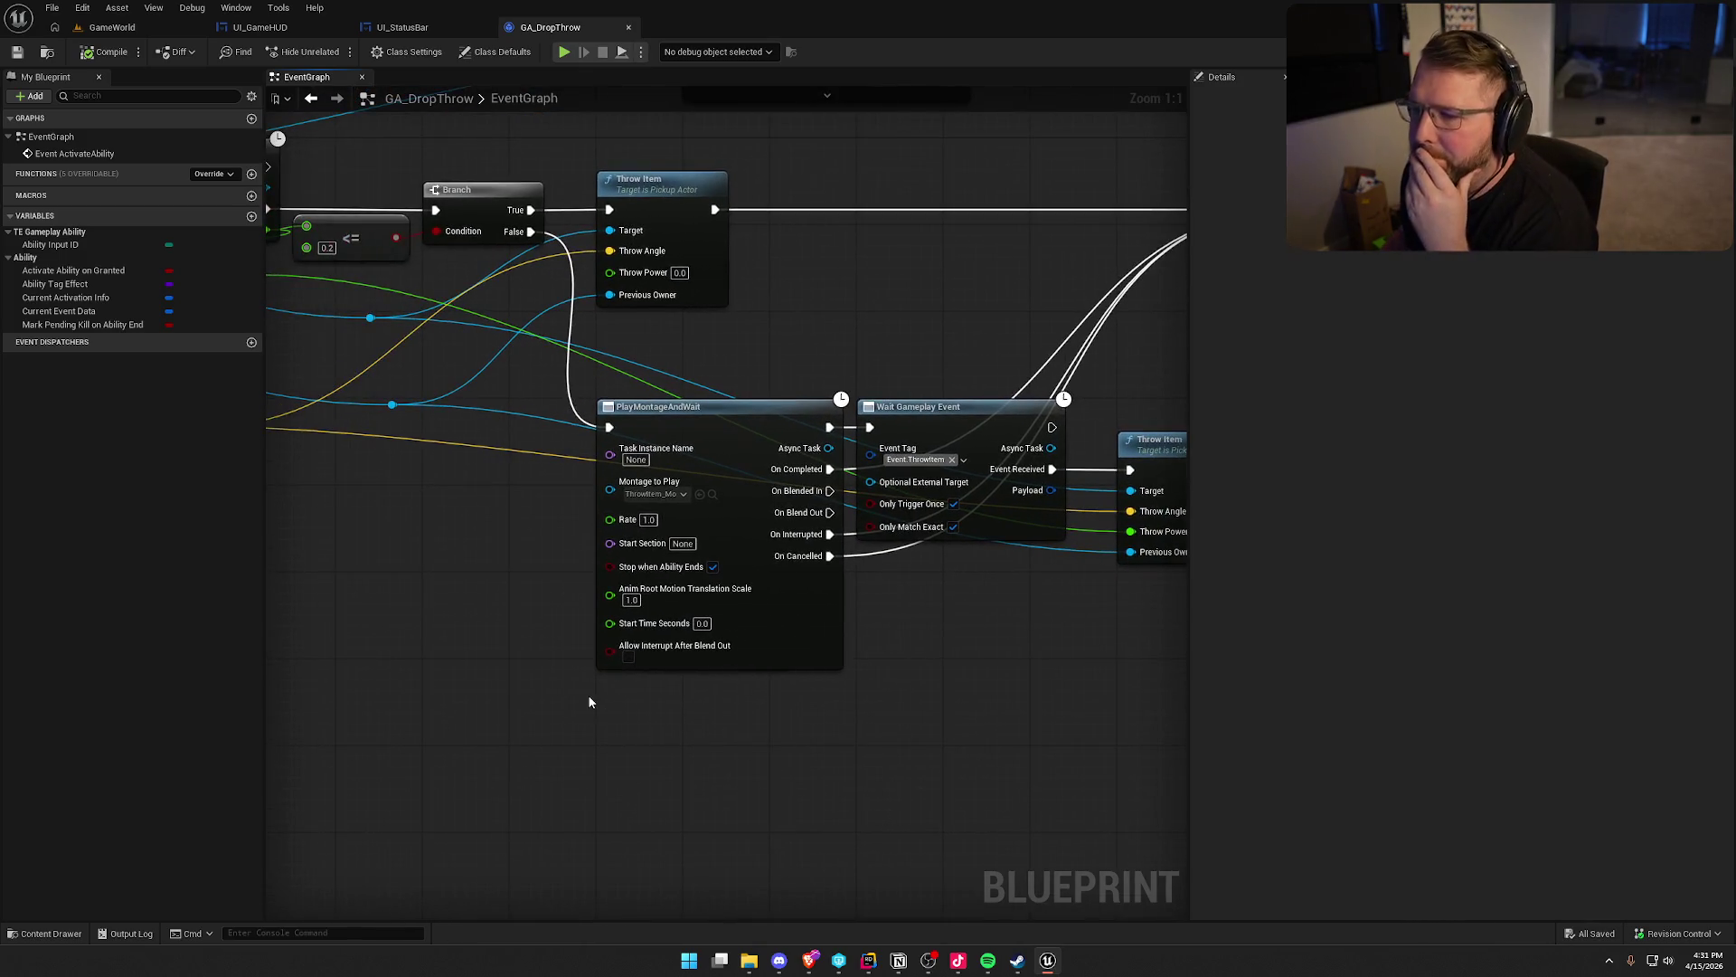
{"action": "left_click_drag", "start_coordinate": [491, 642], "coordinate": [601, 628]}
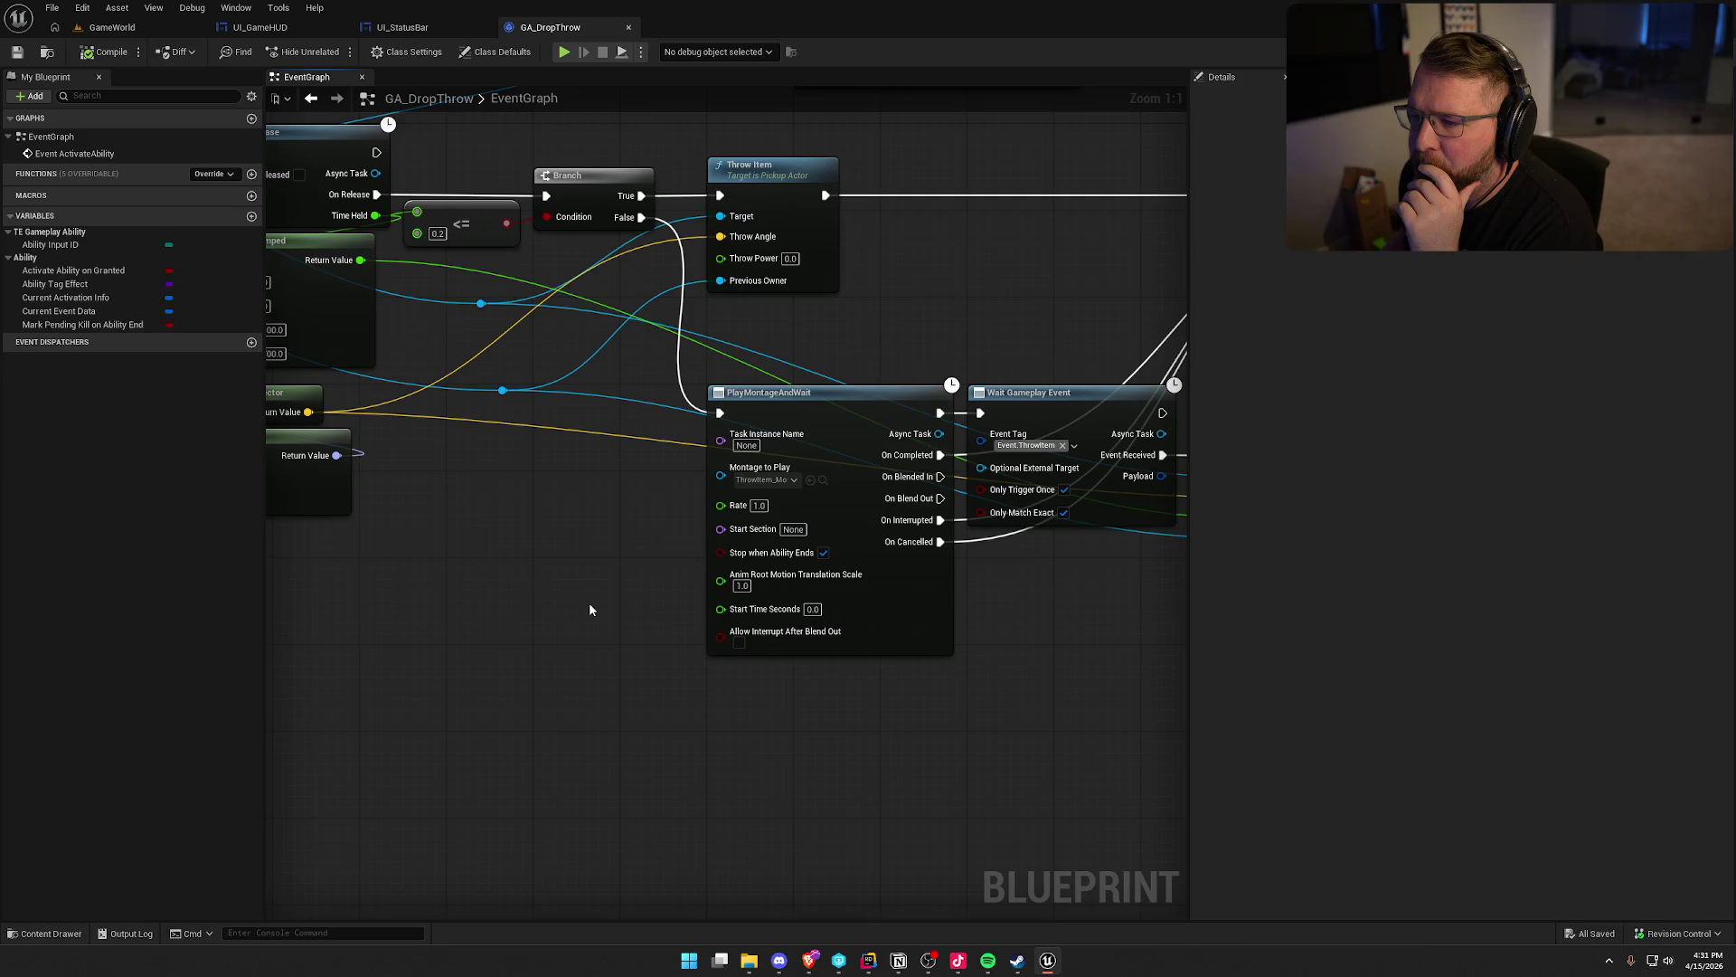
{"action": "mouse_move", "coordinate": [918, 312]}
{"action": "left_mouse_down"}
{"action": "mouse_move", "coordinate": [1180, 319]}
{"action": "mouse_move", "coordinate": [809, 339]}
{"action": "mouse_move", "coordinate": [841, 340]}
{"action": "left_mouse_up"}
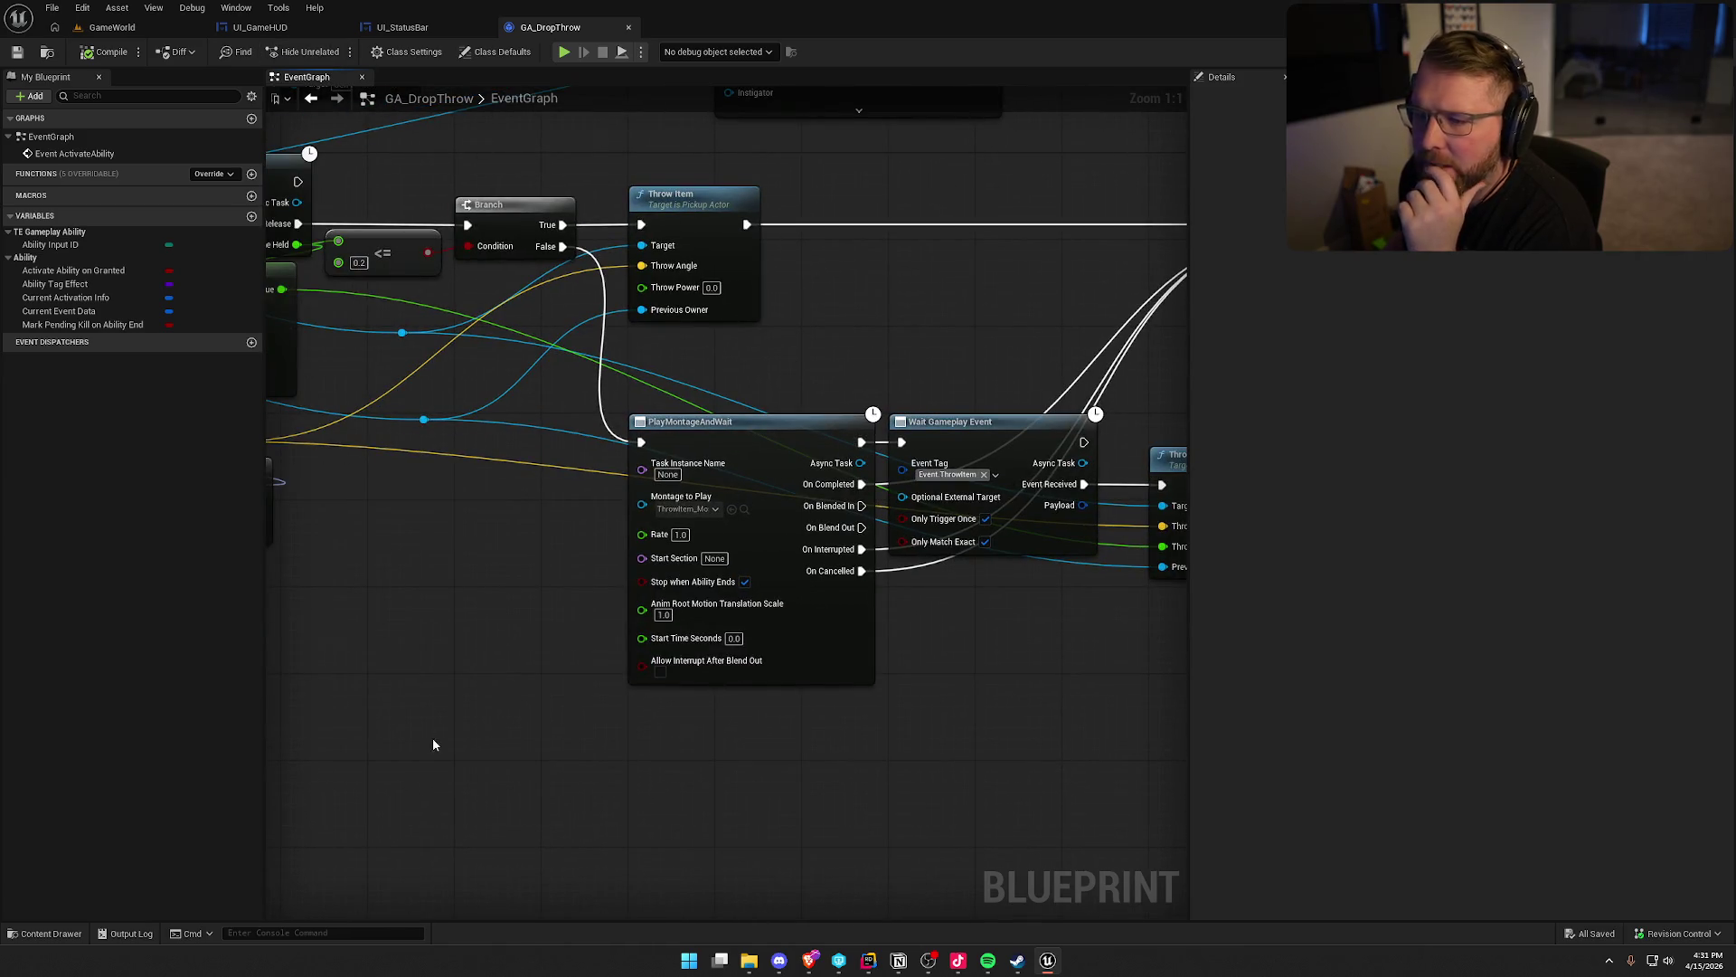
{"action": "mouse_move", "coordinate": [448, 595]}
{"action": "left_mouse_down"}
{"action": "mouse_move", "coordinate": [649, 610]}
{"action": "mouse_move", "coordinate": [890, 711]}
{"action": "left_mouse_up"}
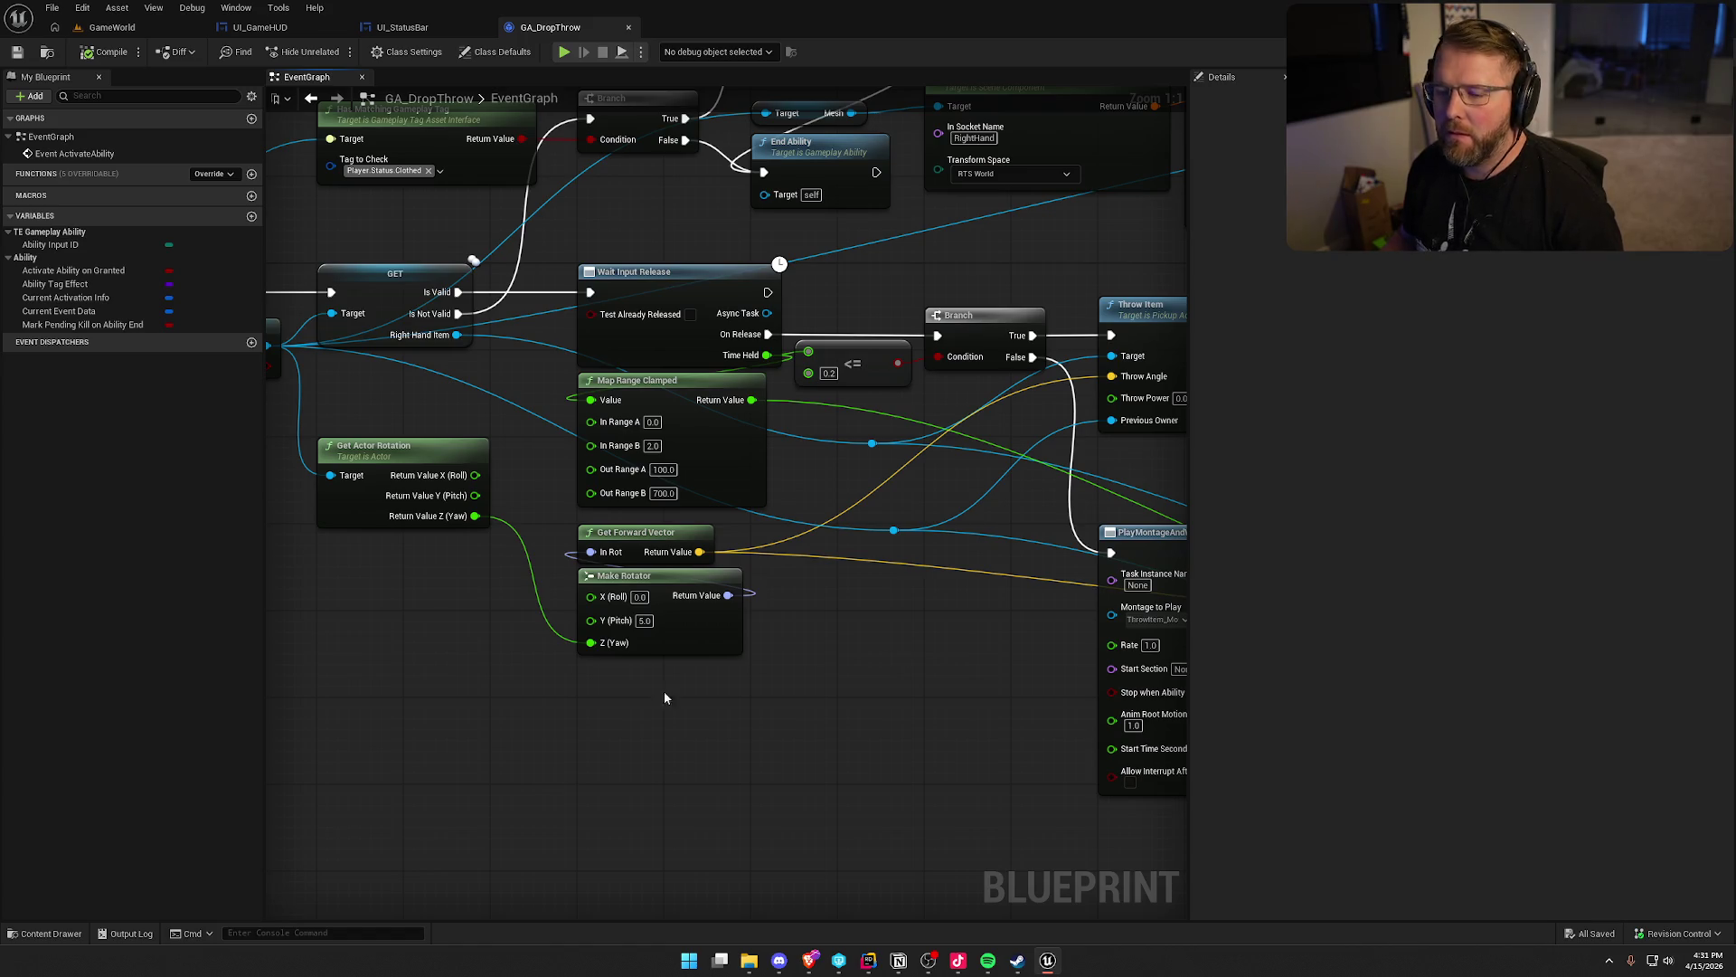
{"action": "key", "text": "ctrl+space"}
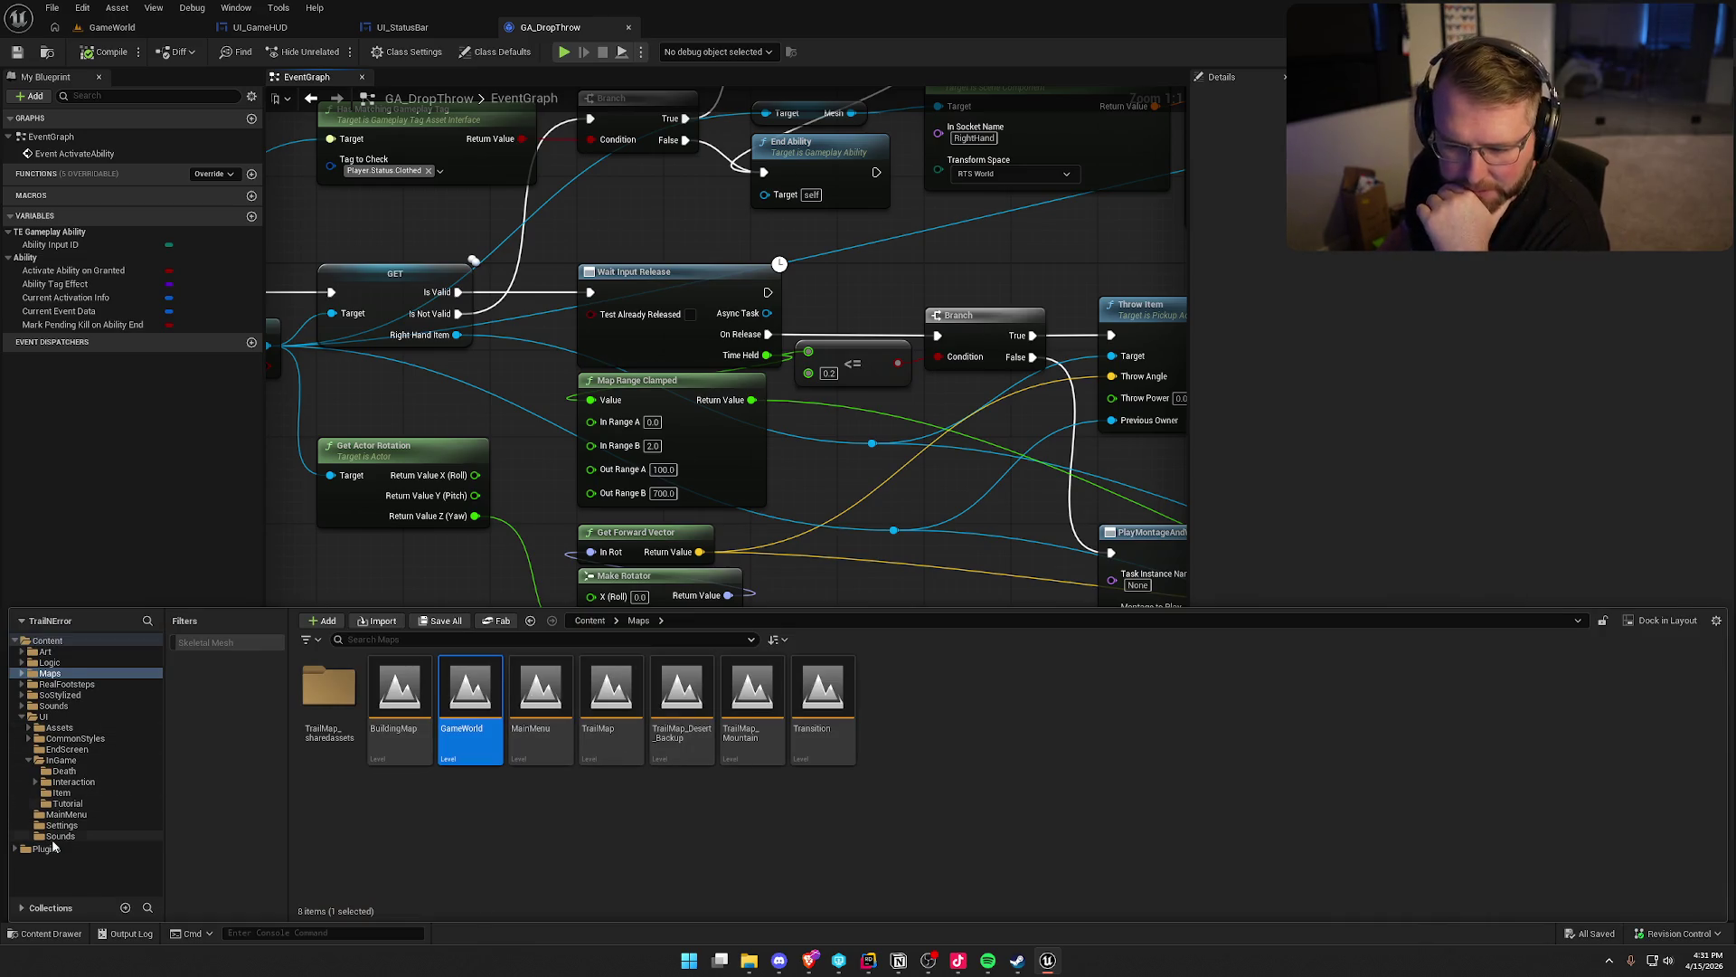
{"action": "left_click", "coordinate": [52, 663]}
{"action": "left_click", "coordinate": [969, 690]}
{"action": "double_click", "coordinate": [969, 690]}
{"action": "double_click", "coordinate": [399, 692]}
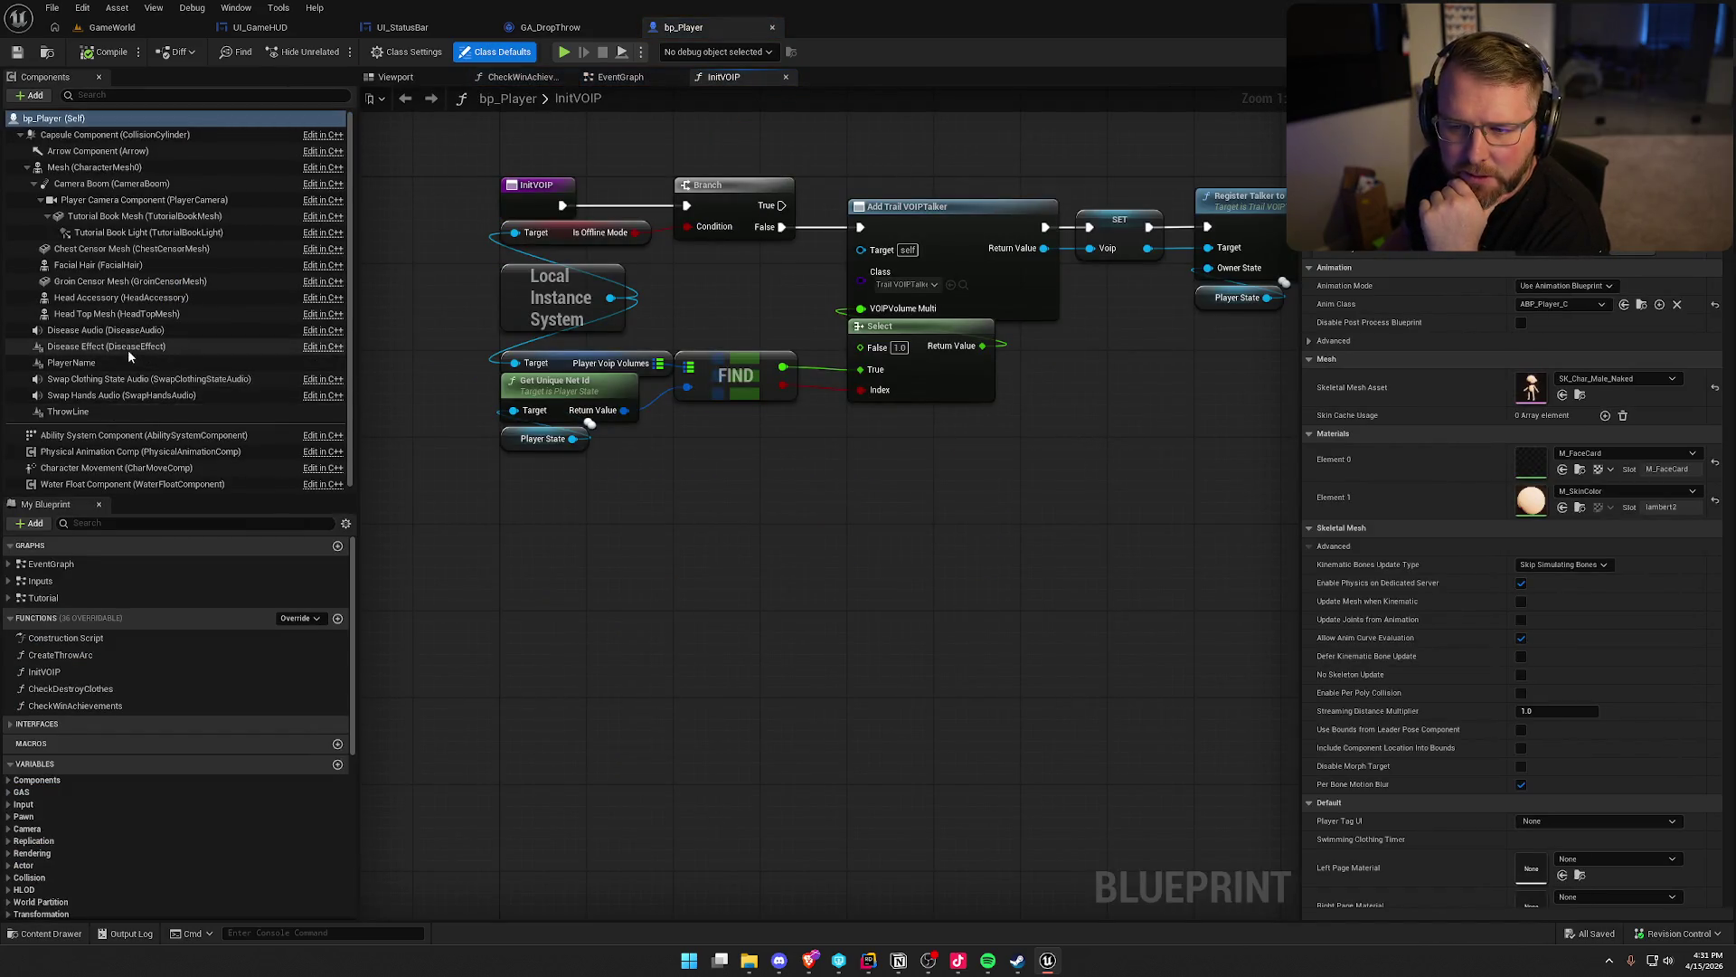
Check the ThrowLine component's context menu, then close the InitVOIP graph
{"action": "left_click", "coordinate": [96, 410]}
{"action": "right_click", "coordinate": [96, 410]}
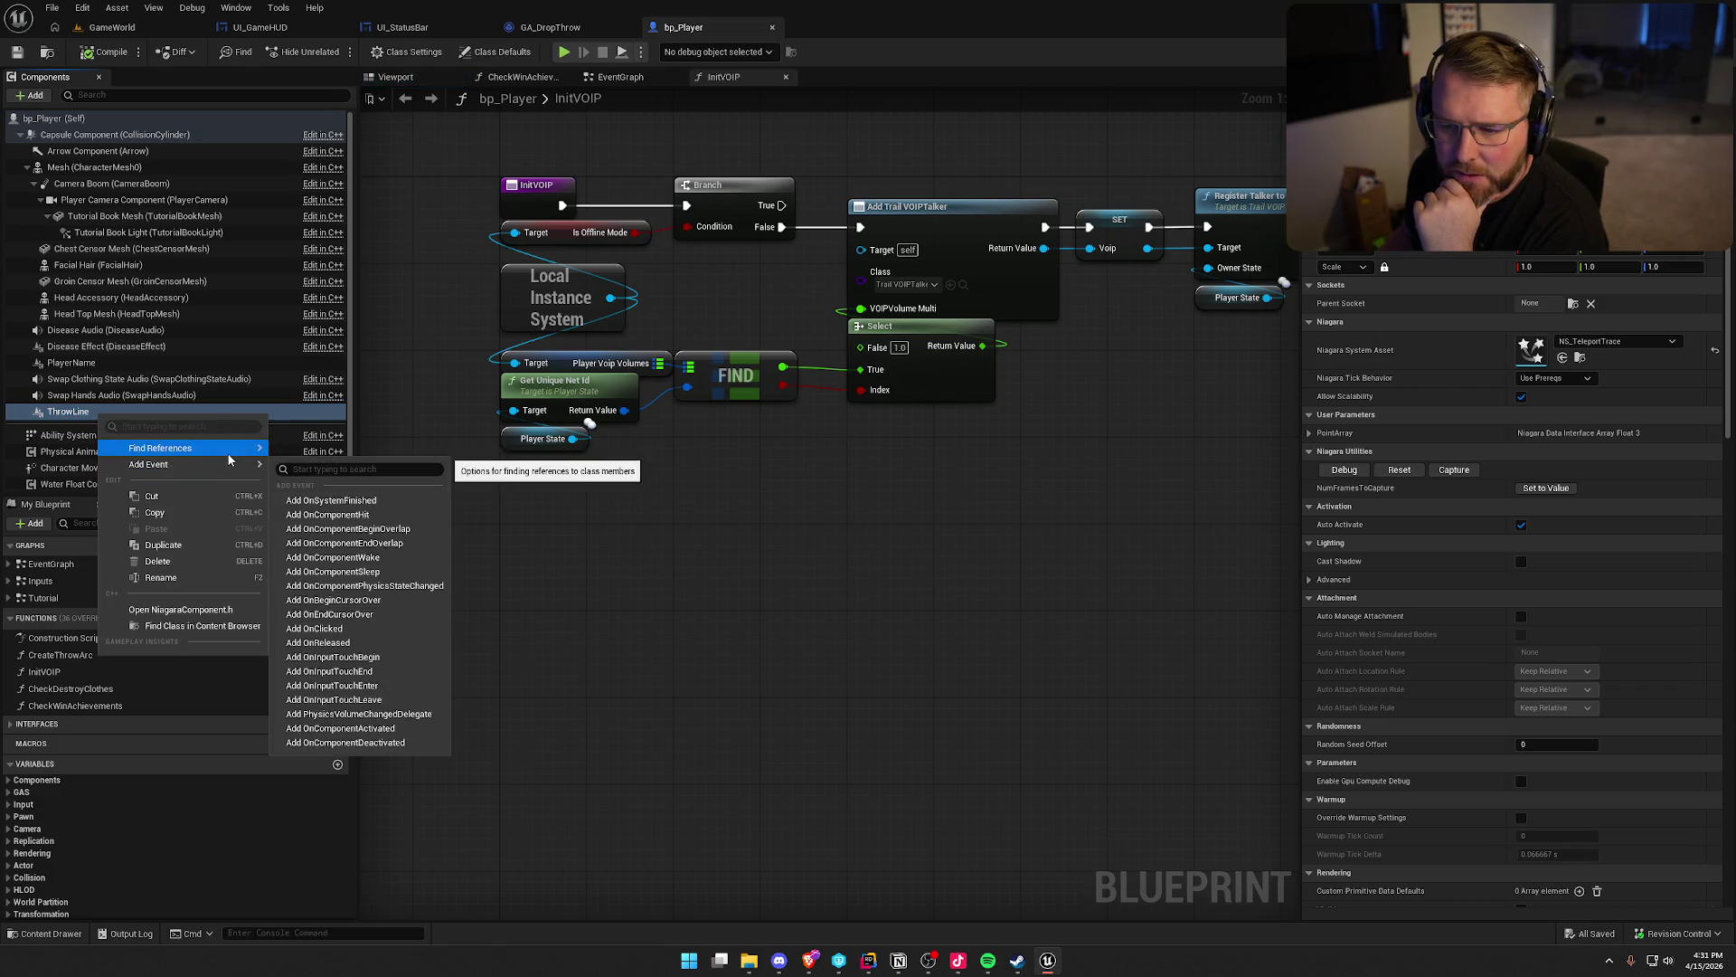
{"action": "left_click", "coordinate": [691, 533]}
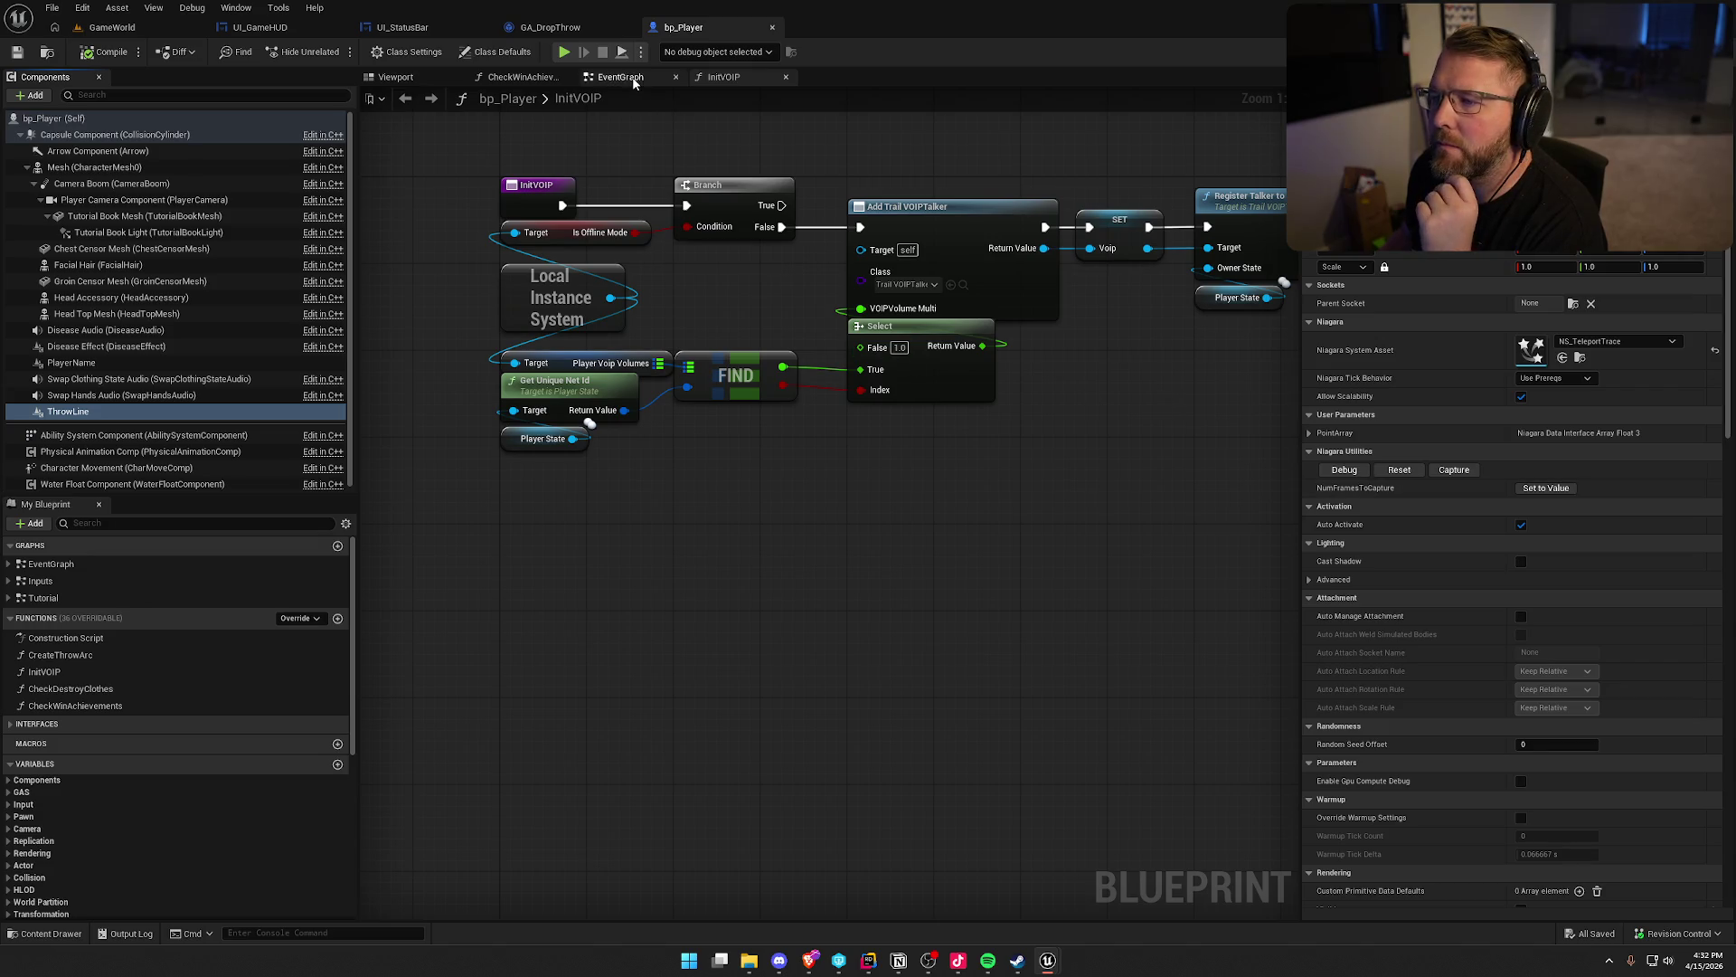
{"action": "middle_click", "coordinate": [721, 79]}
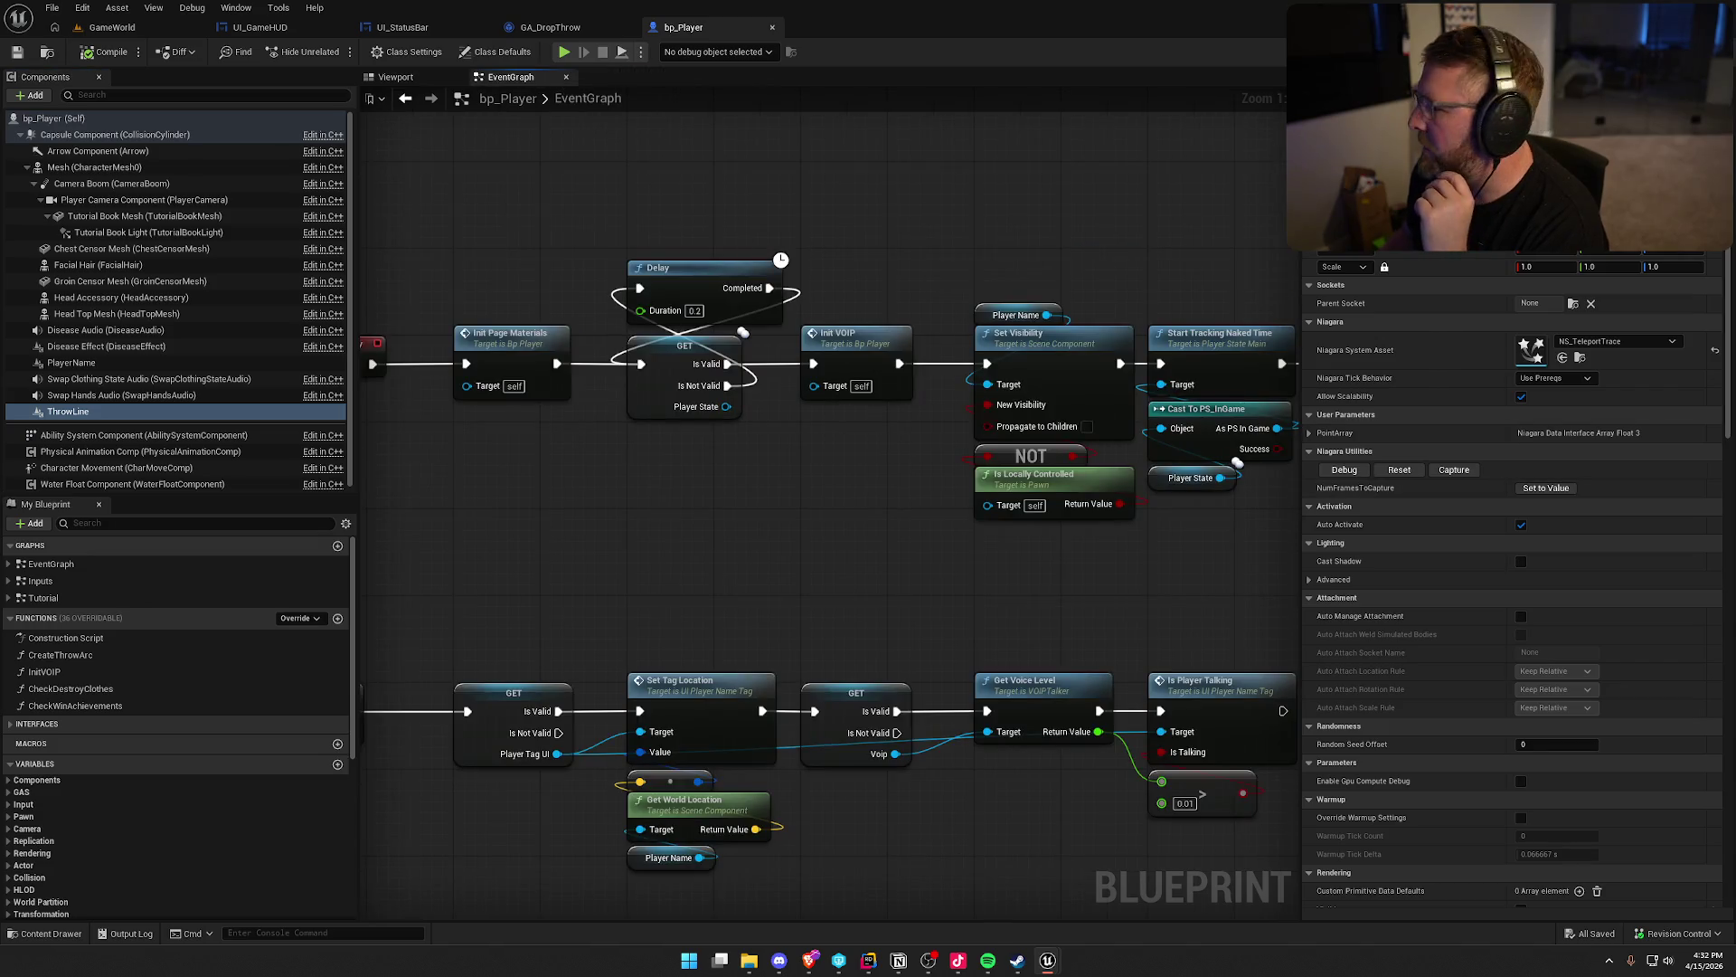
Open the Inputs graph and pan to the IA_DropItem chain and Toggle Throw UI branches
{"action": "double_click", "coordinate": [40, 581]}
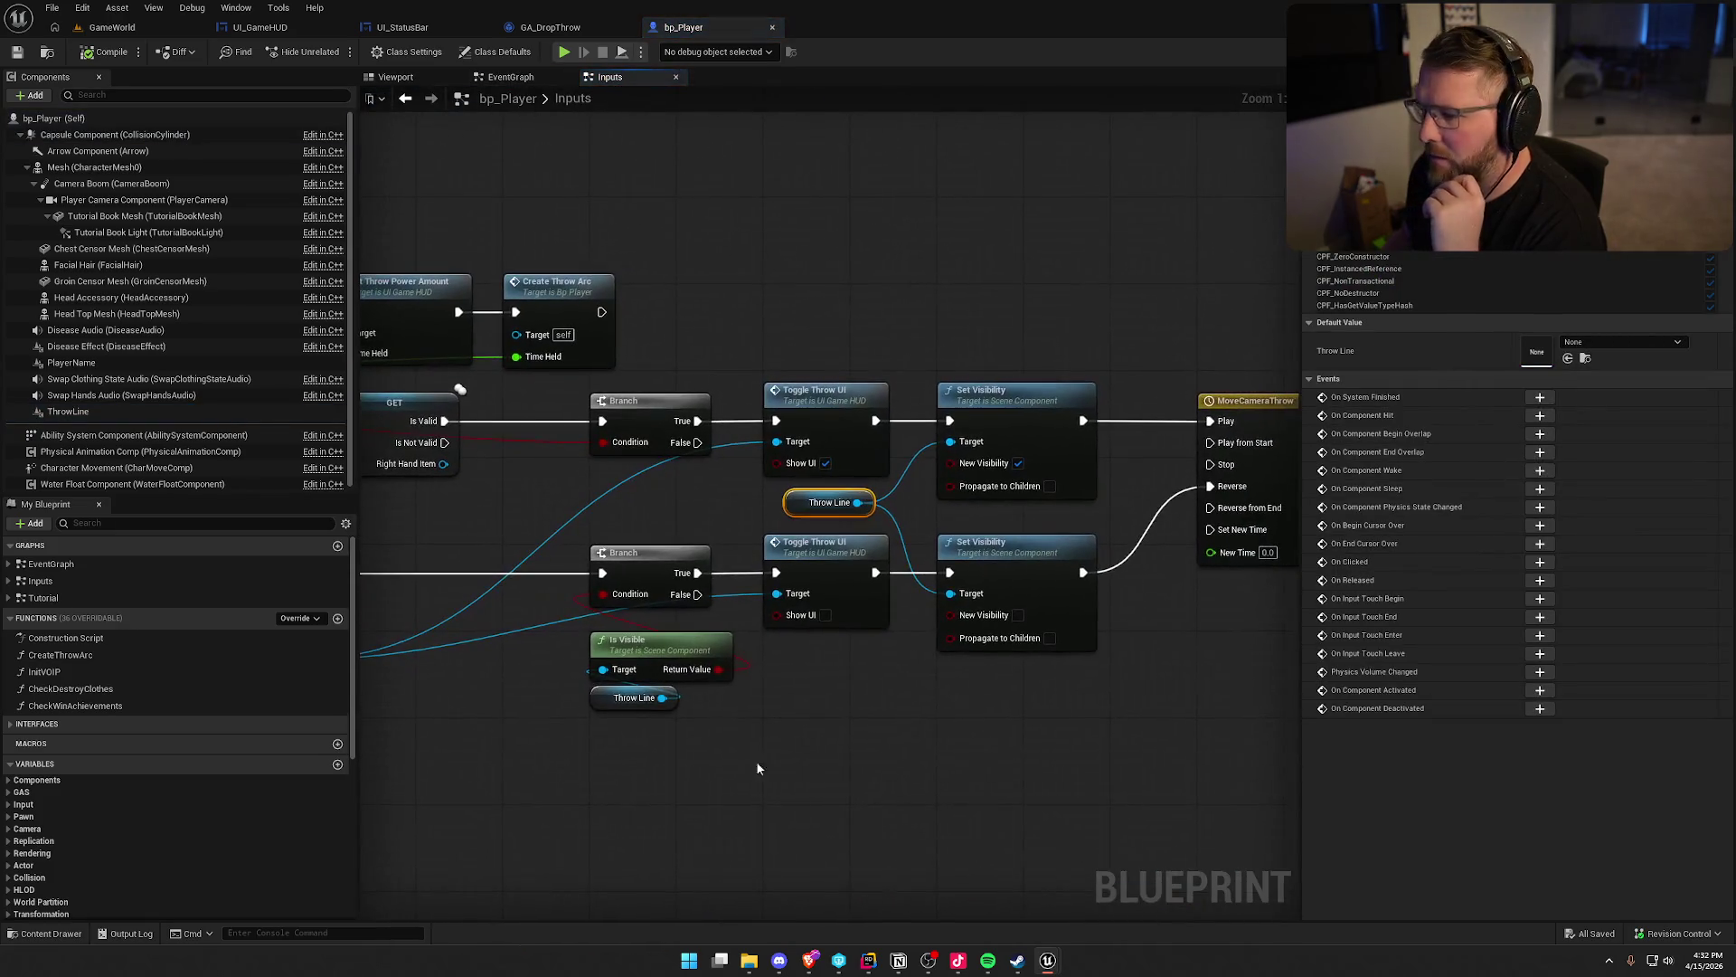
{"action": "mouse_move", "coordinate": [834, 533]}
{"action": "left_mouse_down"}
{"action": "mouse_move", "coordinate": [1266, 479]}
{"action": "mouse_move", "coordinate": [1520, 497]}
{"action": "left_mouse_up"}
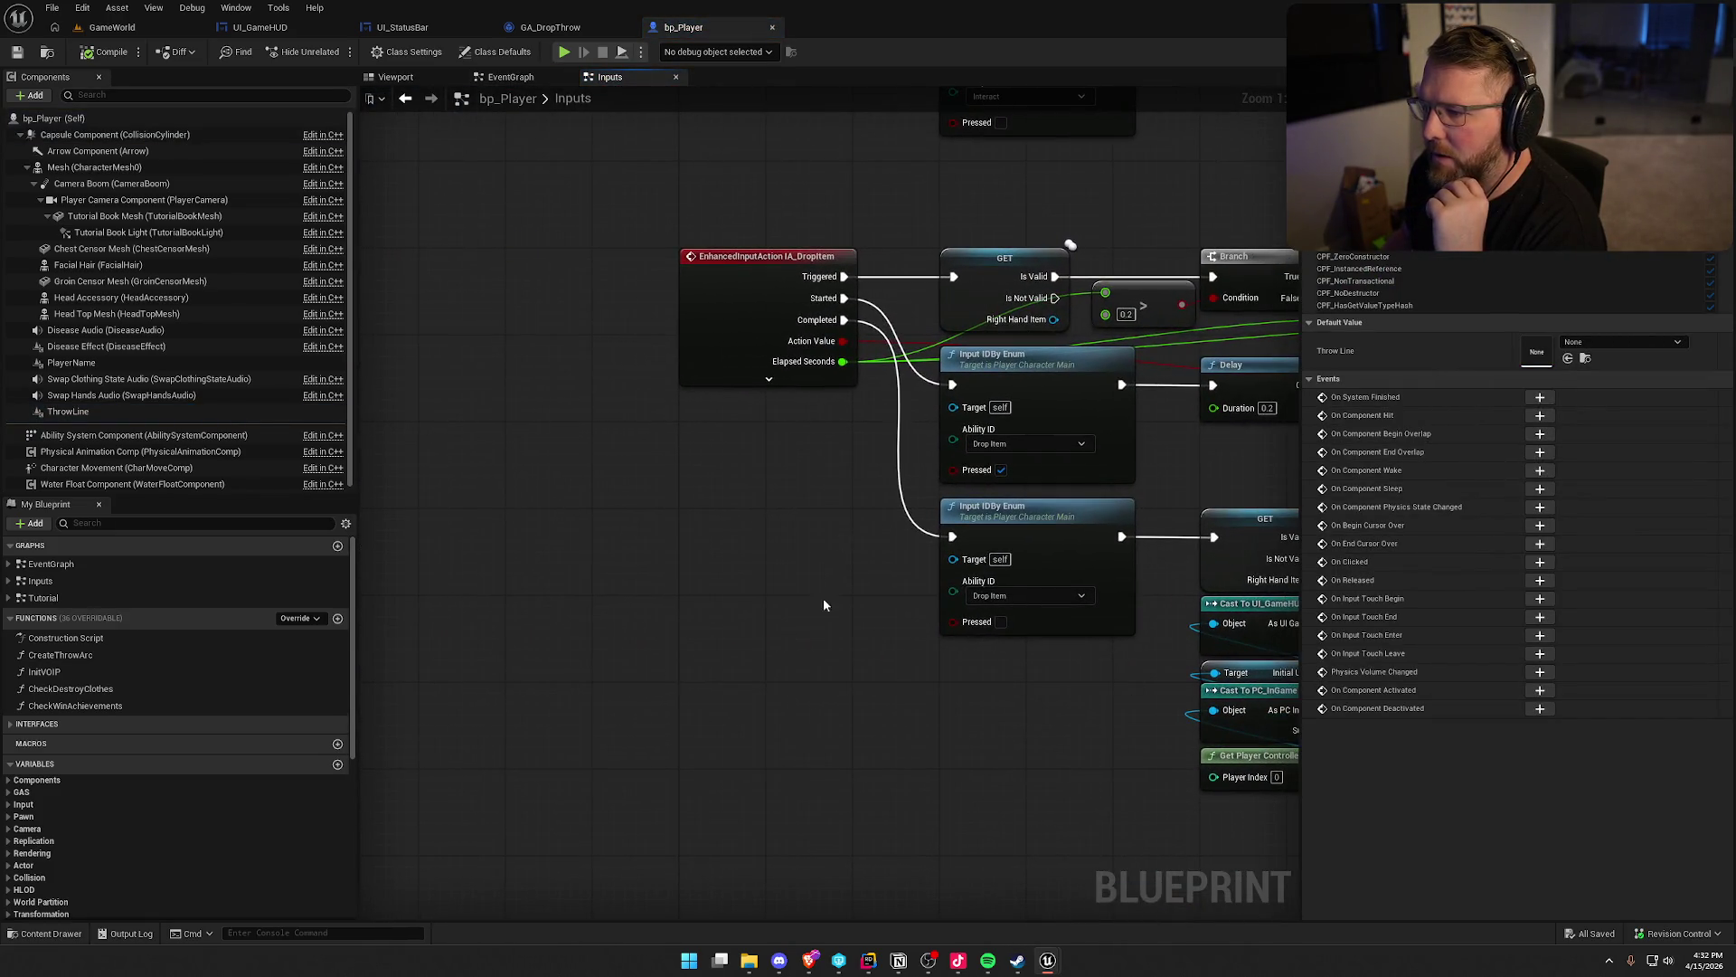
{"action": "left_click_drag", "start_coordinate": [901, 714], "coordinate": [585, 677]}
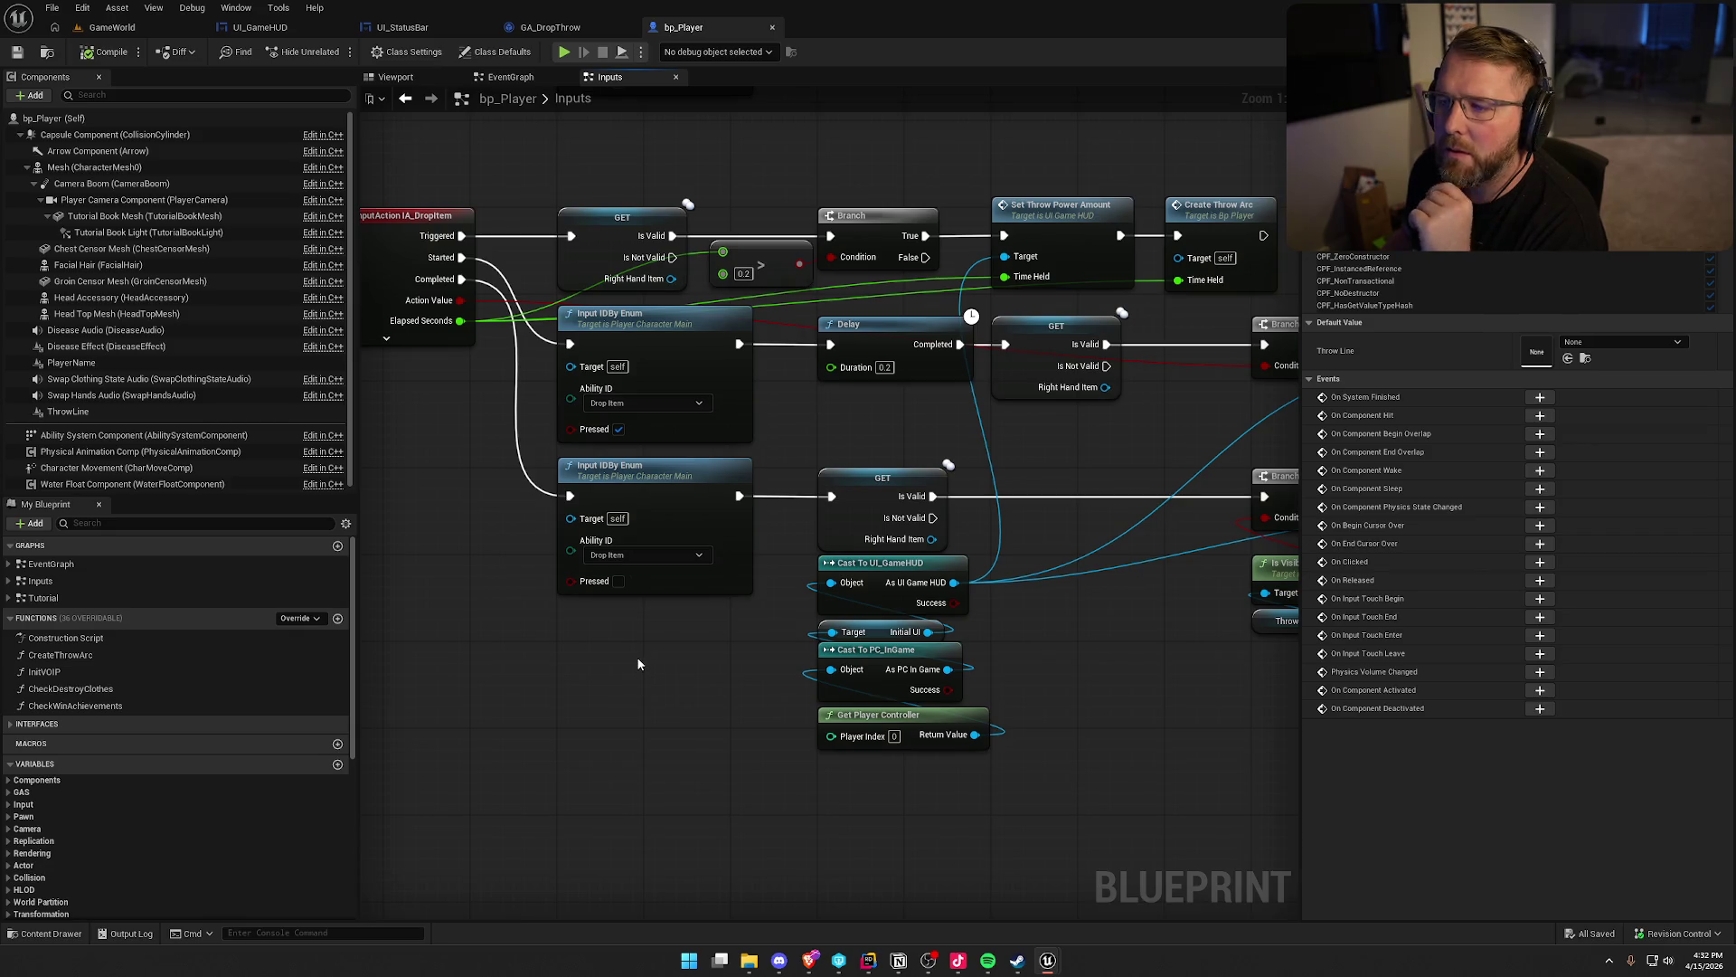
{"action": "mouse_move", "coordinate": [697, 665]}
{"action": "left_mouse_down"}
{"action": "mouse_move", "coordinate": [453, 609]}
{"action": "mouse_move", "coordinate": [262, 608]}
{"action": "left_mouse_up"}
{"action": "left_click_drag", "start_coordinate": [890, 715], "coordinate": [532, 719]}
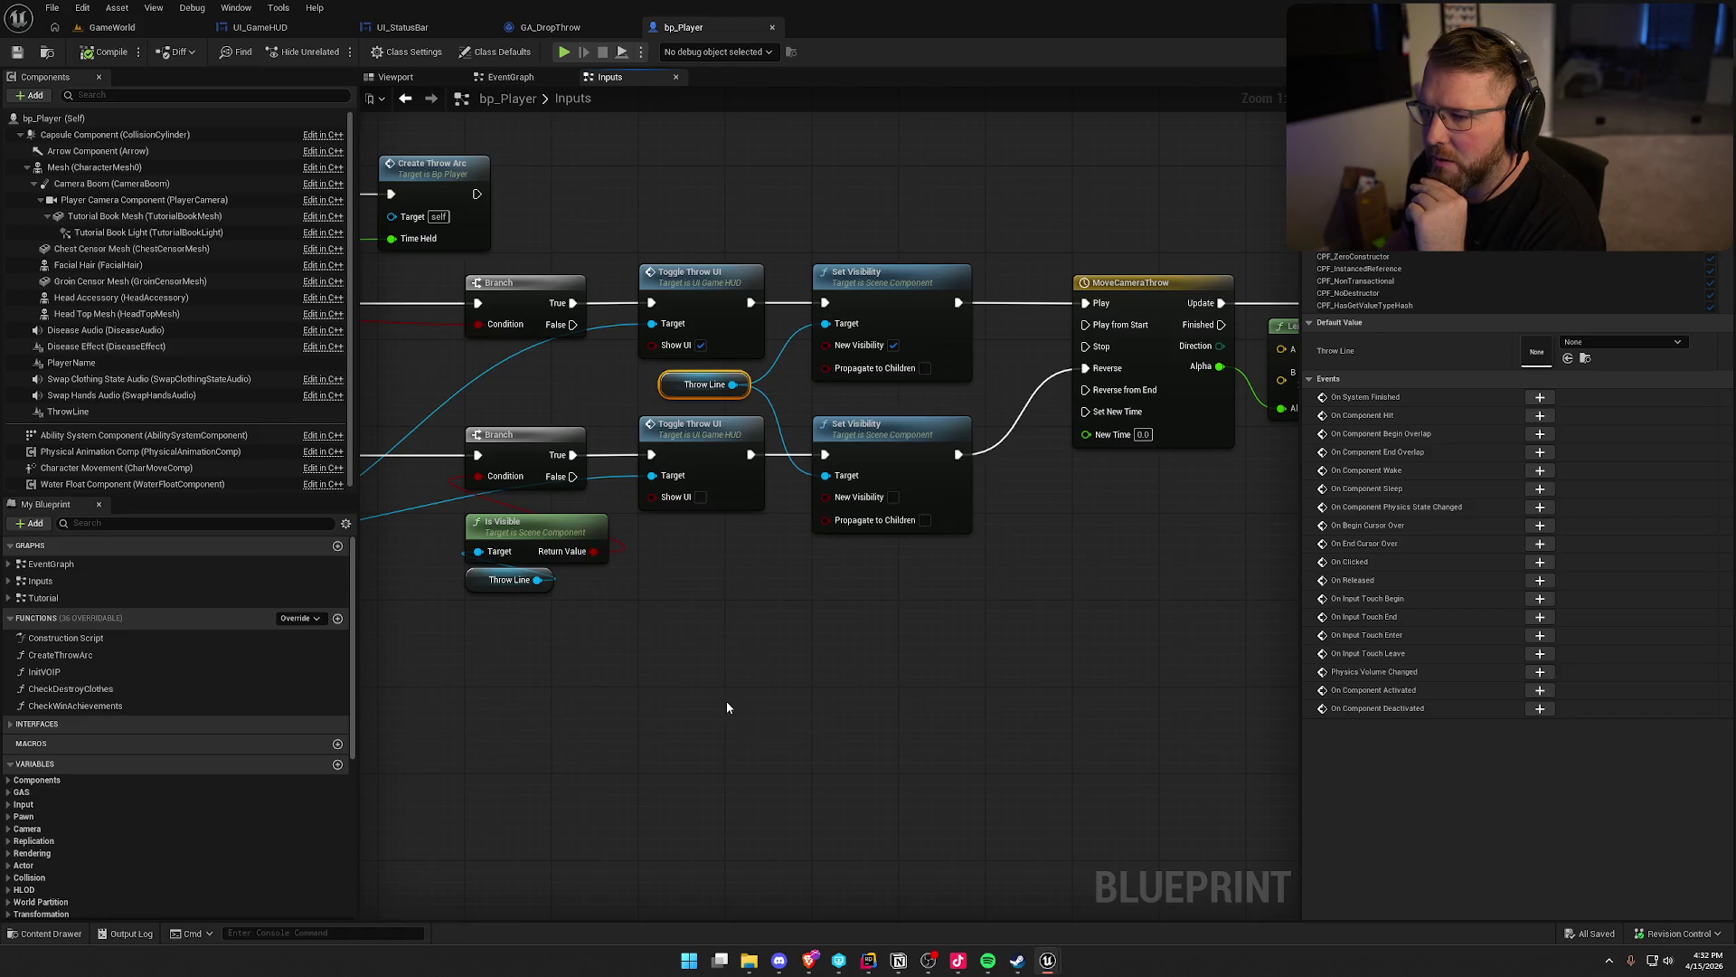
{"action": "scroll", "coordinate": [1027, 698], "scroll_direction": "down", "scroll_amount": 2}
{"action": "mouse_move", "coordinate": [1027, 698]}
{"action": "left_mouse_down"}
{"action": "mouse_move", "coordinate": [633, 651]}
{"action": "mouse_move", "coordinate": [528, 620]}
{"action": "left_mouse_up"}
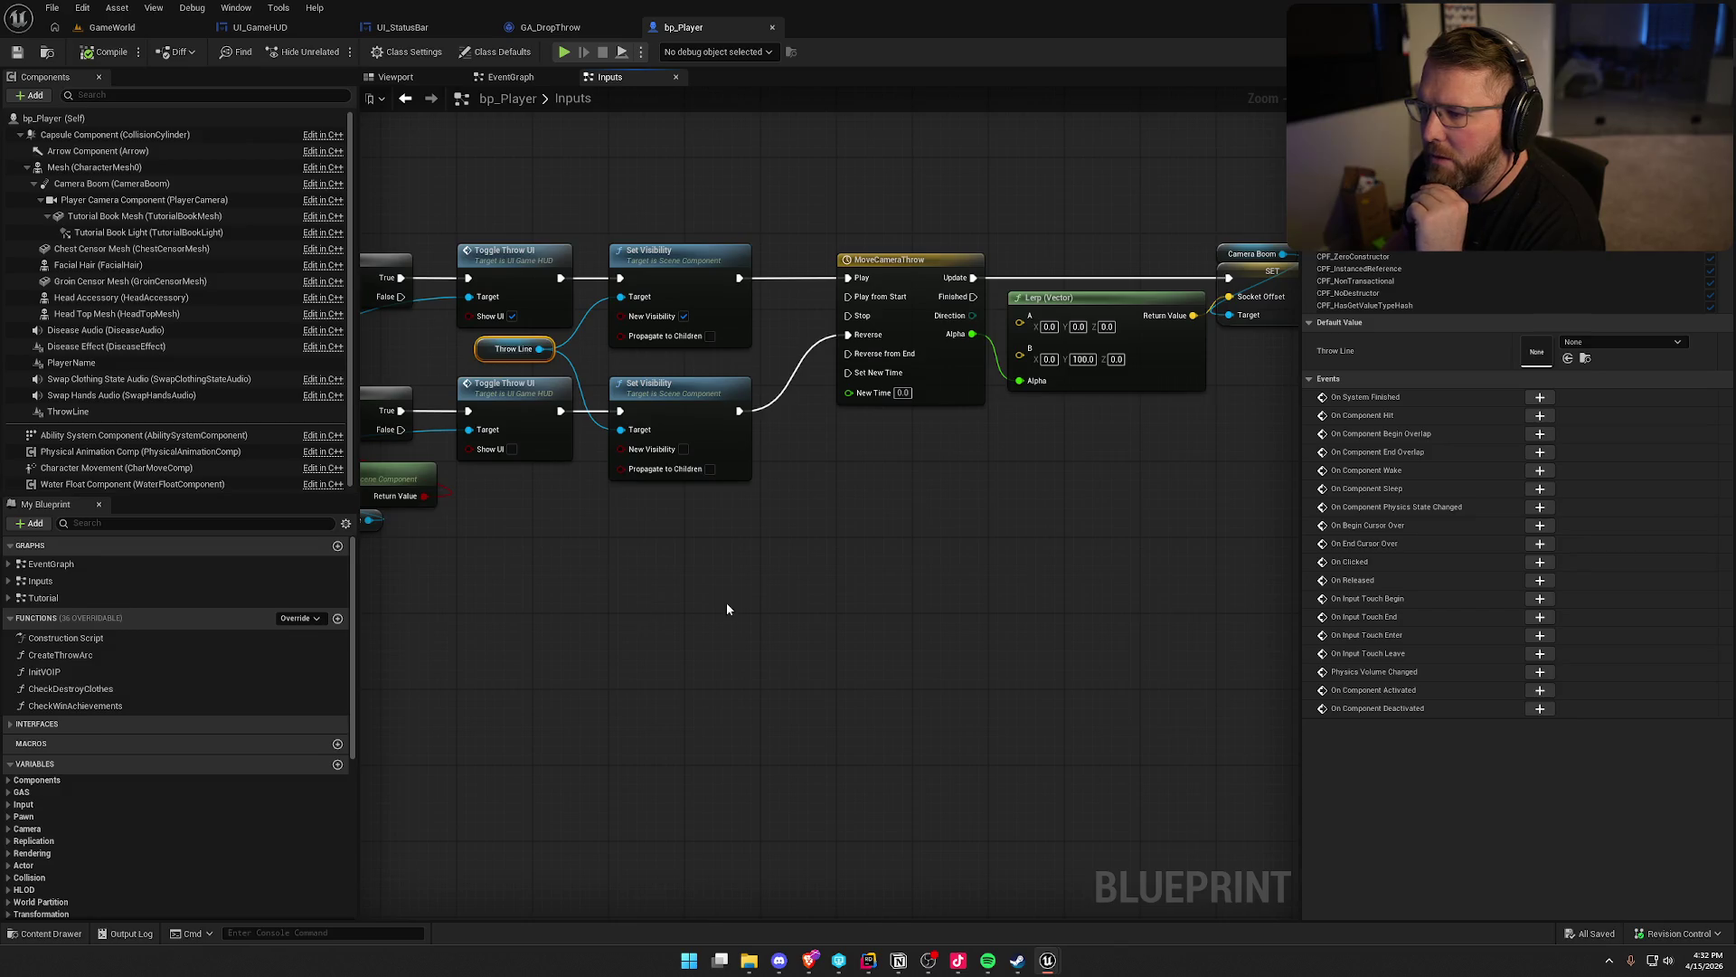
{"action": "left_click_drag", "start_coordinate": [880, 598], "coordinate": [605, 616]}
{"action": "left_click_drag", "start_coordinate": [832, 604], "coordinate": [1055, 667]}
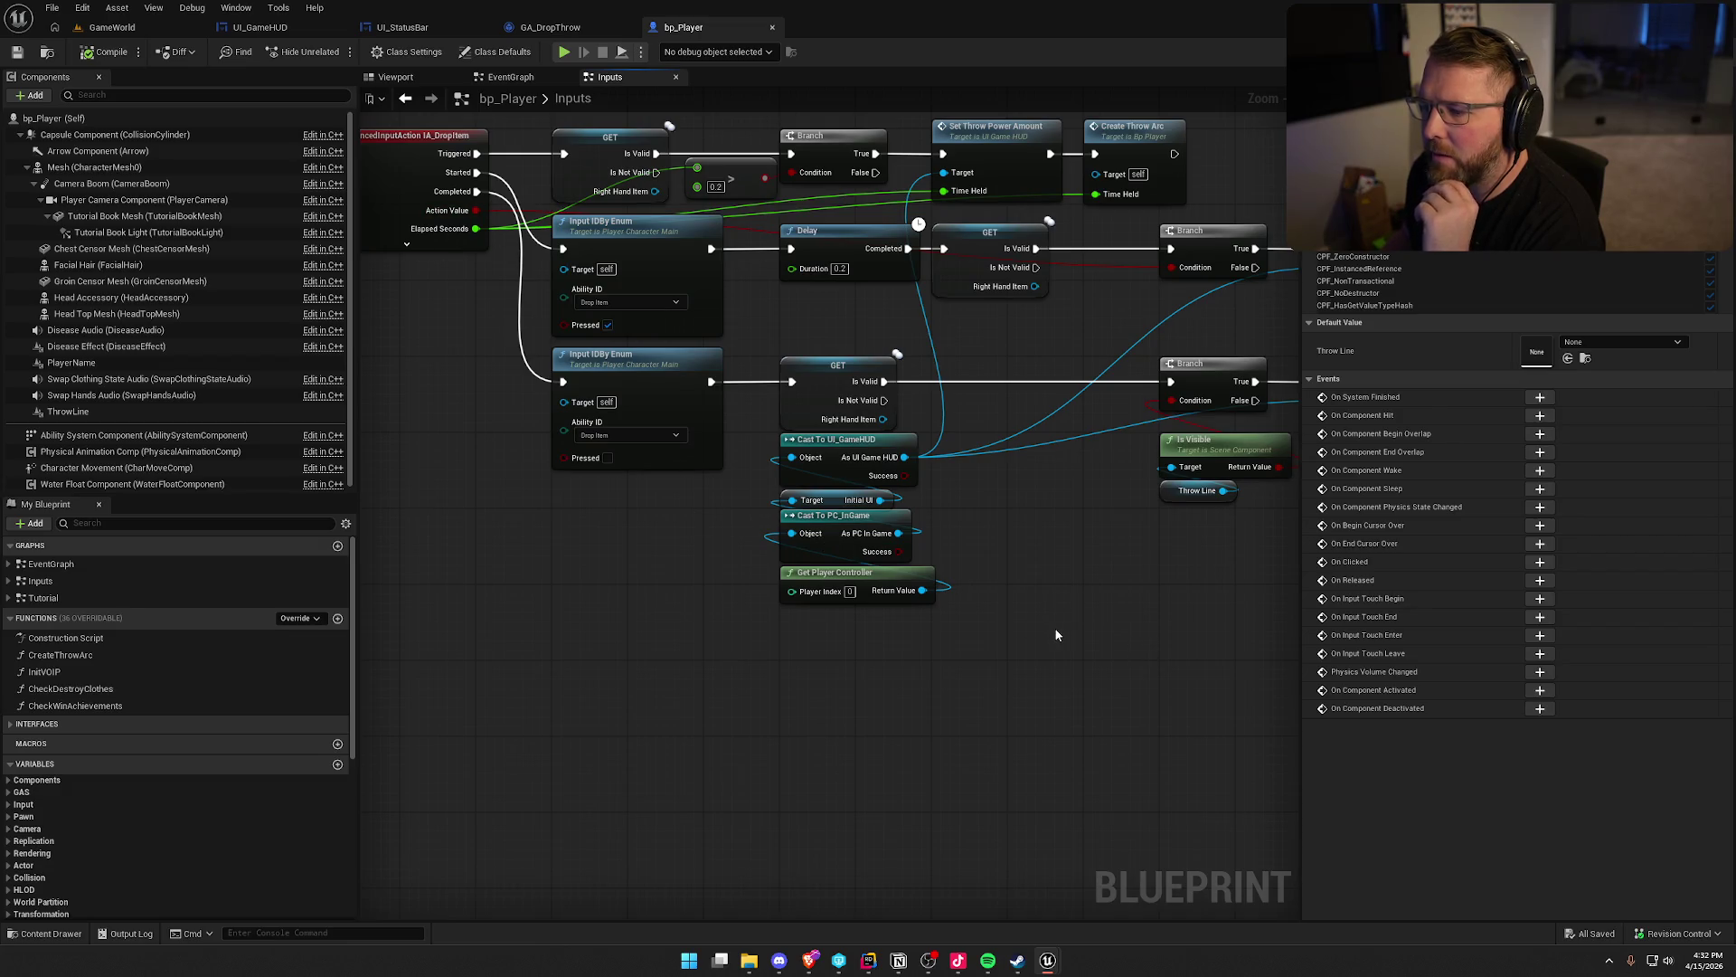
{"action": "left_click_drag", "start_coordinate": [1075, 627], "coordinate": [644, 592]}
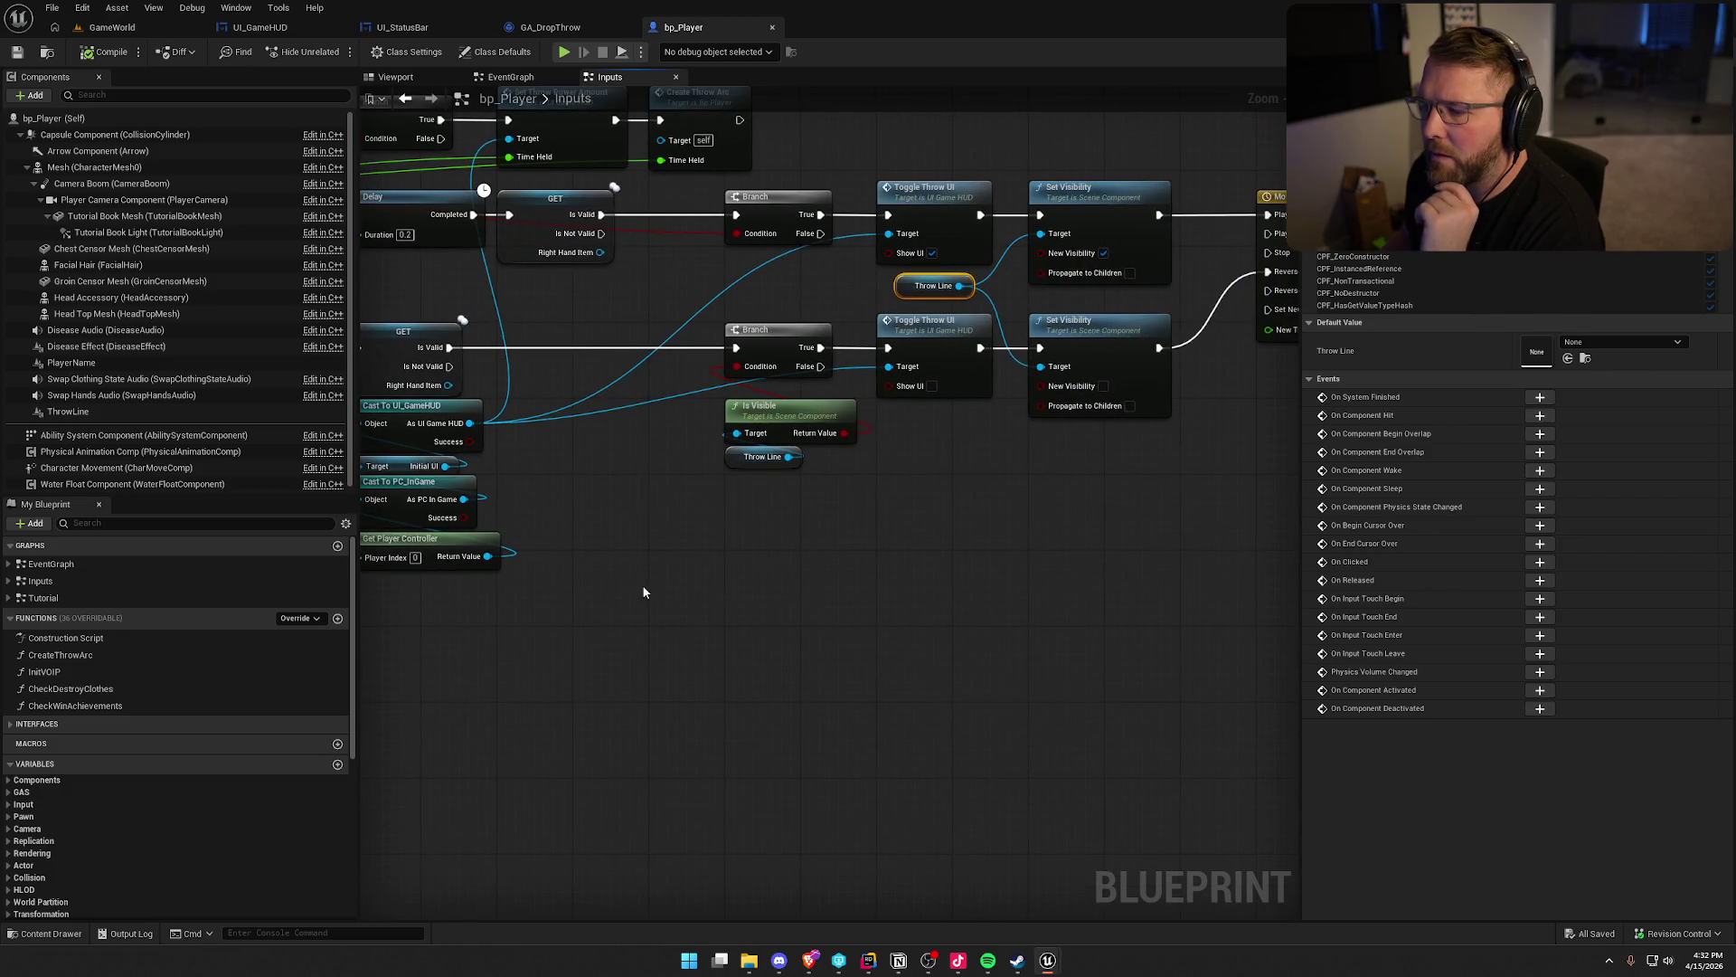
{"action": "mouse_move", "coordinate": [744, 575]}
{"action": "left_mouse_down"}
{"action": "mouse_move", "coordinate": [868, 560]}
{"action": "mouse_move", "coordinate": [426, 550]}
{"action": "mouse_move", "coordinate": [1005, 575]}
{"action": "left_mouse_up"}
Wire the release exec straight into the lower Branch and move the Right Hand Item GET out of the chain
{"action": "left_click_drag", "start_coordinate": [382, 337], "coordinate": [843, 337]}
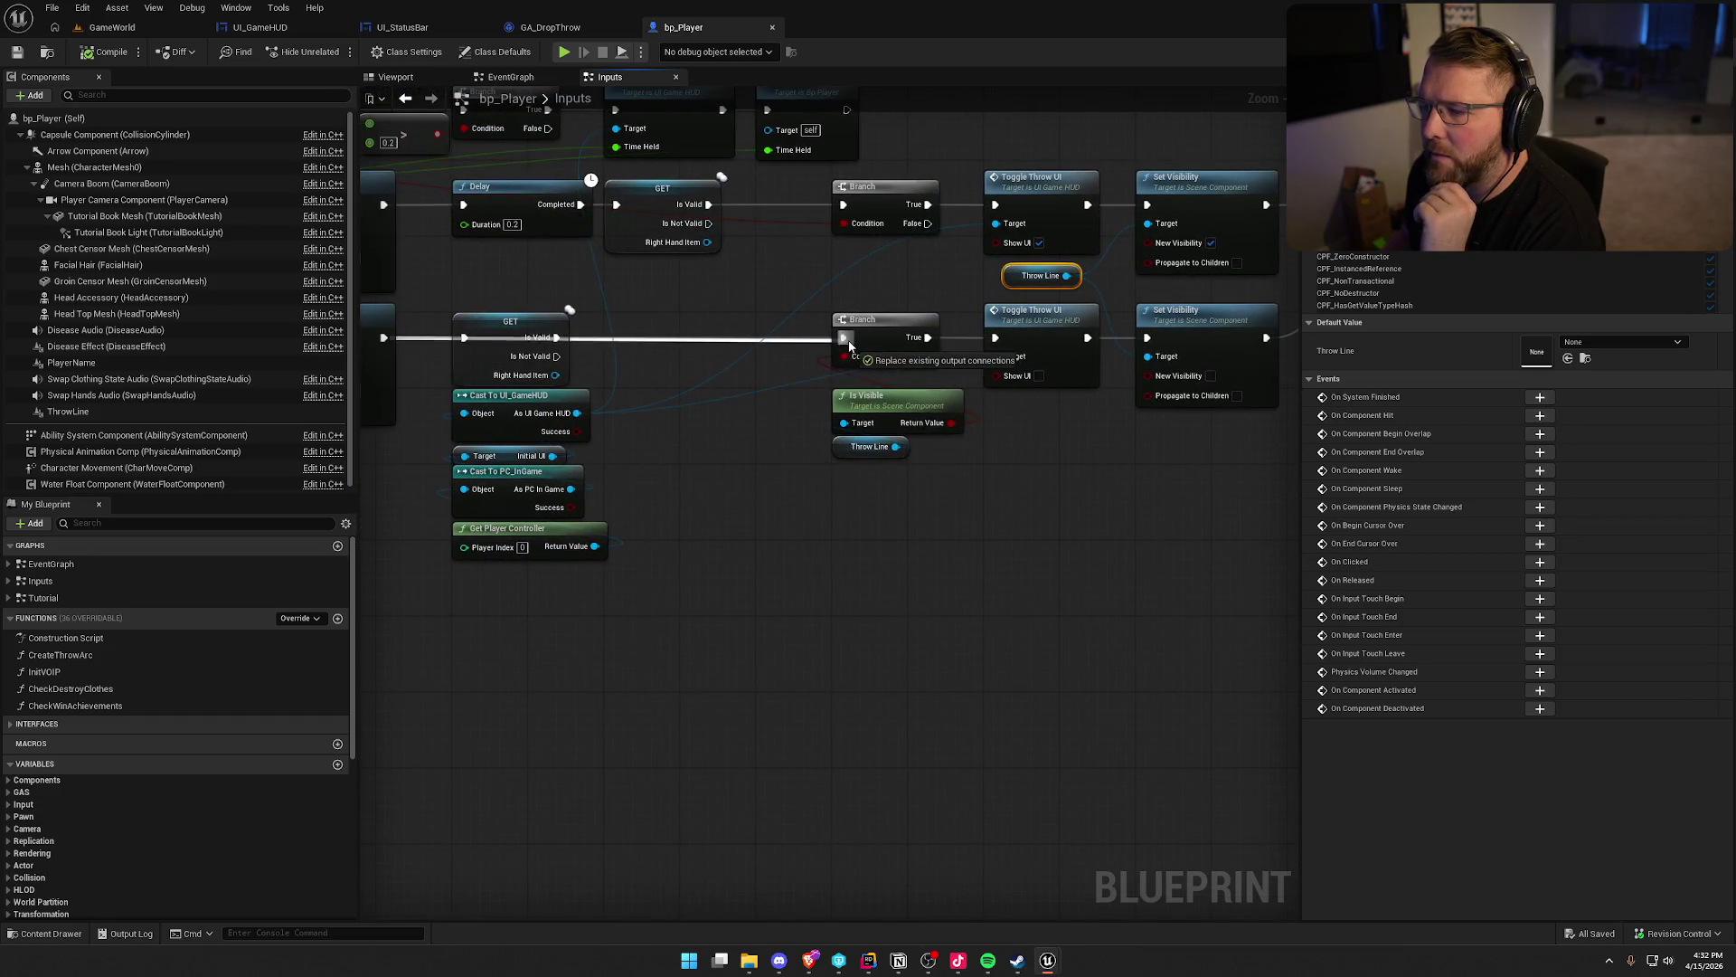
{"action": "mouse_move", "coordinate": [949, 560]}
{"action": "left_mouse_down"}
{"action": "mouse_move", "coordinate": [461, 547]}
{"action": "mouse_move", "coordinate": [888, 573]}
{"action": "mouse_move", "coordinate": [713, 589]}
{"action": "mouse_move", "coordinate": [909, 583]}
{"action": "left_mouse_up"}
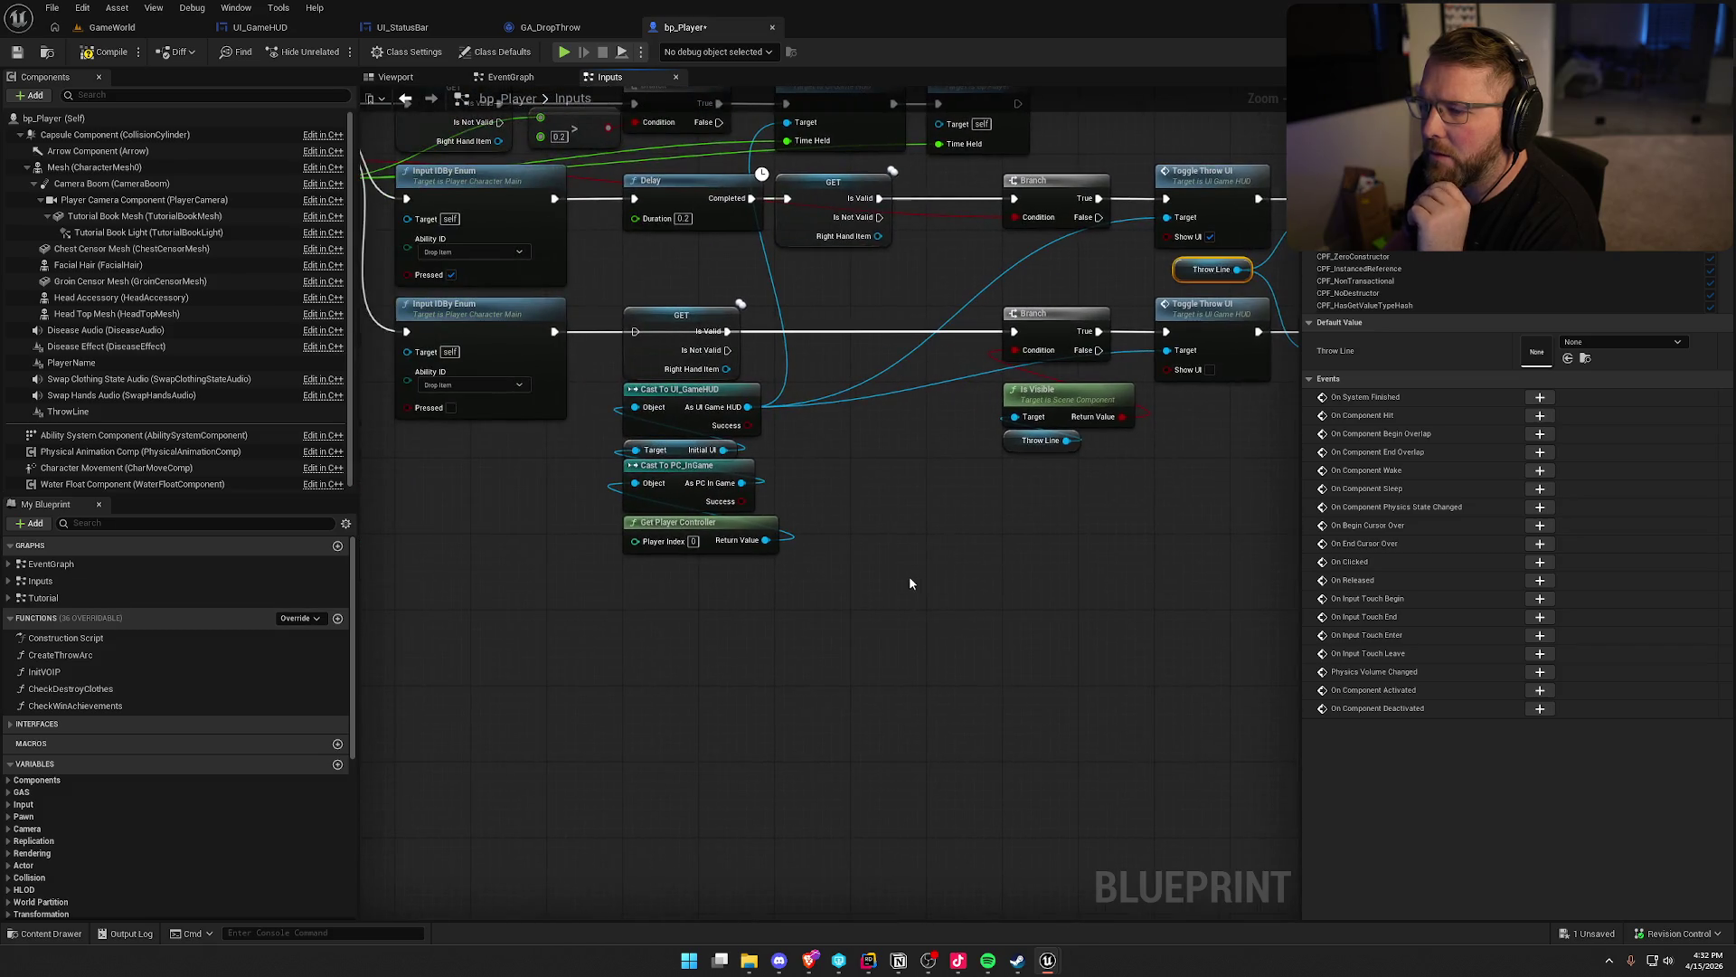
{"action": "left_click_drag", "start_coordinate": [680, 318], "coordinate": [700, 610]}
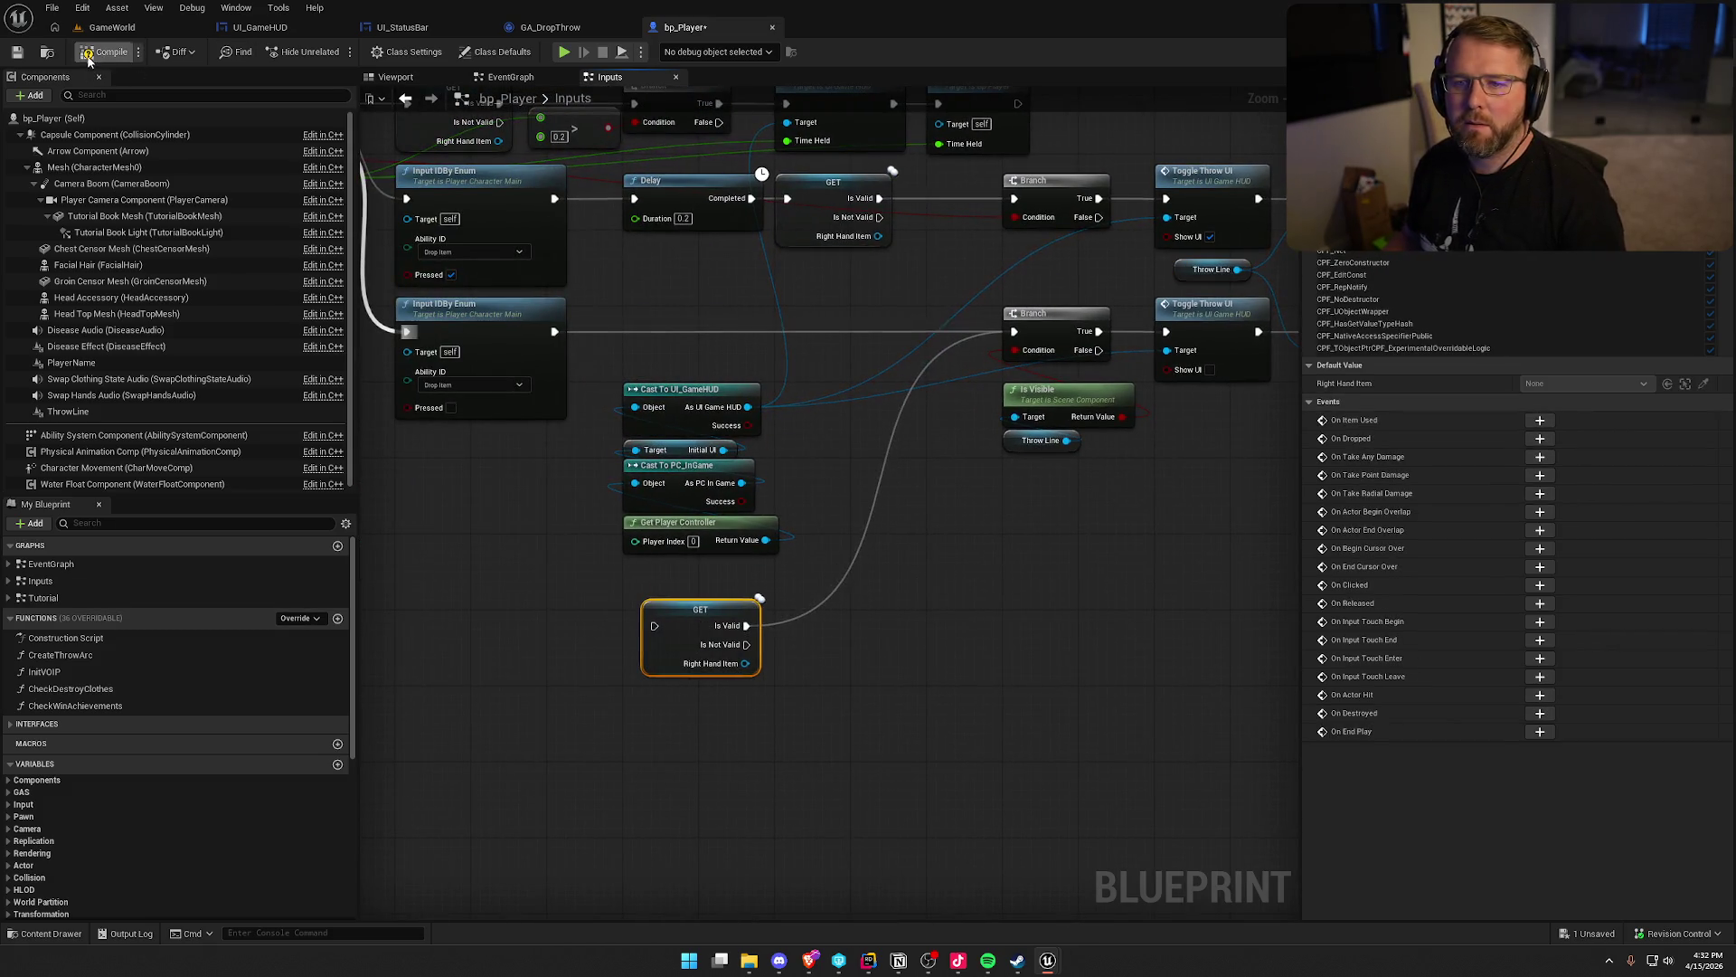
{"action": "left_click", "coordinate": [112, 27]}
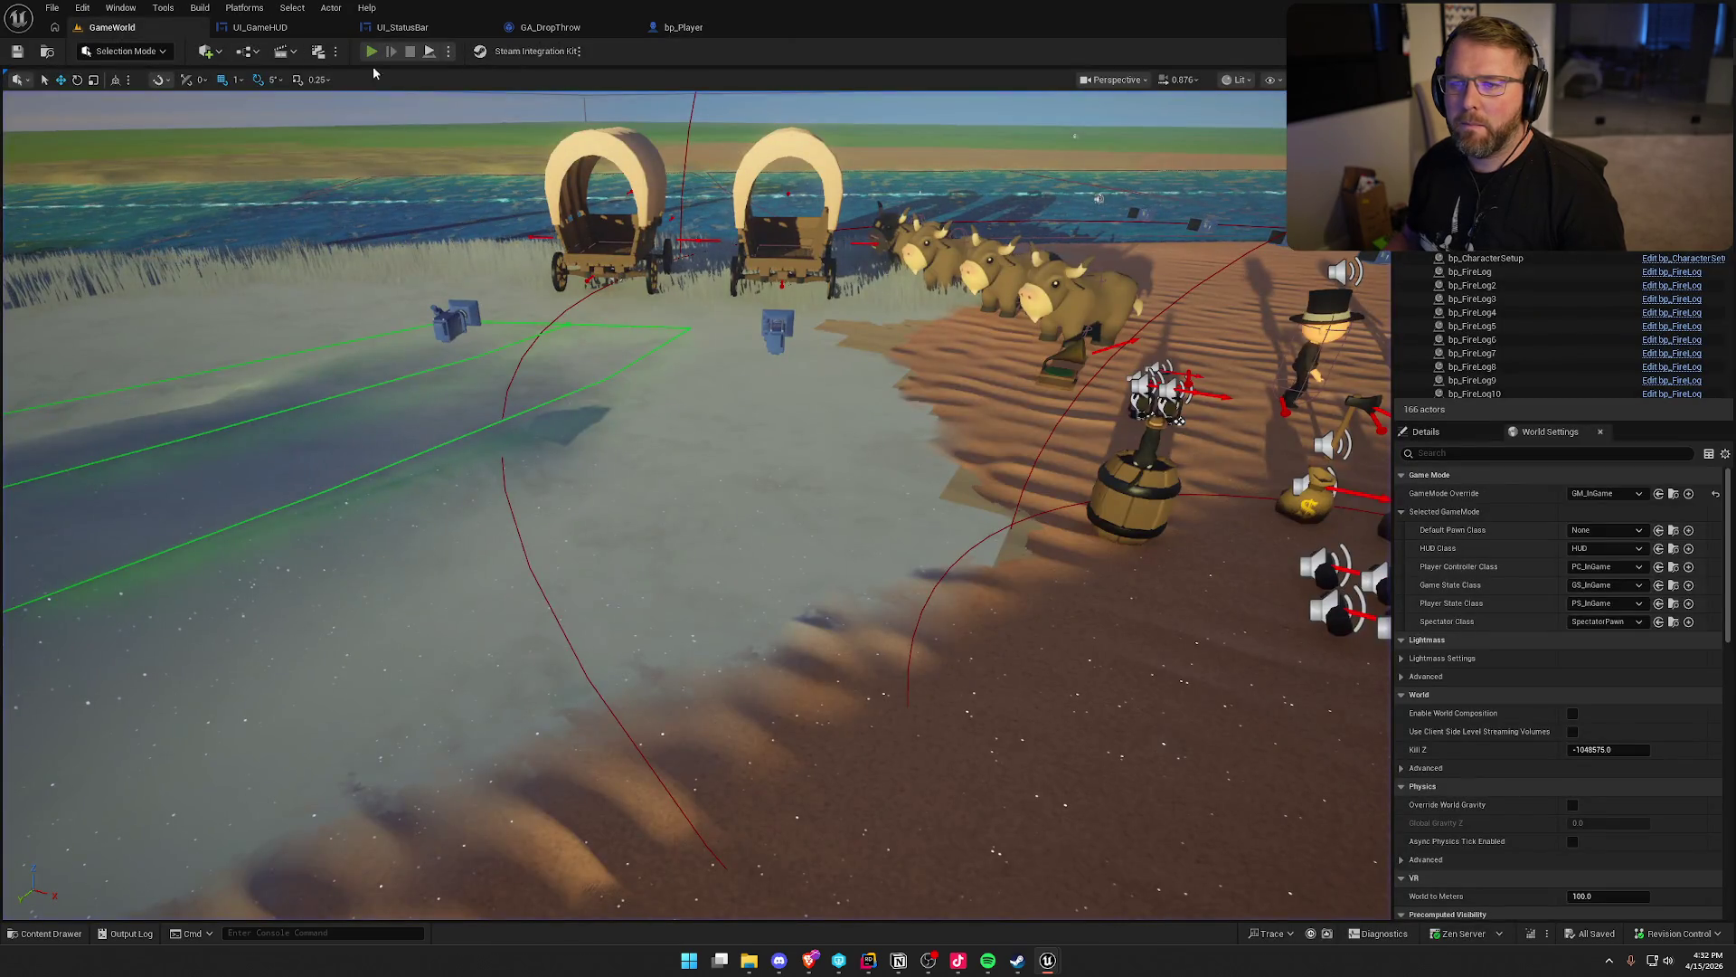
Play the level, walk forward and throw the held book, then stop to see the Accessed None RightHandItem error
{"action": "left_click", "coordinate": [370, 52]}
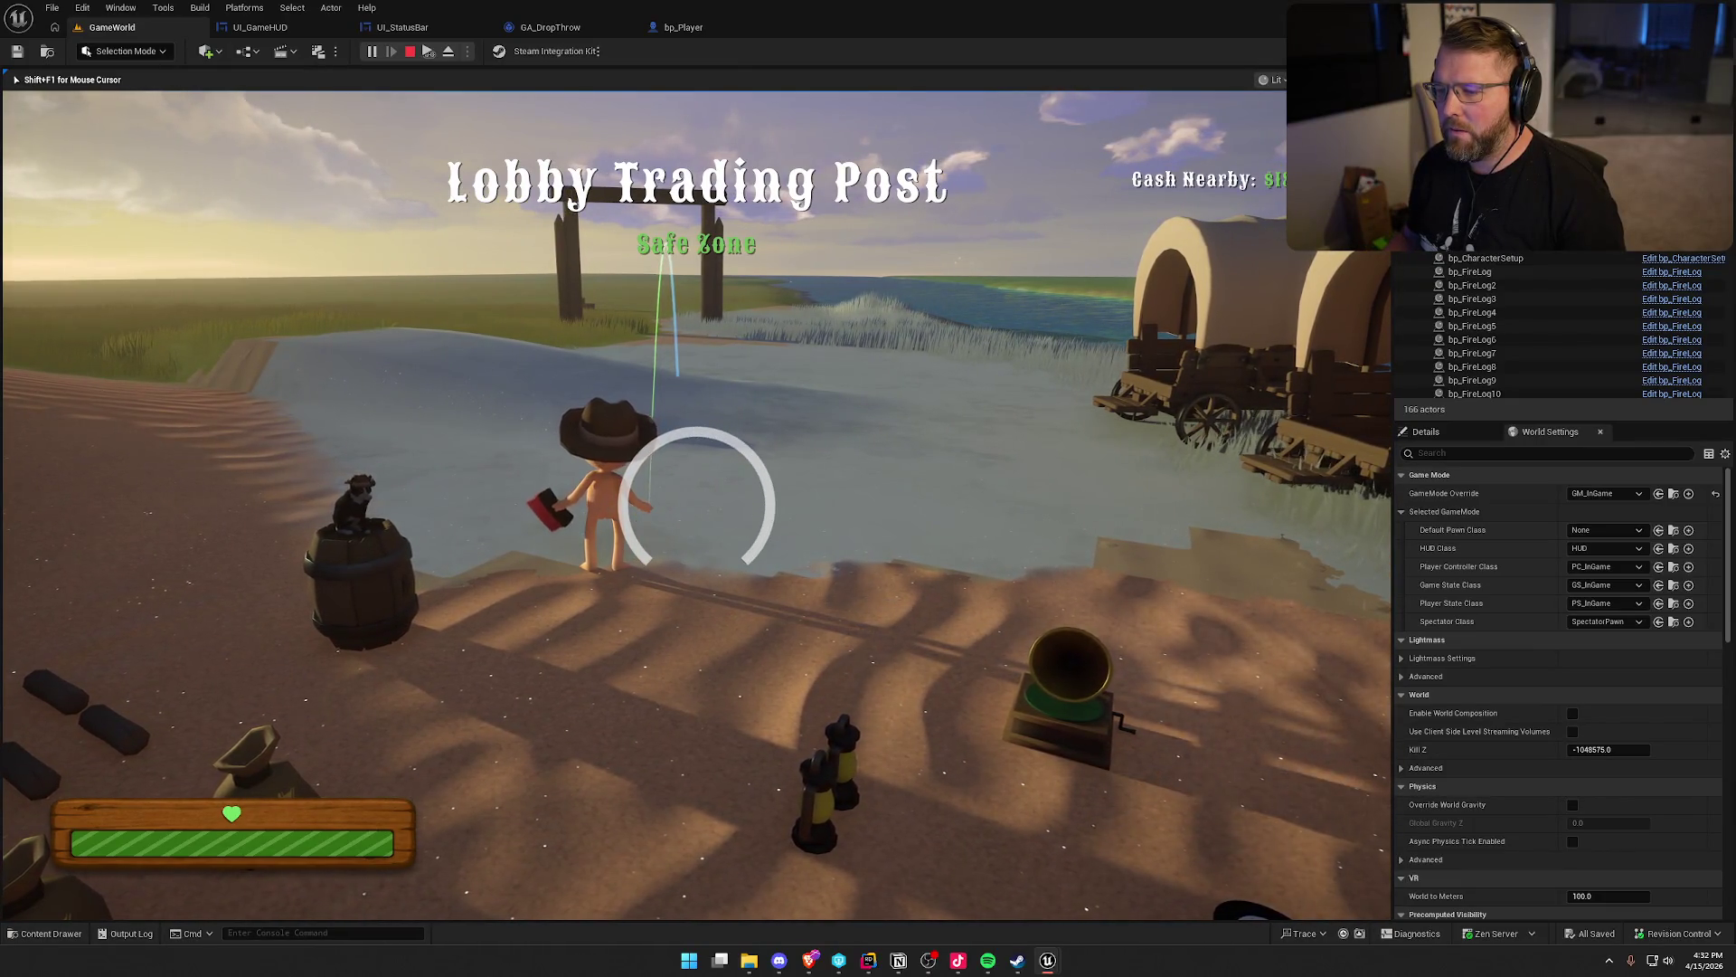
{"action": "key", "text": "w"}
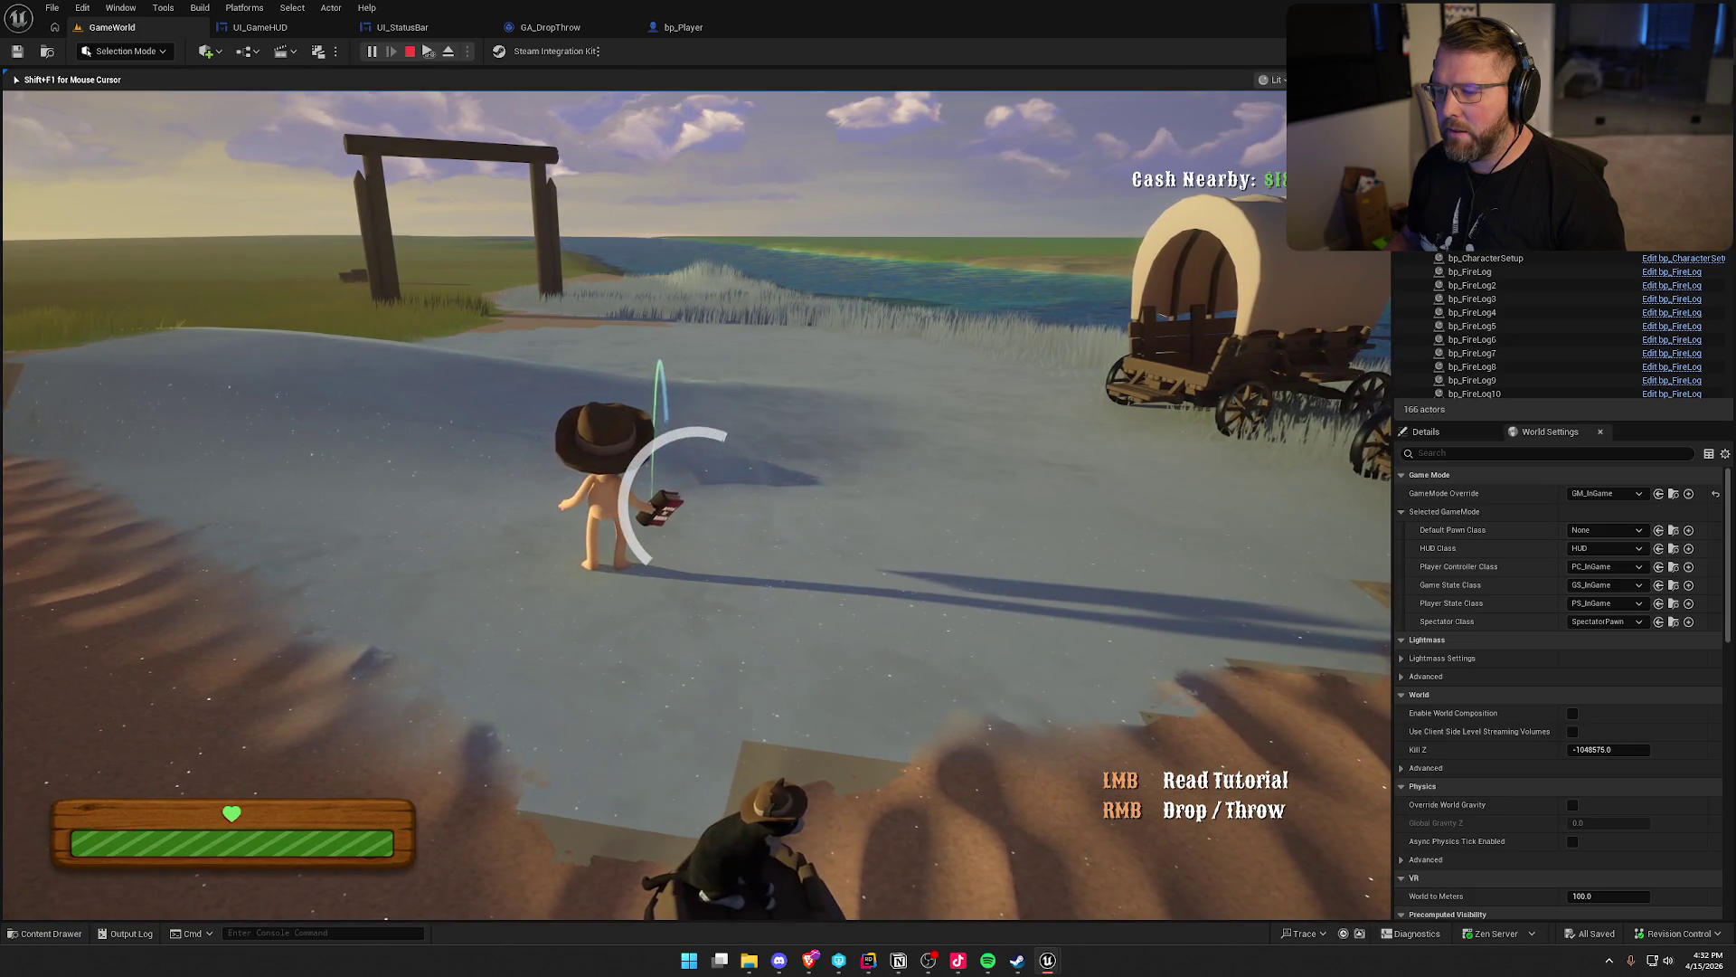
{"action": "right_click", "coordinate": [696, 505]}
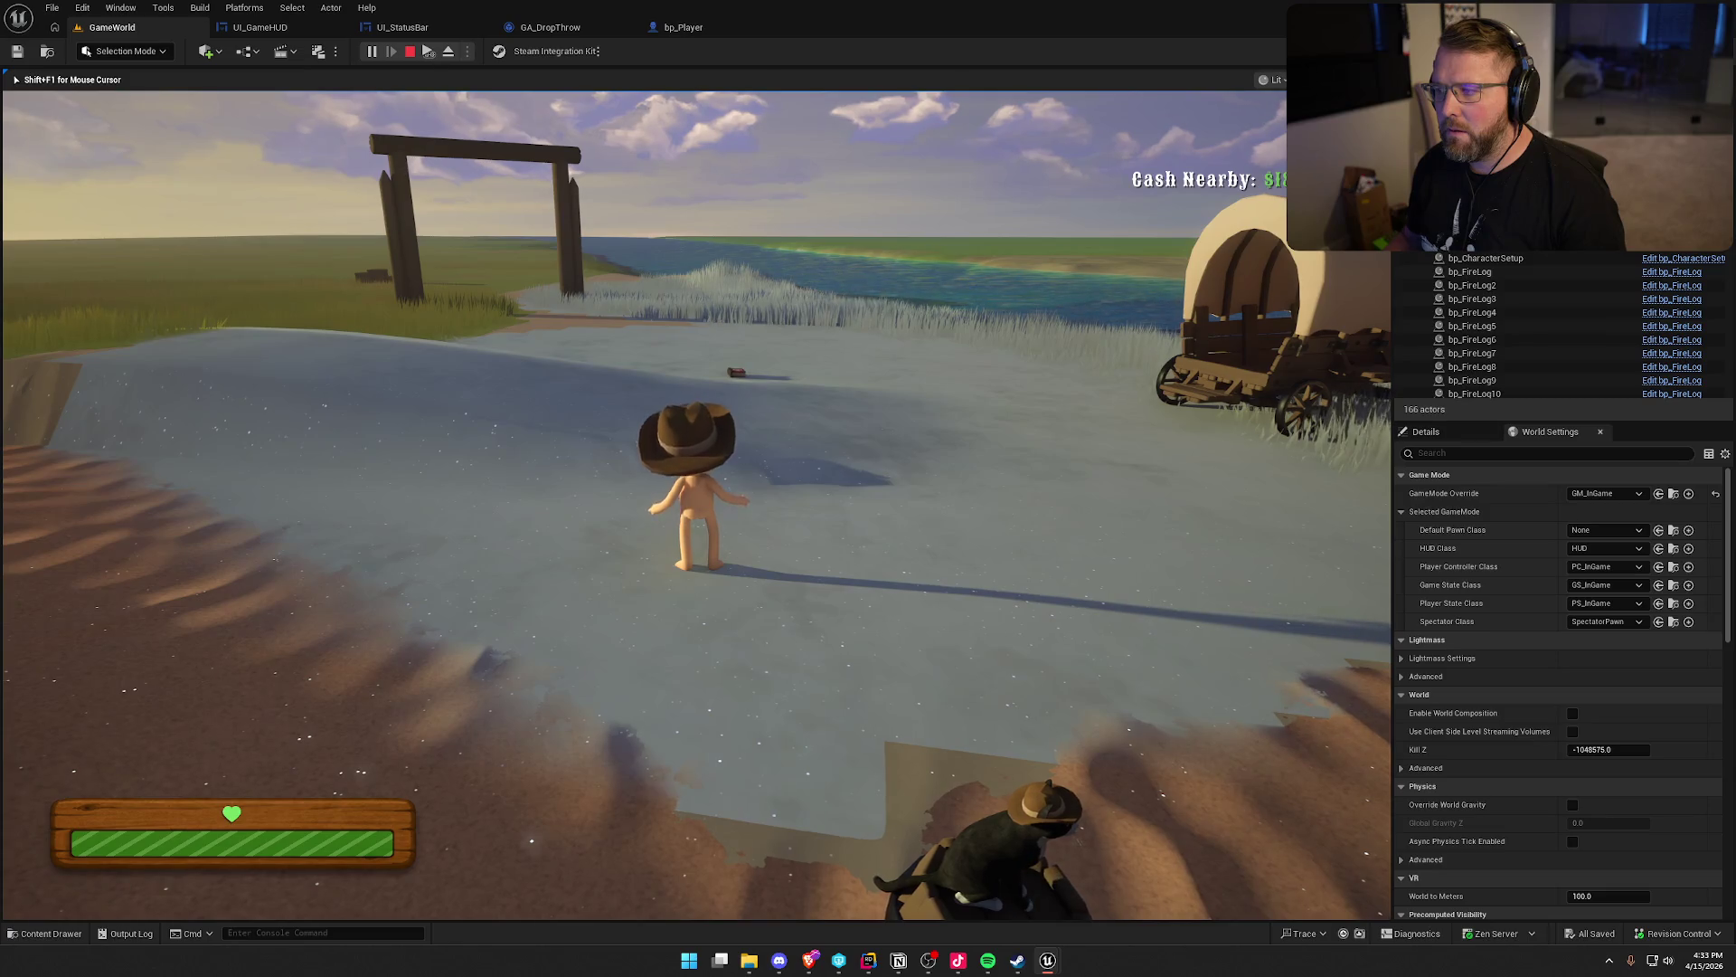
{"action": "key", "text": "Escape"}
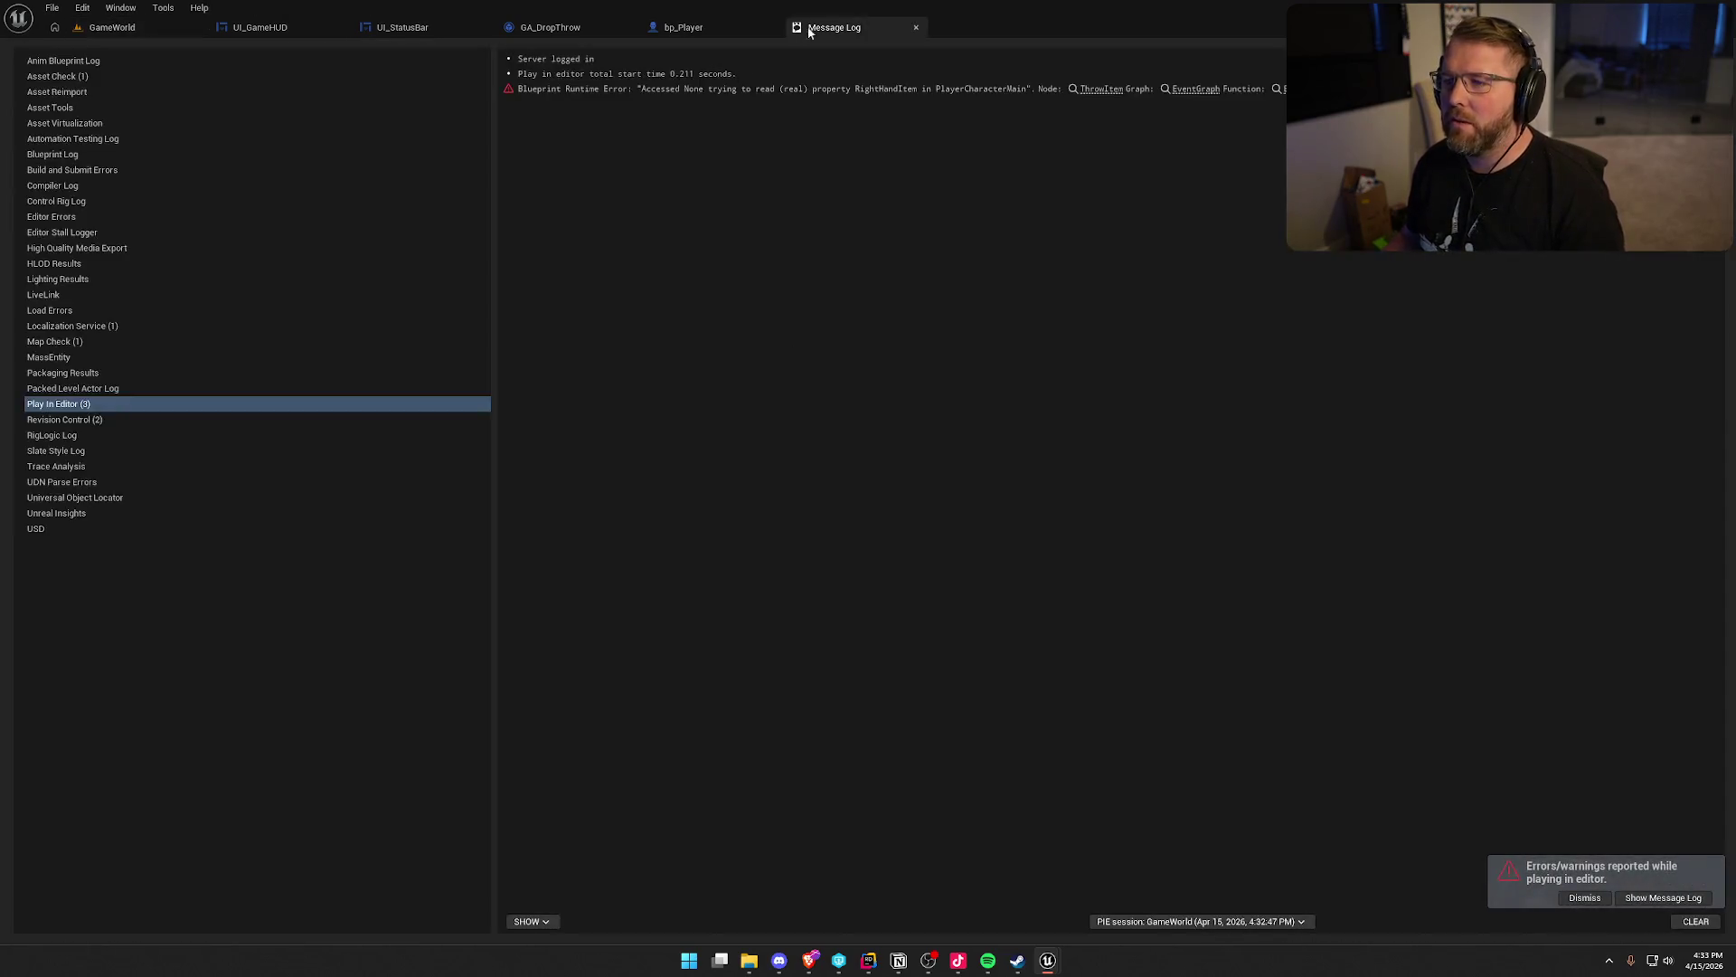
Jump to the ThrowItem node and paste a copy of the Right Hand Item GET below Make Rotator
{"action": "left_click", "coordinate": [1101, 89]}
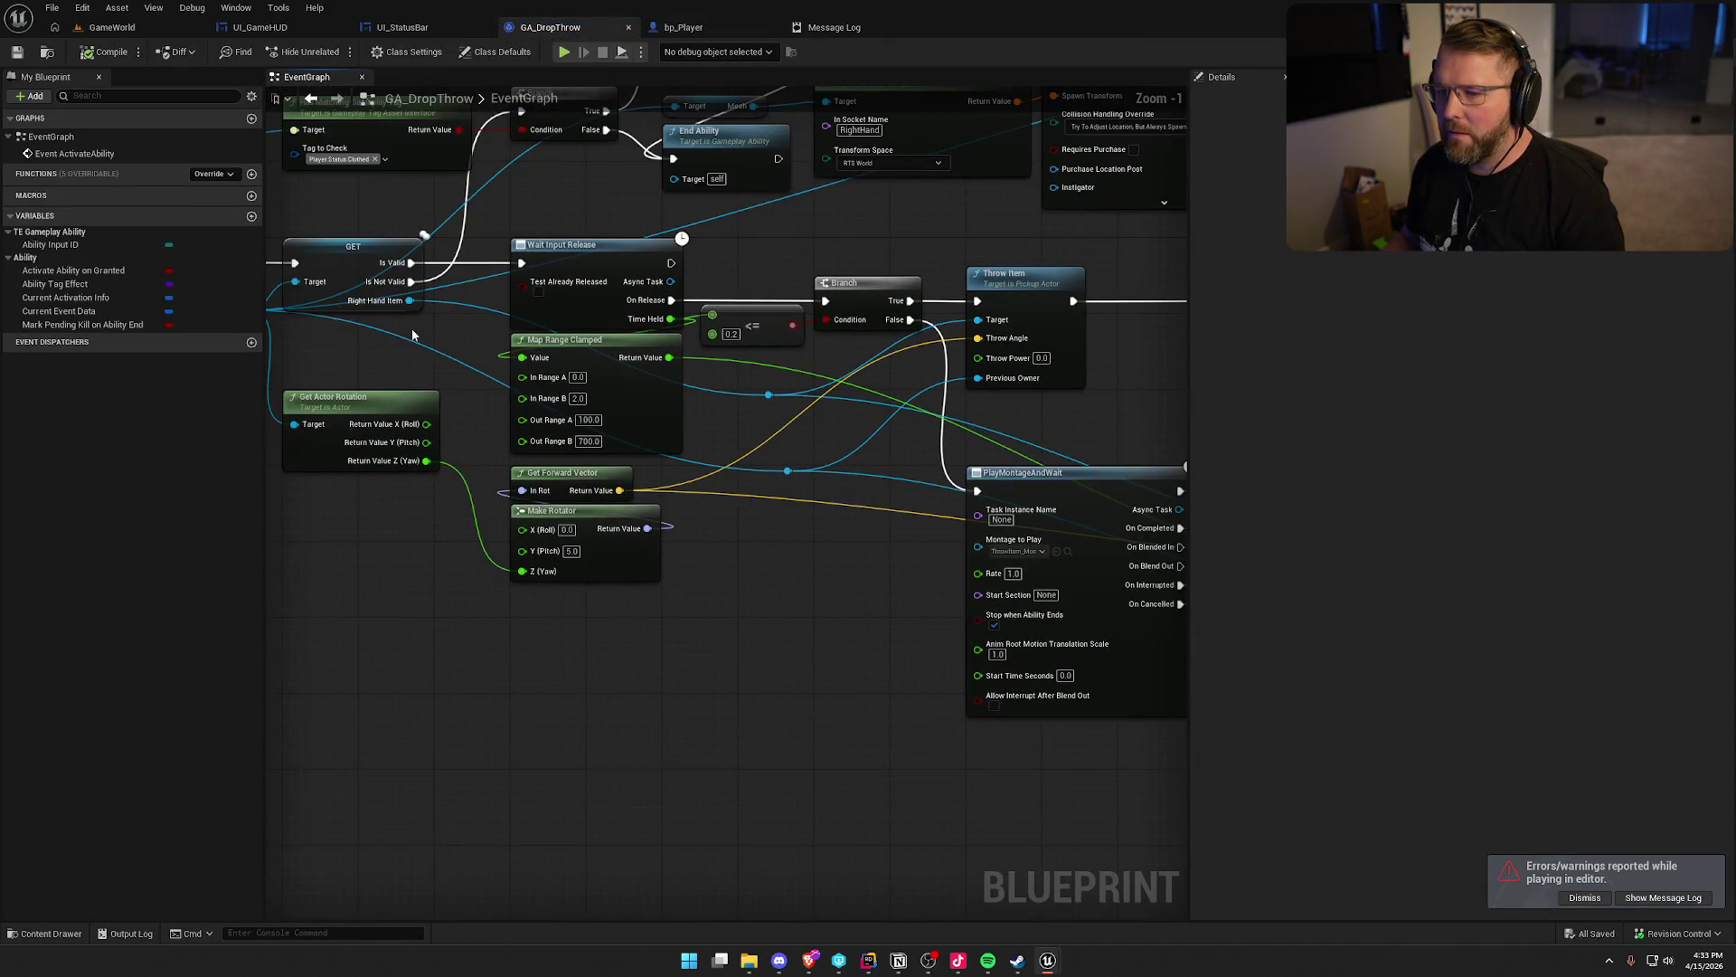
{"action": "mouse_move", "coordinate": [342, 272]}
{"action": "left_mouse_down"}
{"action": "mouse_move", "coordinate": [678, 333]}
{"action": "mouse_move", "coordinate": [490, 293]}
{"action": "mouse_move", "coordinate": [610, 254]}
{"action": "left_mouse_up"}
{"action": "left_click", "coordinate": [612, 257]}
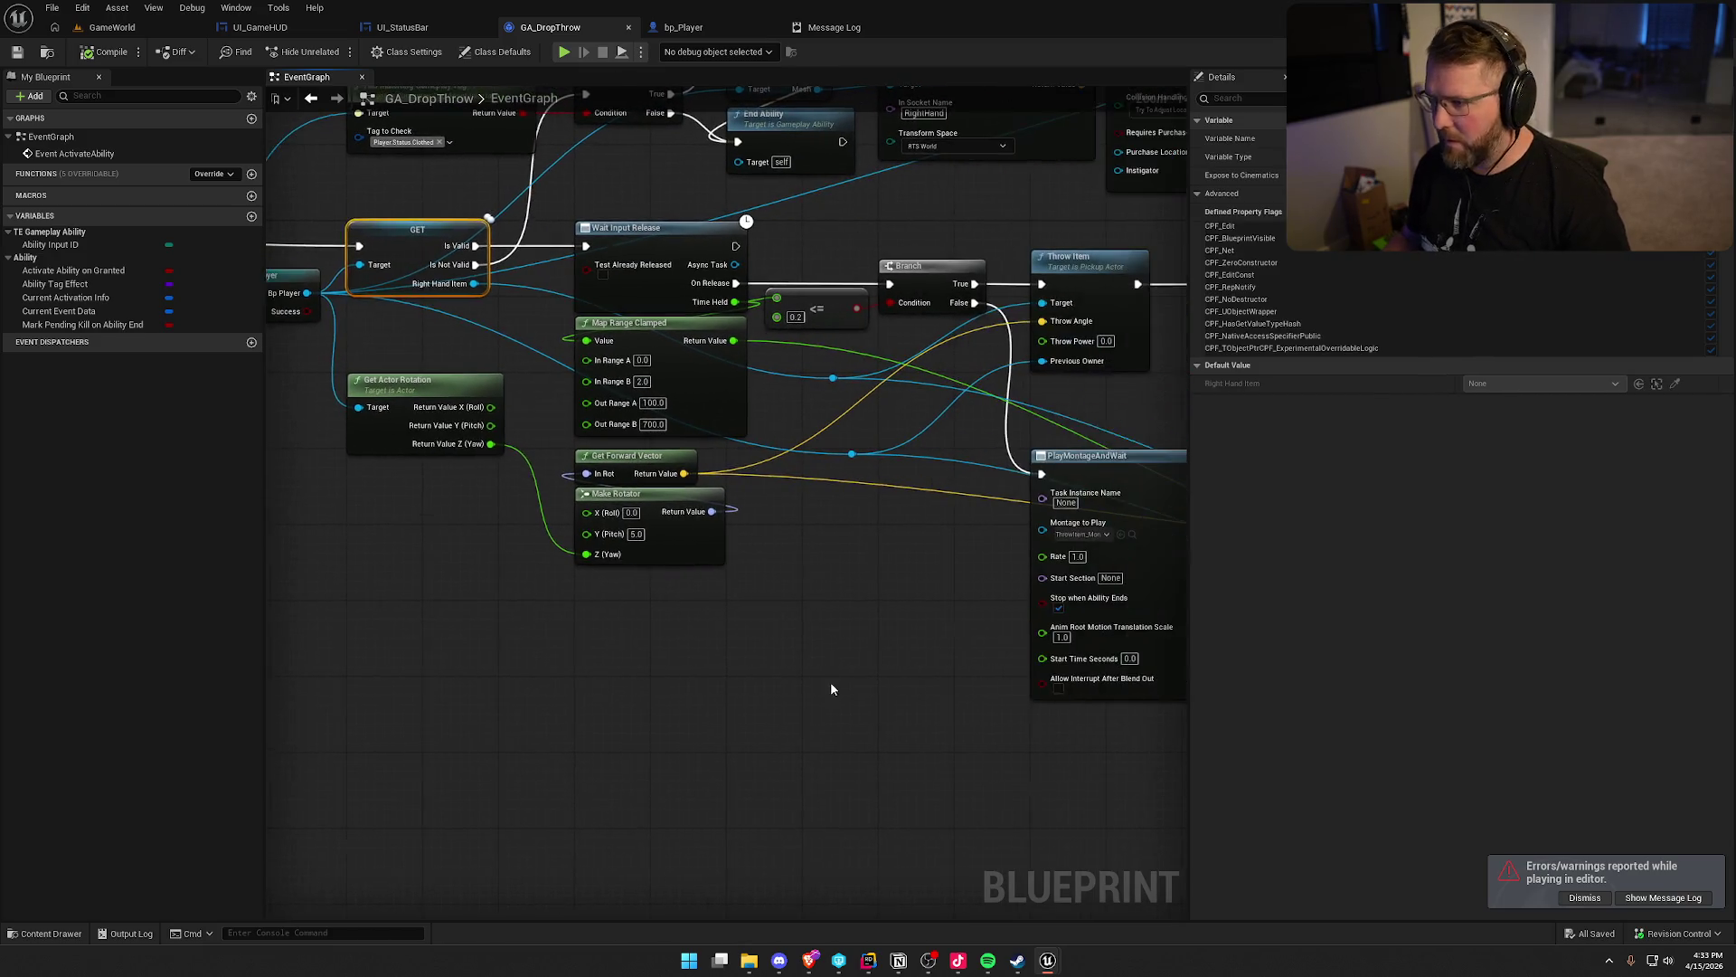
{"action": "key", "text": "ctrl+c"}
{"action": "key", "text": "ctrl+v"}
{"action": "mouse_move", "coordinate": [902, 569]}
{"action": "left_mouse_down"}
{"action": "mouse_move", "coordinate": [823, 400]}
{"action": "mouse_move", "coordinate": [796, 514]}
{"action": "left_mouse_up"}
{"action": "scroll", "coordinate": [870, 301], "scroll_direction": "down", "scroll_amount": 3}
{"action": "left_click_drag", "start_coordinate": [825, 436], "coordinate": [735, 507]}
Route On Release through the new GET's Is Valid check into the Branch and wire its target to Player
{"action": "mouse_move", "coordinate": [791, 276]}
{"action": "left_mouse_down"}
{"action": "mouse_move", "coordinate": [1304, 566]}
{"action": "mouse_move", "coordinate": [919, 577]}
{"action": "mouse_move", "coordinate": [1186, 630]}
{"action": "left_mouse_up"}
{"action": "scroll", "coordinate": [908, 465], "scroll_direction": "up", "scroll_amount": 5}
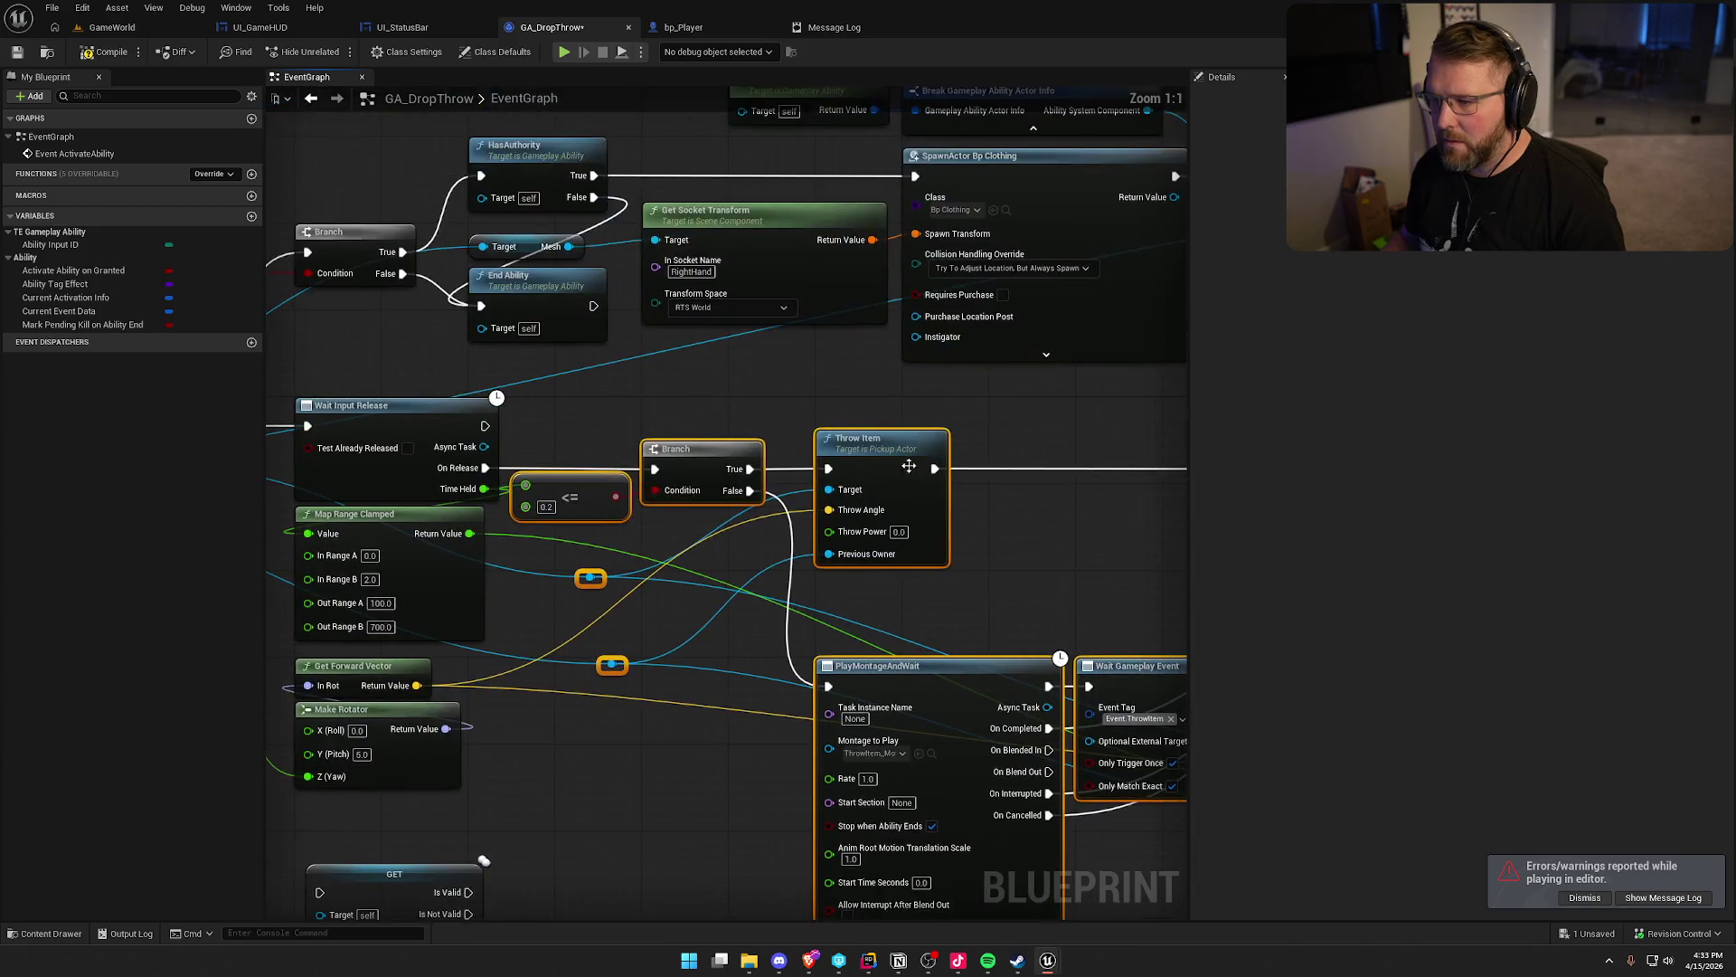
{"action": "left_click_drag", "start_coordinate": [895, 451], "coordinate": [1154, 453]}
{"action": "mouse_move", "coordinate": [479, 782]}
{"action": "left_mouse_down"}
{"action": "mouse_move", "coordinate": [746, 365]}
{"action": "mouse_move", "coordinate": [615, 367]}
{"action": "mouse_move", "coordinate": [644, 368]}
{"action": "left_mouse_up"}
{"action": "left_click_drag", "start_coordinate": [792, 368], "coordinate": [990, 368]}
{"action": "left_click_drag", "start_coordinate": [645, 390], "coordinate": [286, 412]}
{"action": "left_click_drag", "start_coordinate": [937, 498], "coordinate": [618, 498]}
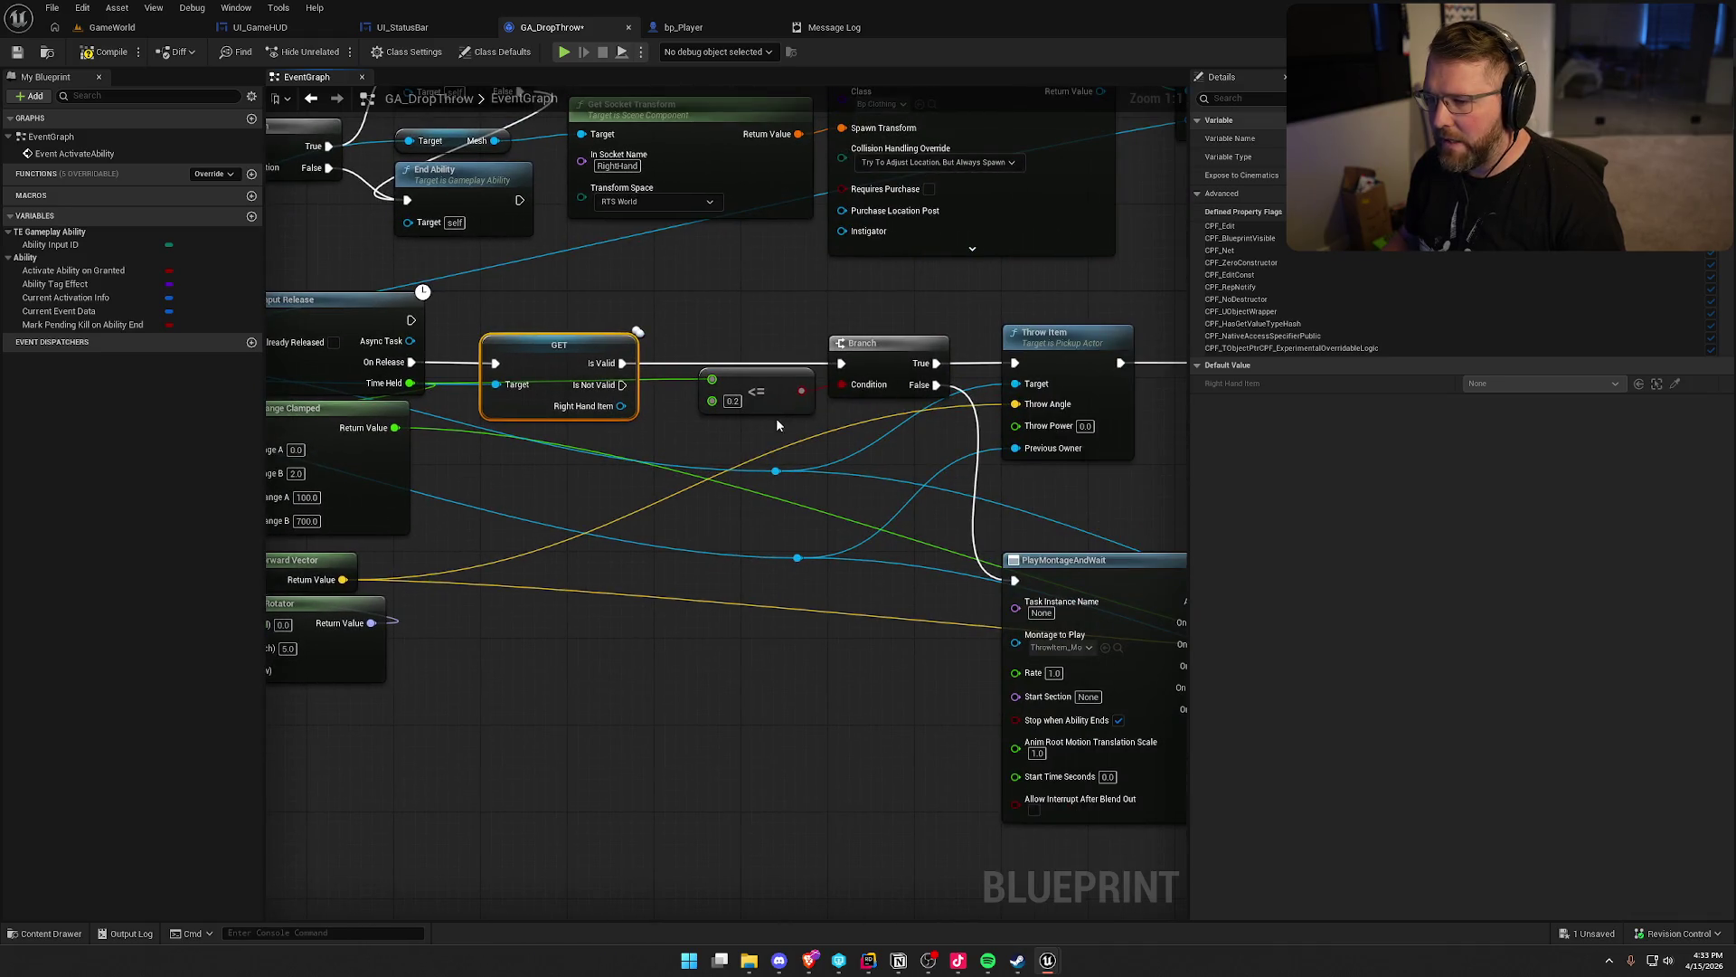
Add an End Ability copy on the GET's Is Not Valid output, then save and check out GA_DropThrow
{"action": "left_click_drag", "start_coordinate": [779, 705], "coordinate": [41, 720]}
{"action": "left_click", "coordinate": [995, 352]}
{"action": "mouse_move", "coordinate": [837, 485]}
{"action": "left_mouse_down"}
{"action": "mouse_move", "coordinate": [836, 469]}
{"action": "mouse_move", "coordinate": [354, 646]}
{"action": "left_mouse_up"}
{"action": "key", "text": "ctrl+v"}
{"action": "mouse_move", "coordinate": [508, 429]}
{"action": "left_mouse_down"}
{"action": "mouse_move", "coordinate": [445, 549]}
{"action": "mouse_move", "coordinate": [435, 514]}
{"action": "left_mouse_up"}
{"action": "left_click", "coordinate": [530, 634]}
{"action": "key", "text": "ctrl+s"}
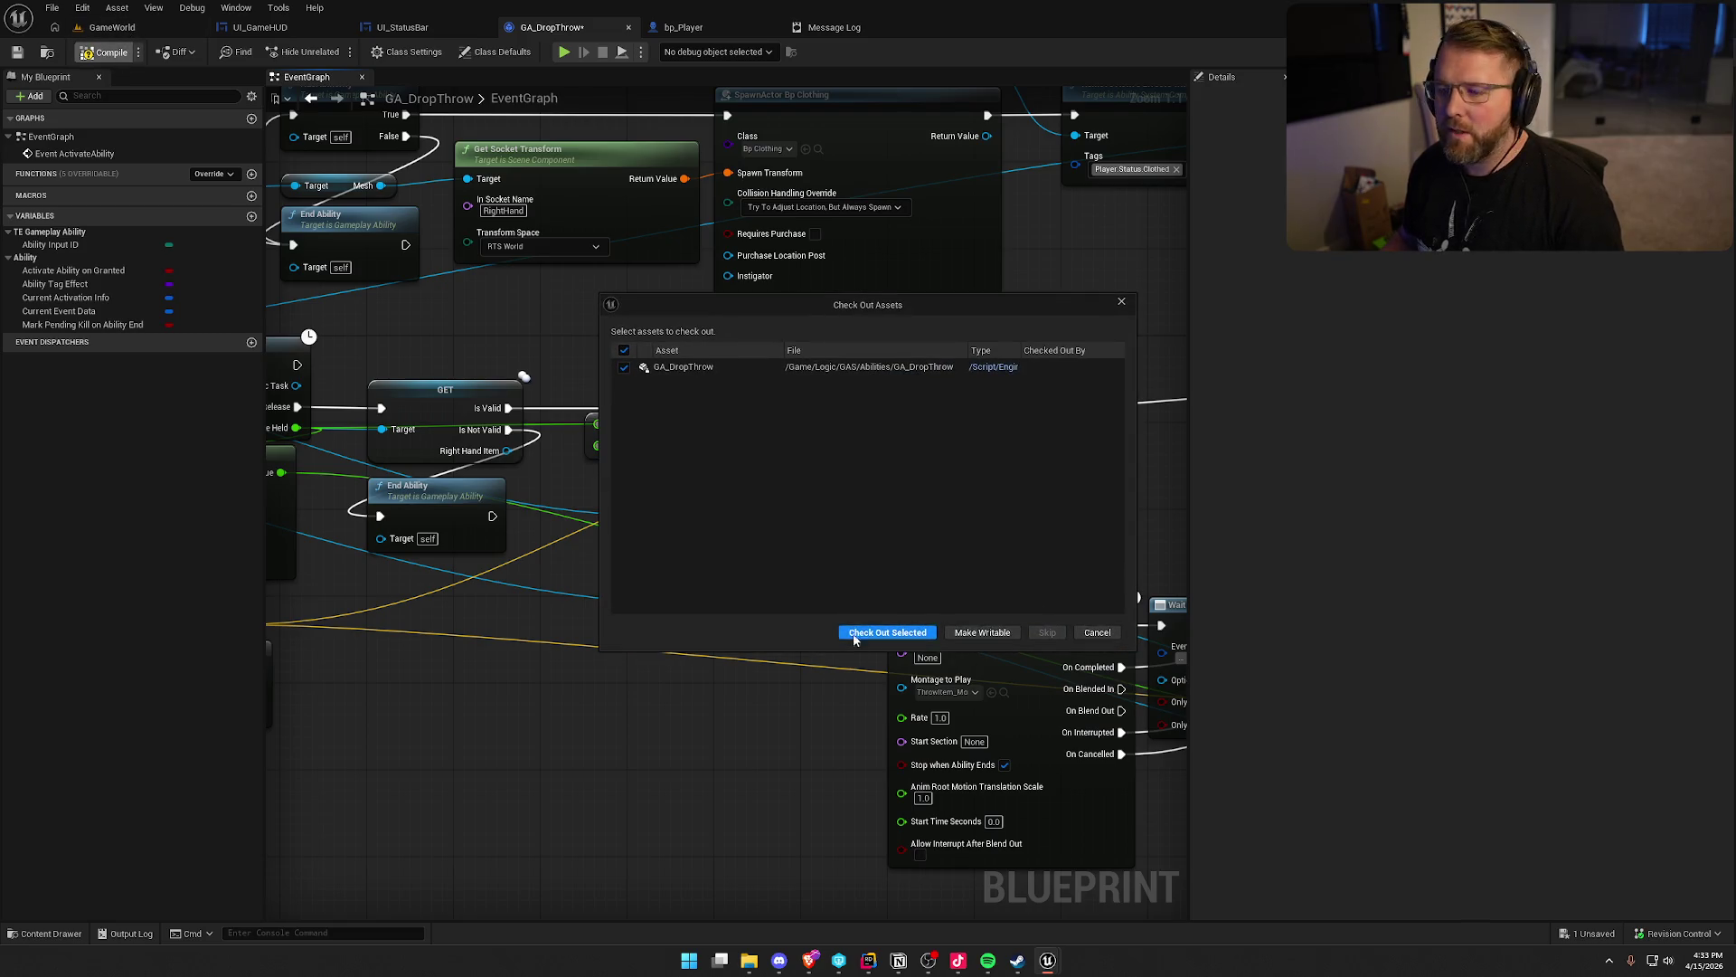
{"action": "left_click", "coordinate": [874, 635]}
Start a play session, pick up and throw the book, then grab the money bag and throw while sprinting
{"action": "left_click", "coordinate": [112, 27]}
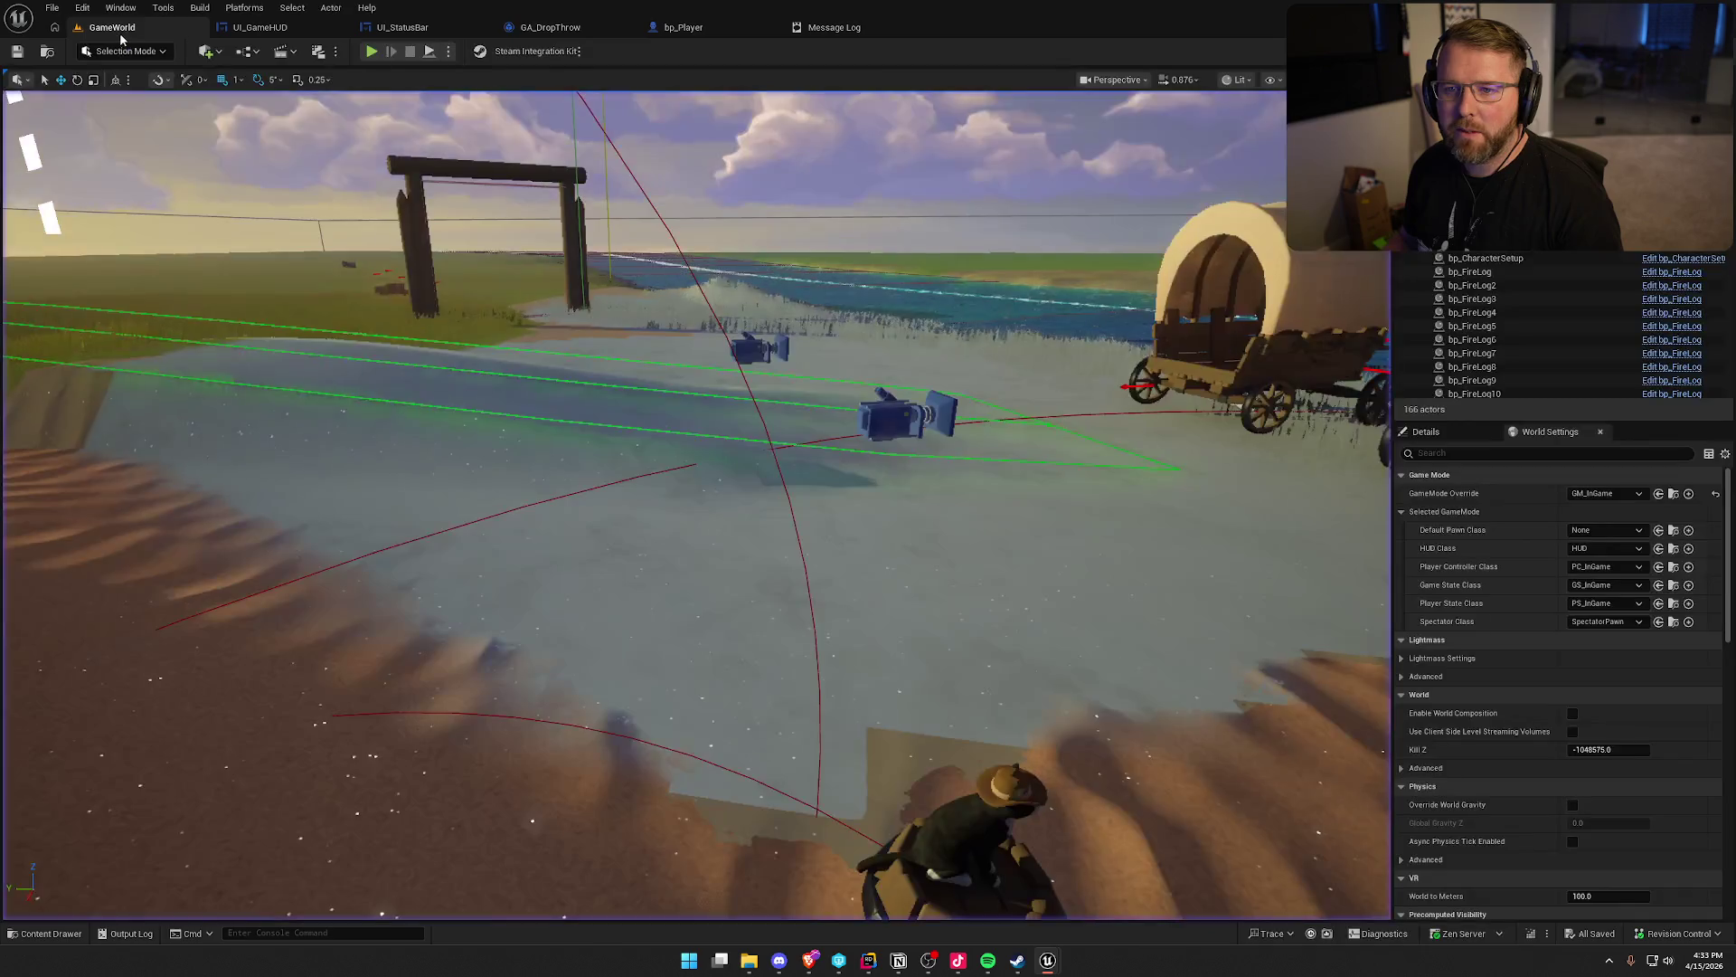
{"action": "left_click", "coordinate": [372, 51]}
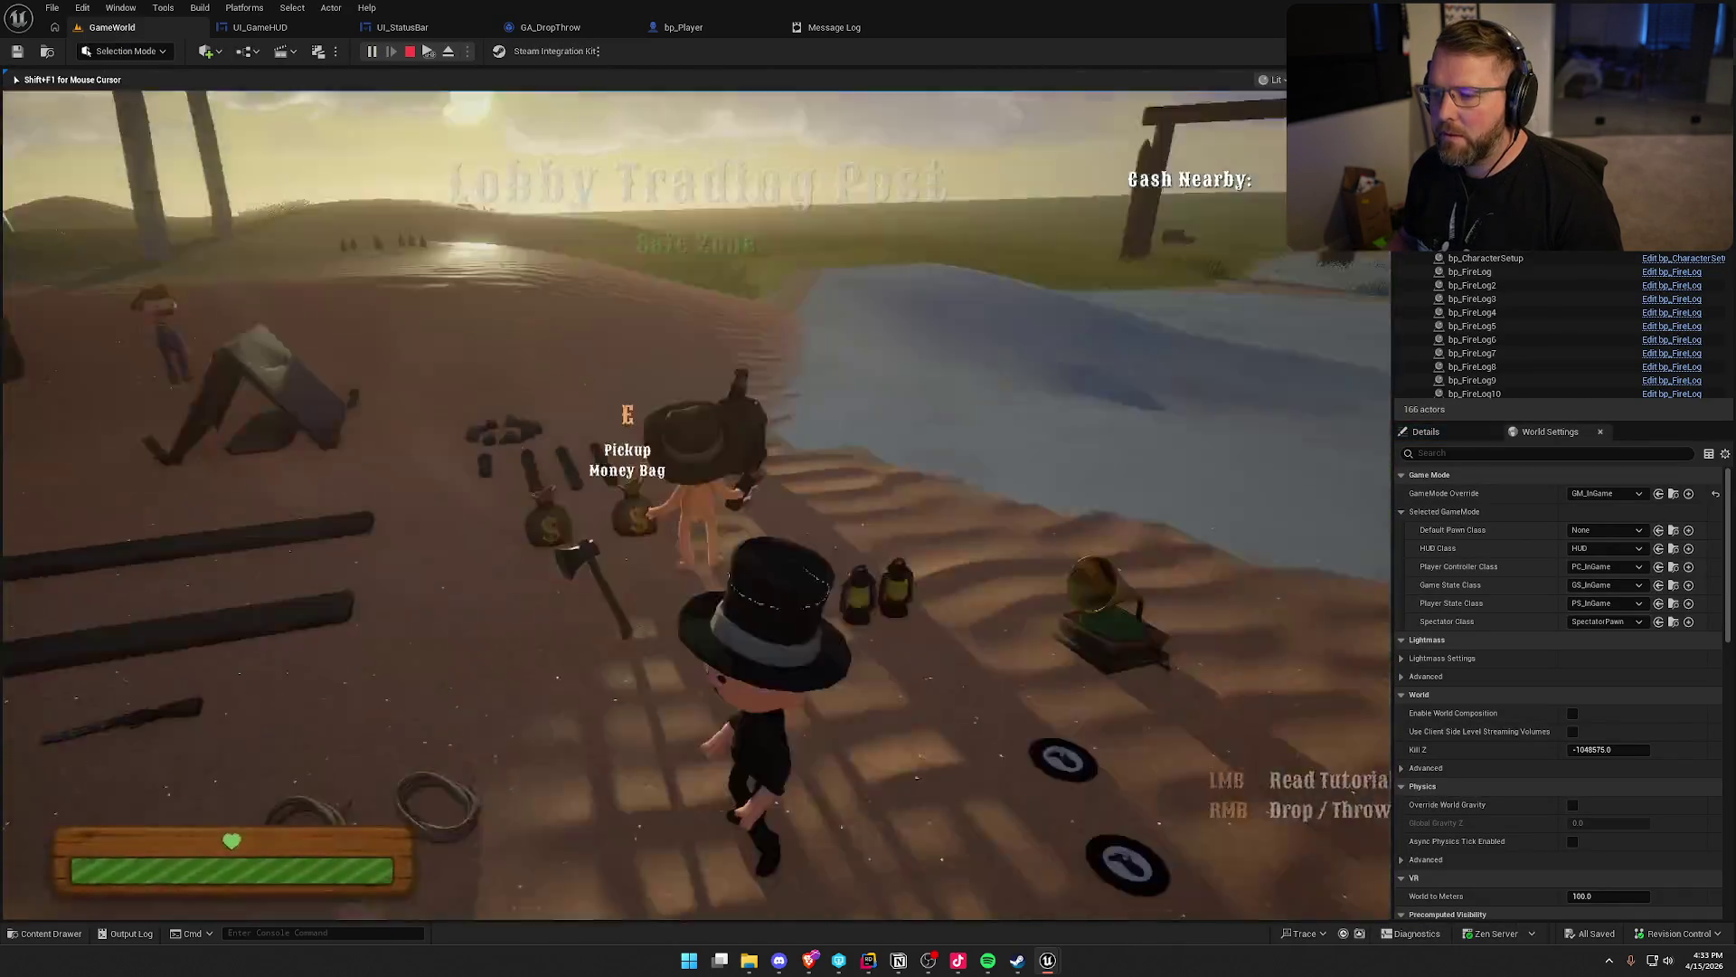
{"action": "key", "text": "w"}
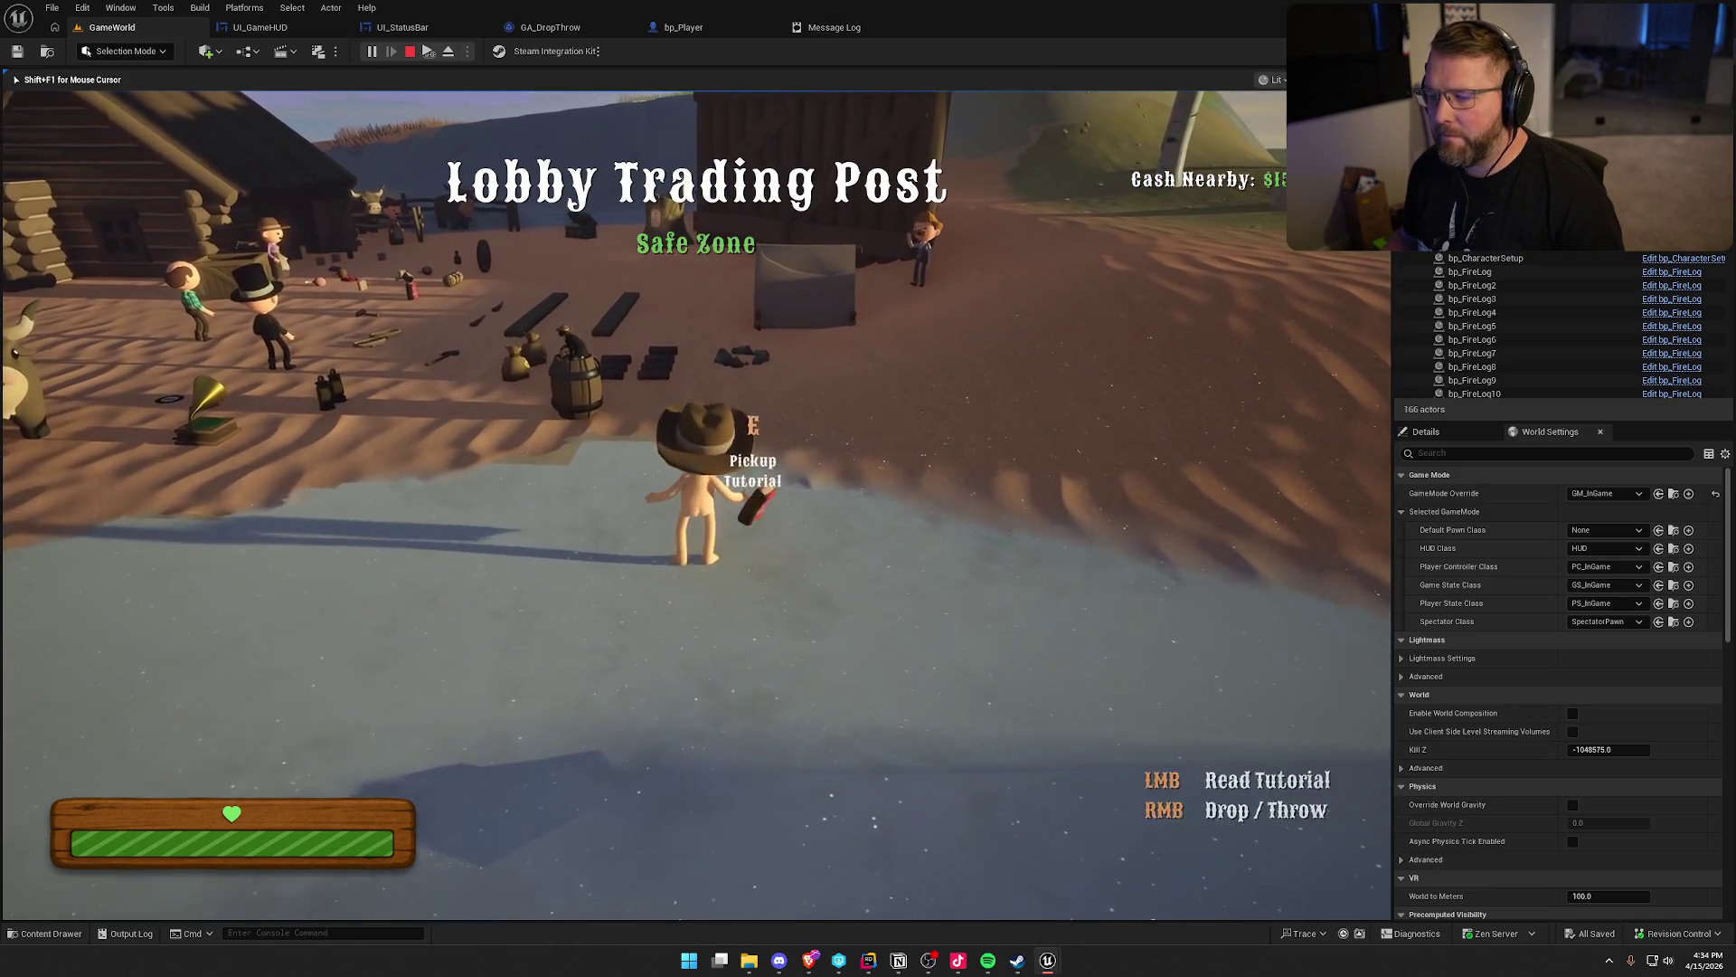
{"action": "key", "text": "e"}
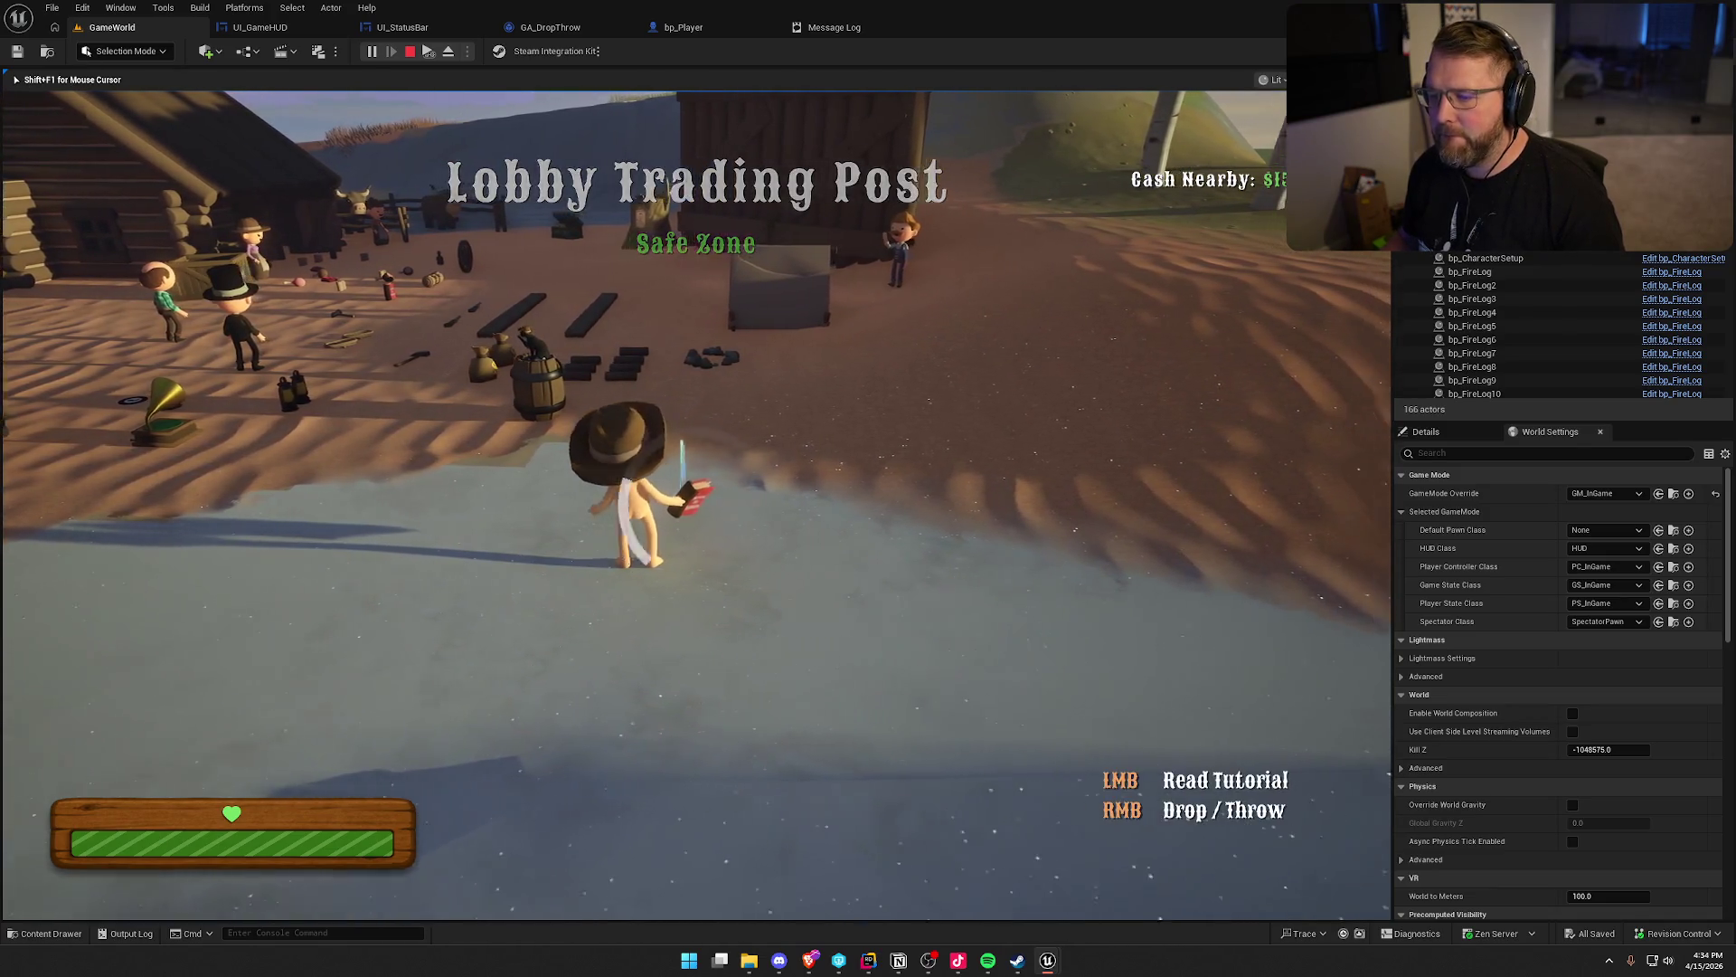
{"action": "key", "text": "e"}
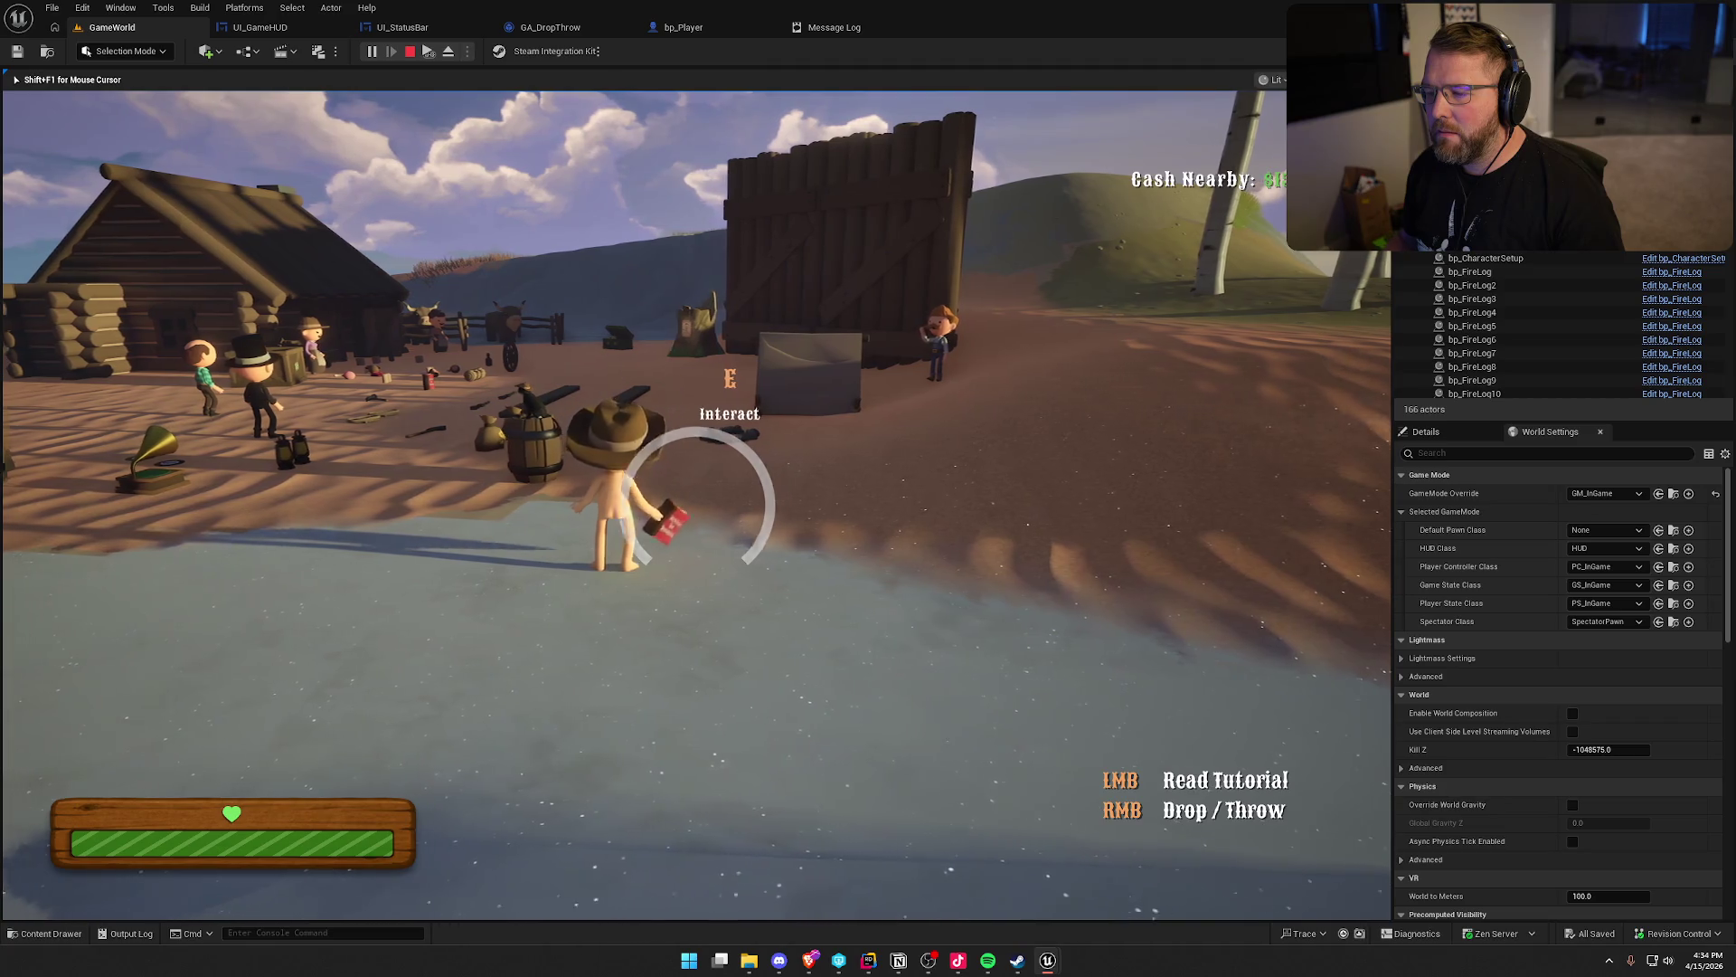
{"action": "right_click", "coordinate": [697, 498]}
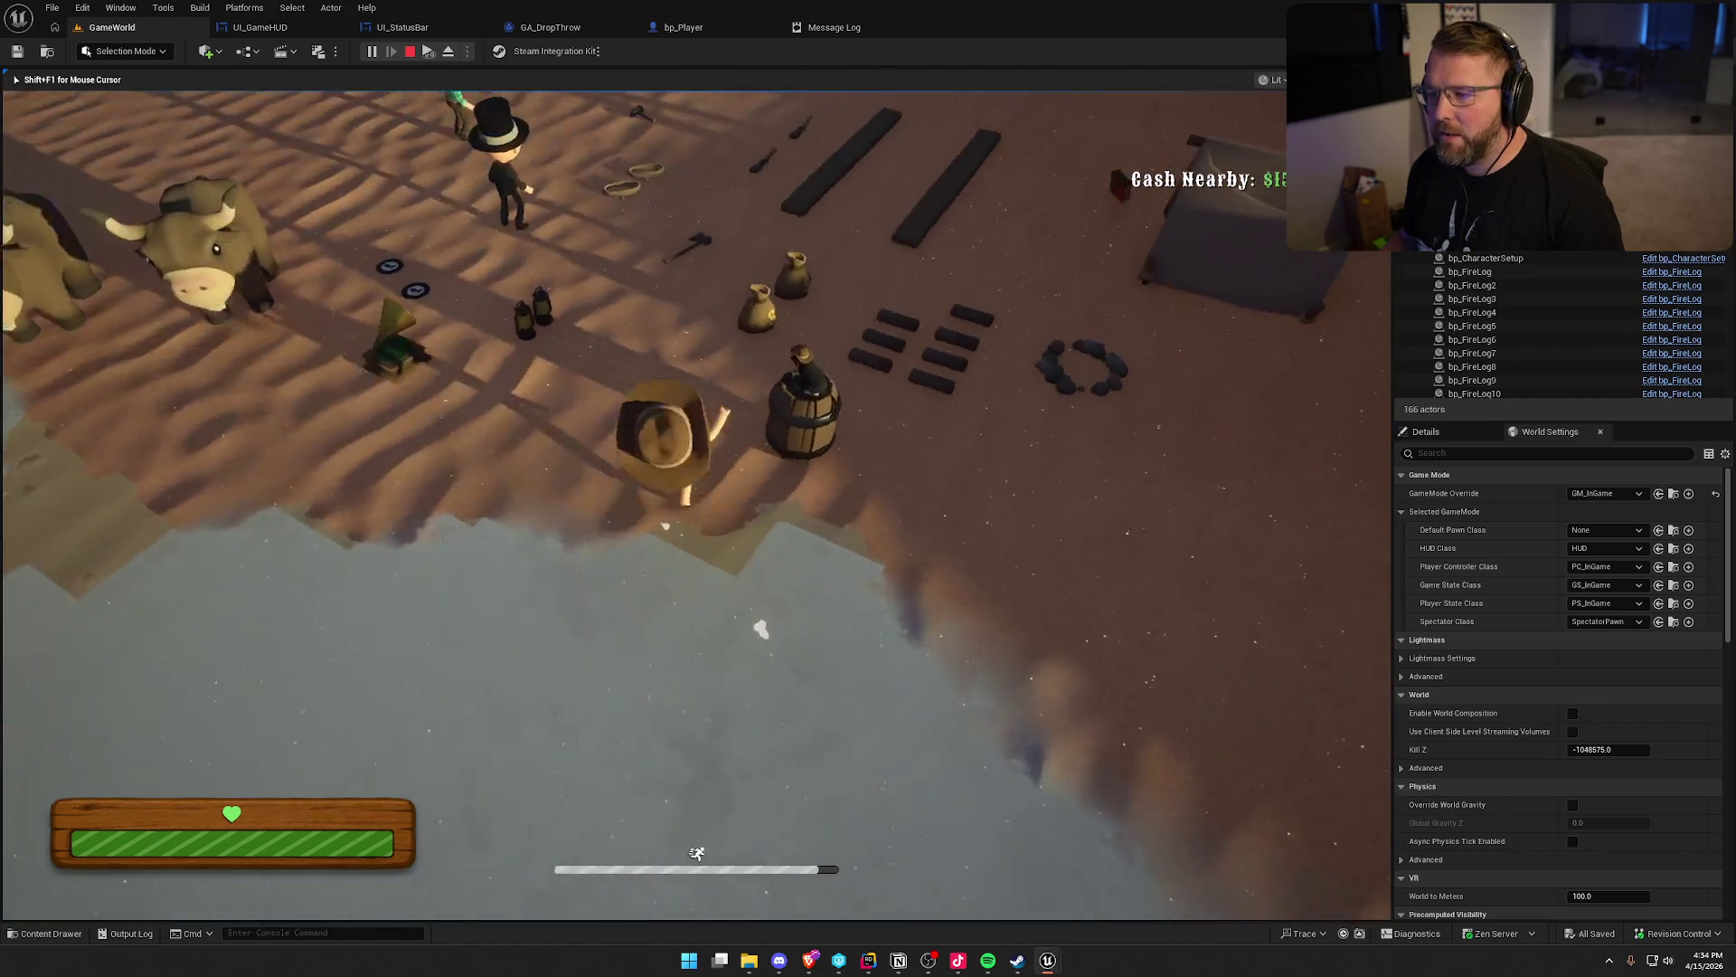
{"action": "key", "text": "e"}
{"action": "key", "text": "shift+w"}
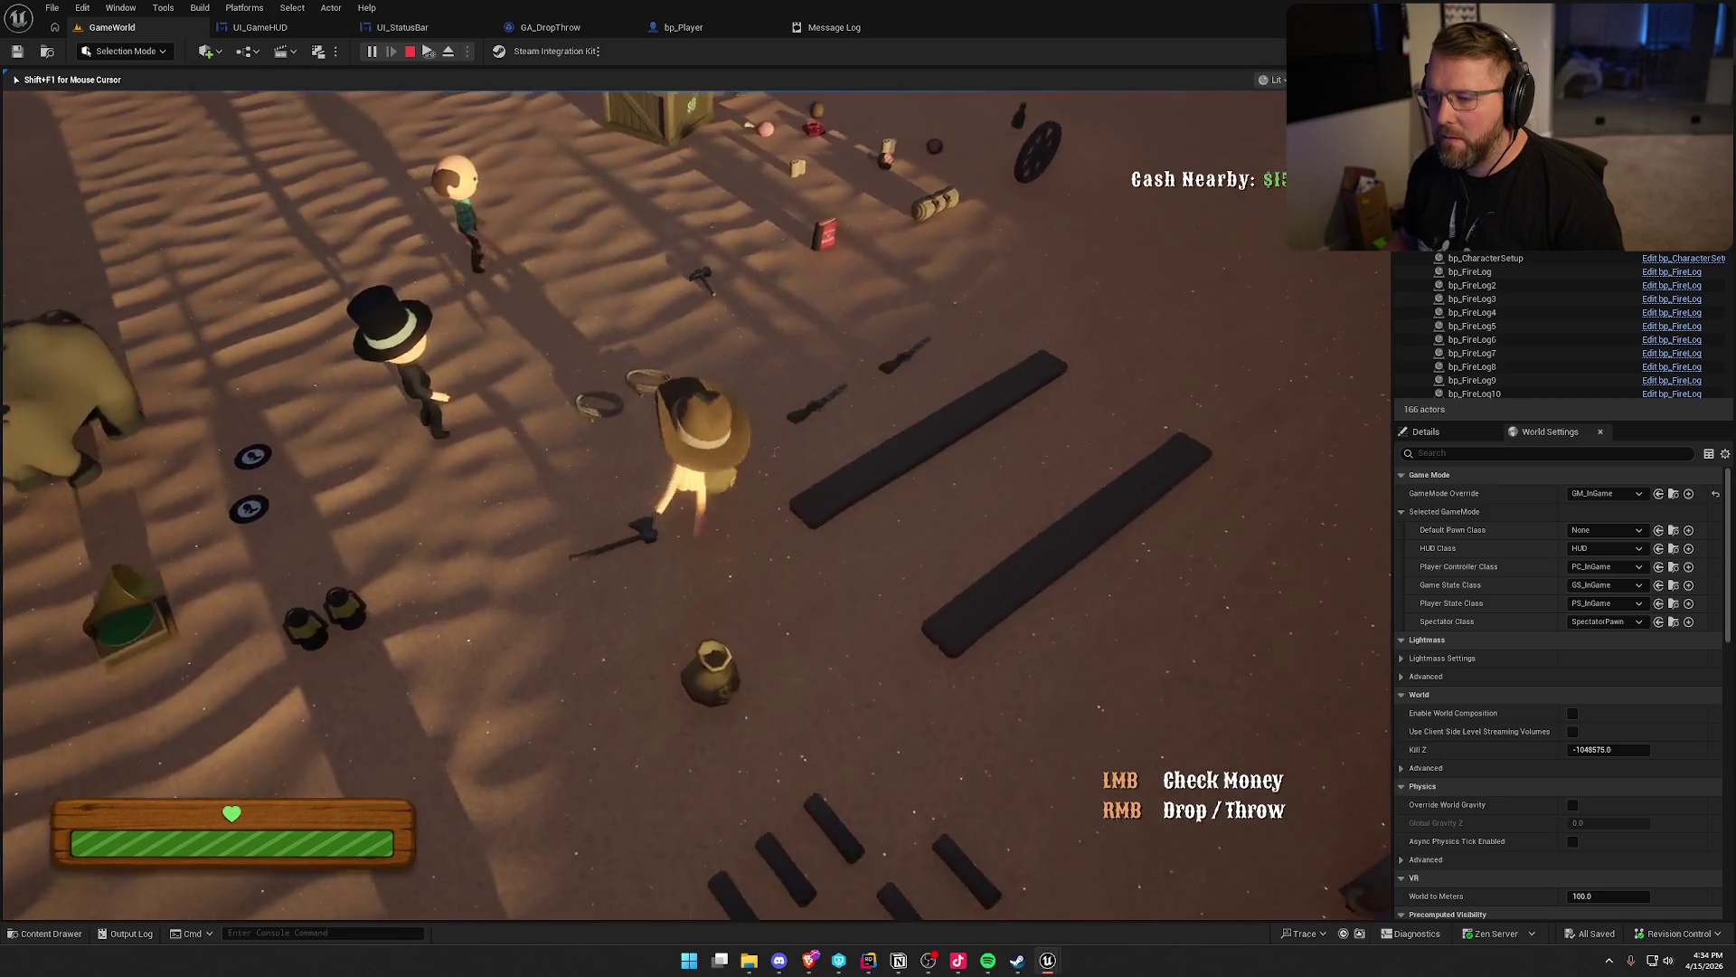
{"action": "key", "text": "shift+w"}
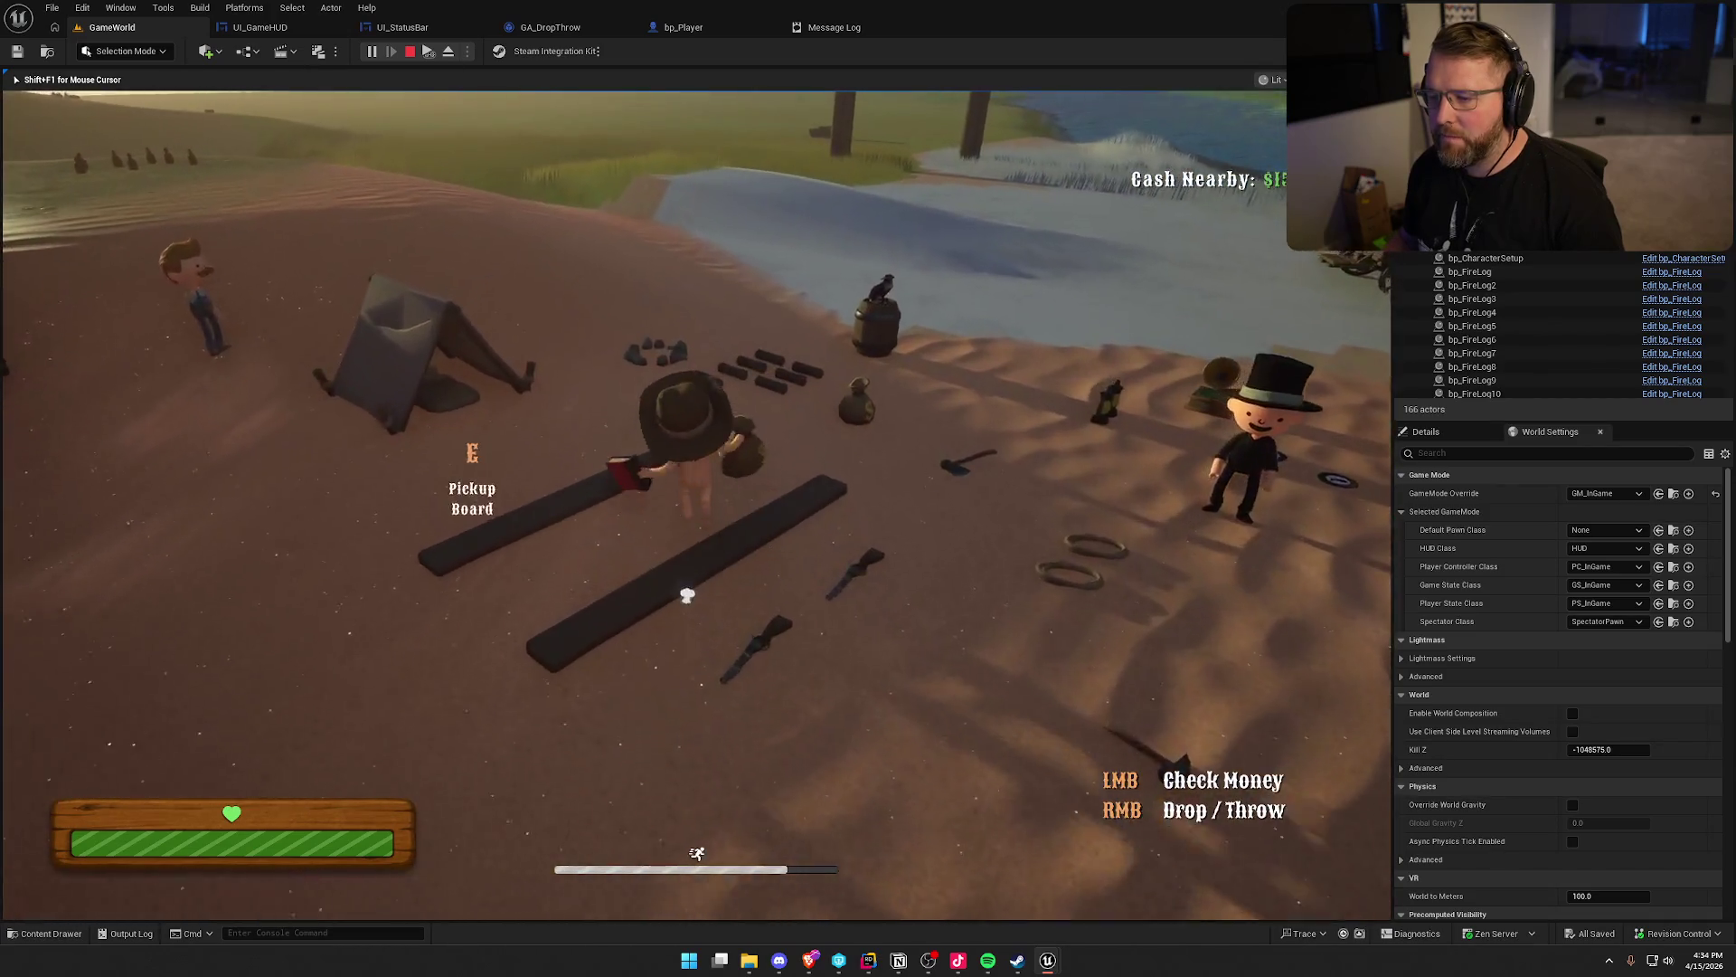
{"action": "key", "text": "shift+w"}
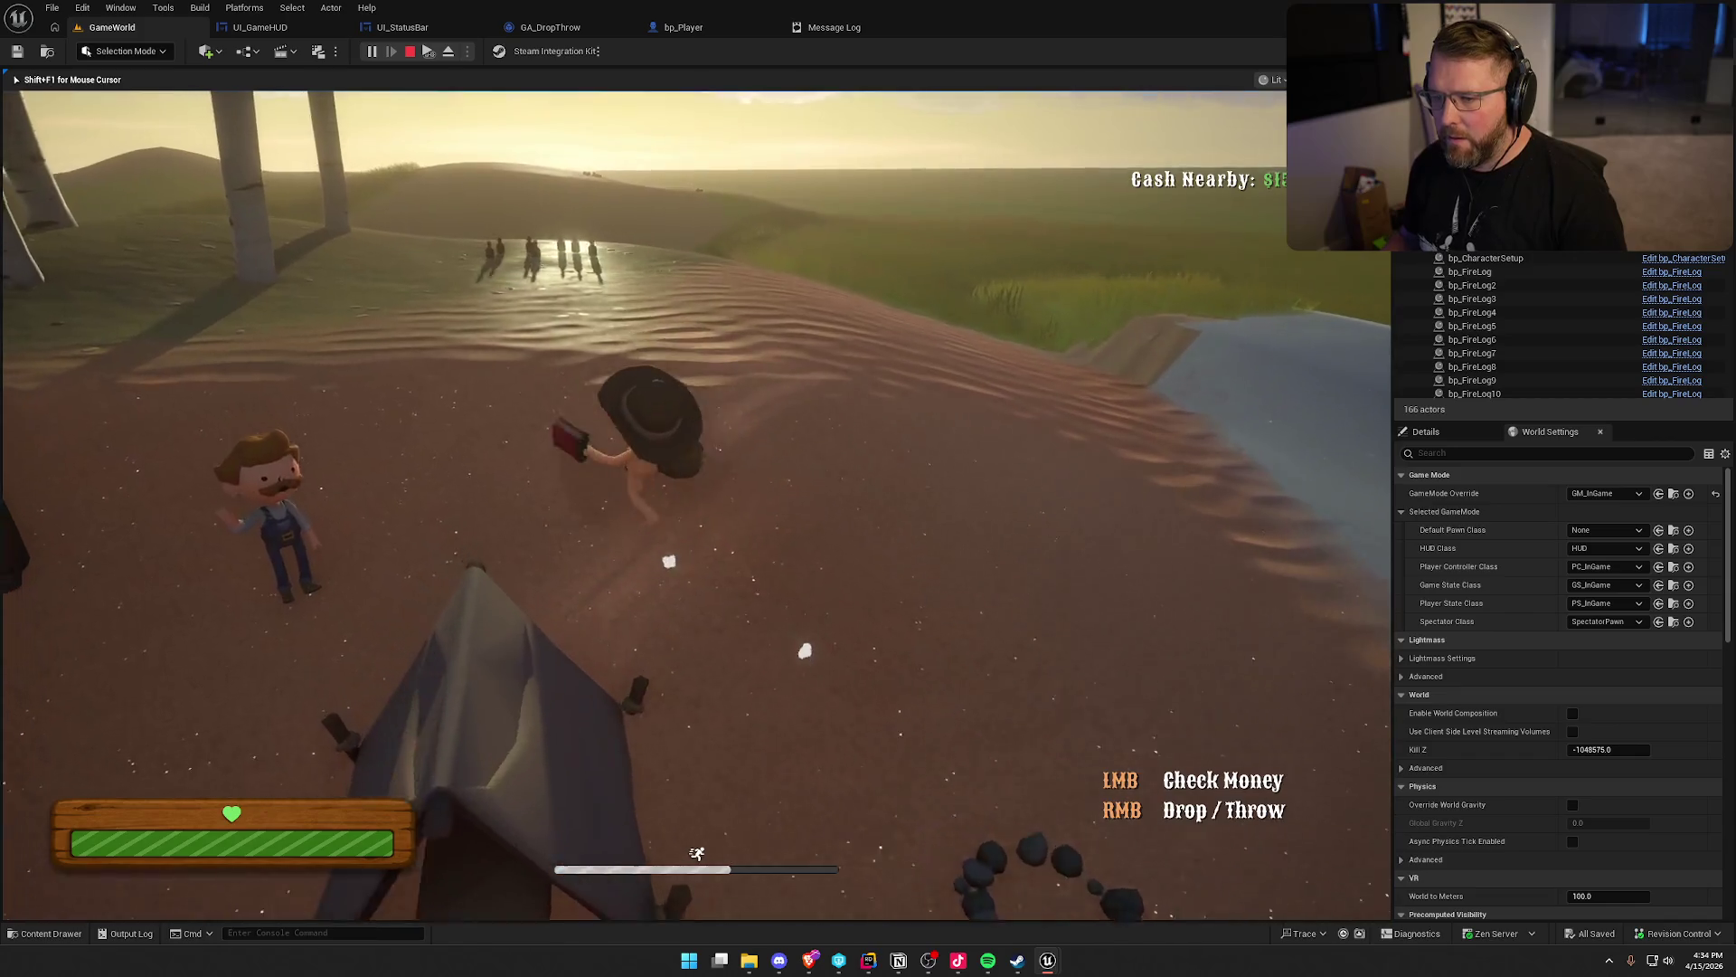
{"action": "key", "text": "w"}
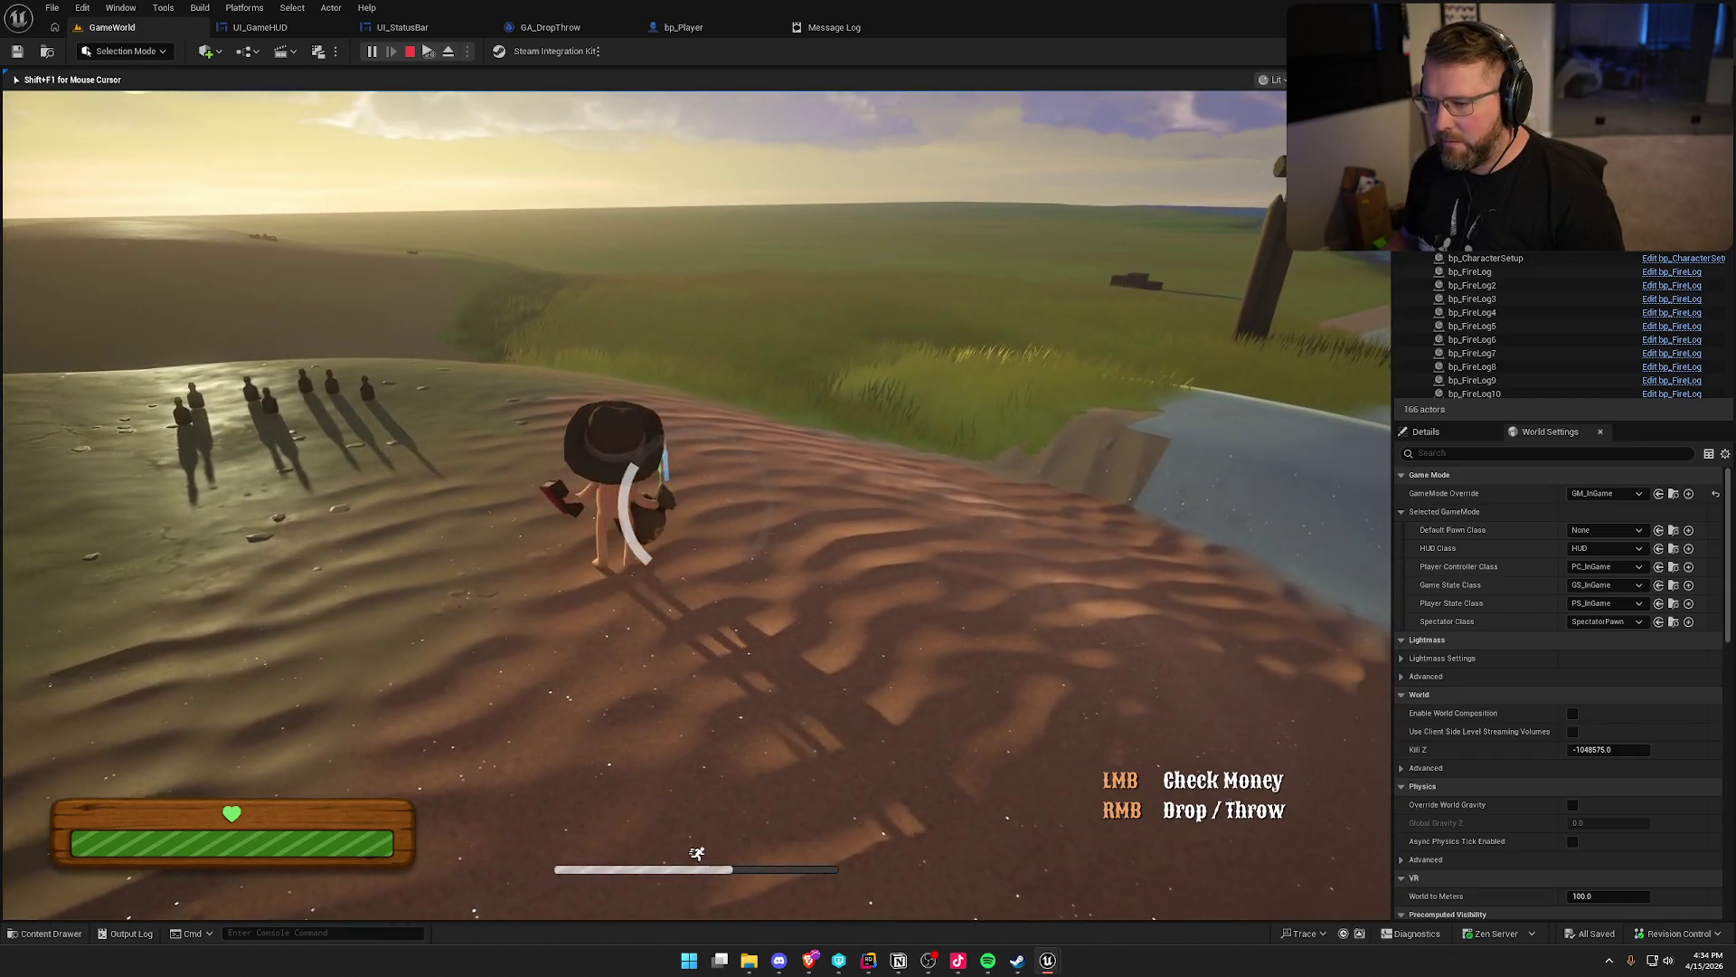
{"action": "right_click", "coordinate": [696, 502]}
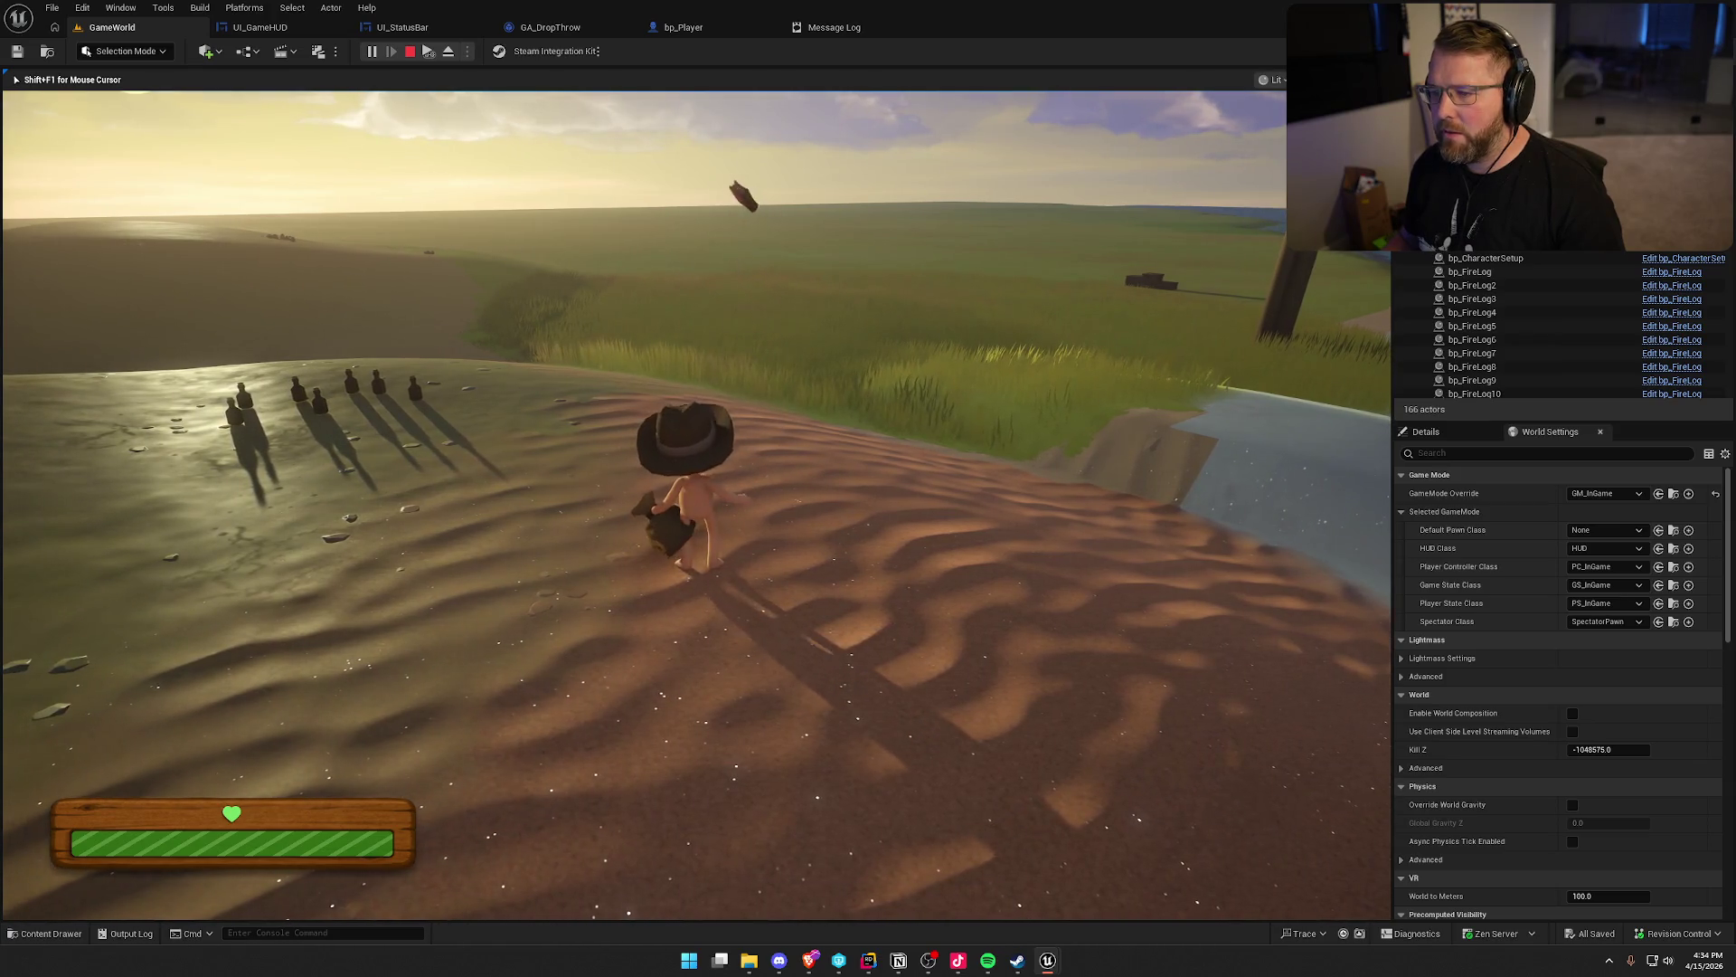
Walk the beach collecting a money bag, sprint into the camp and up the dune, picking up the axe
{"action": "key", "text": "w"}
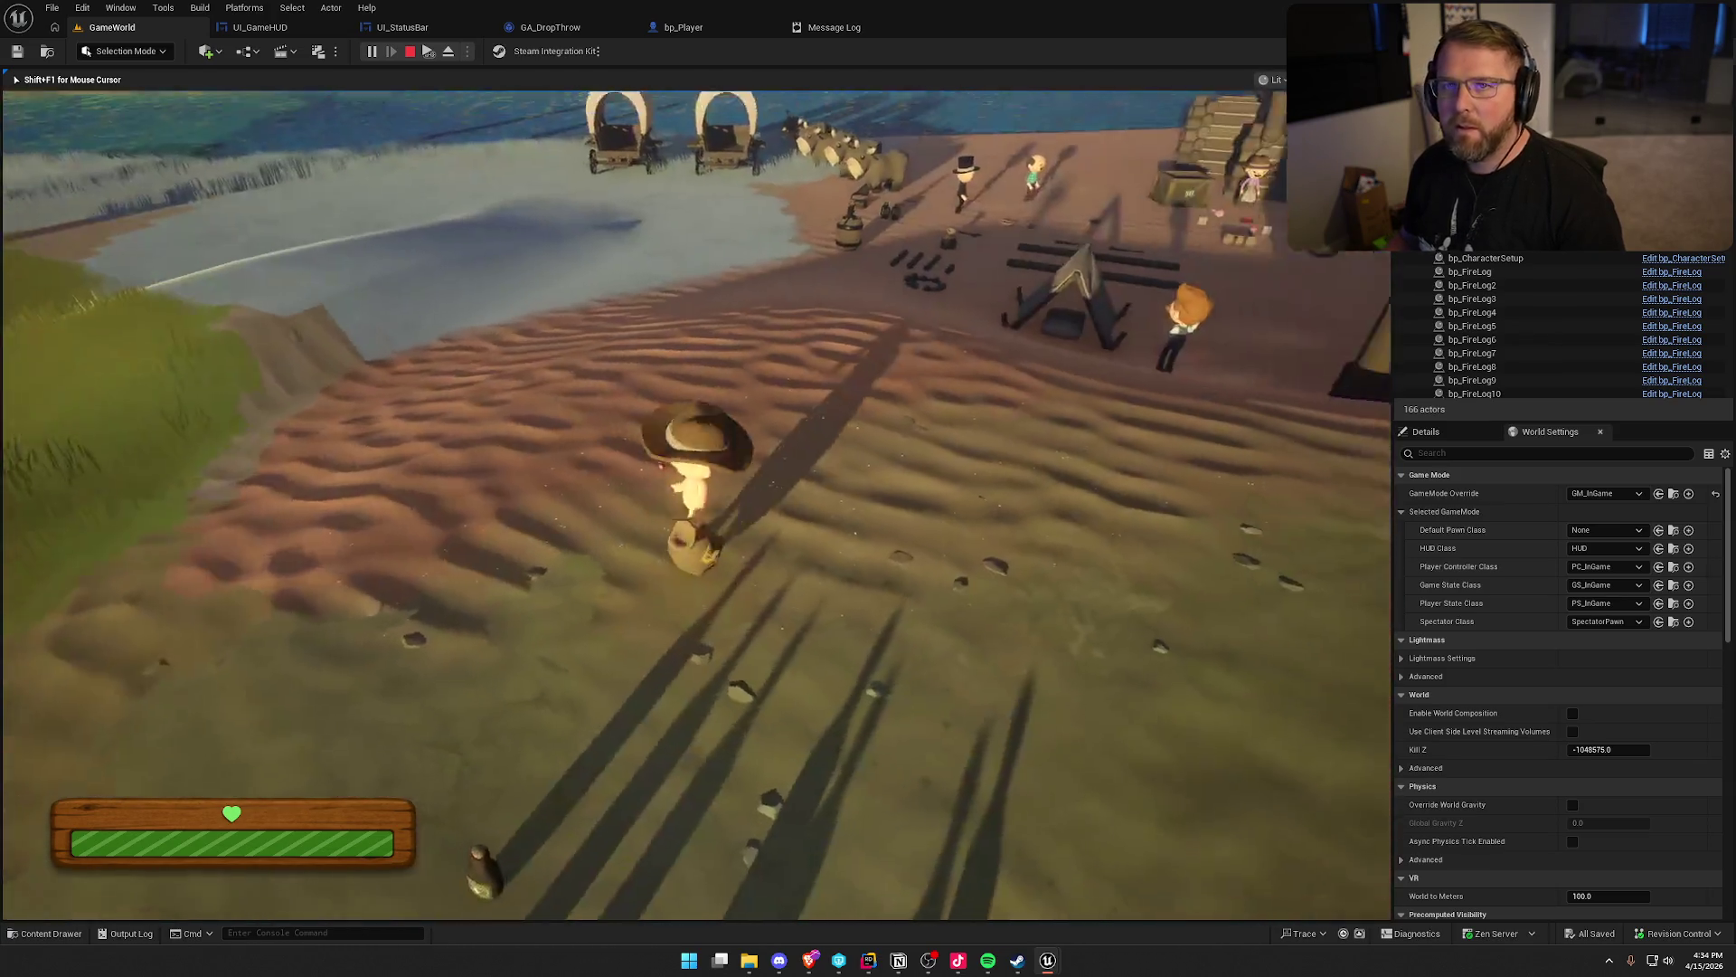
{"action": "key", "text": "w"}
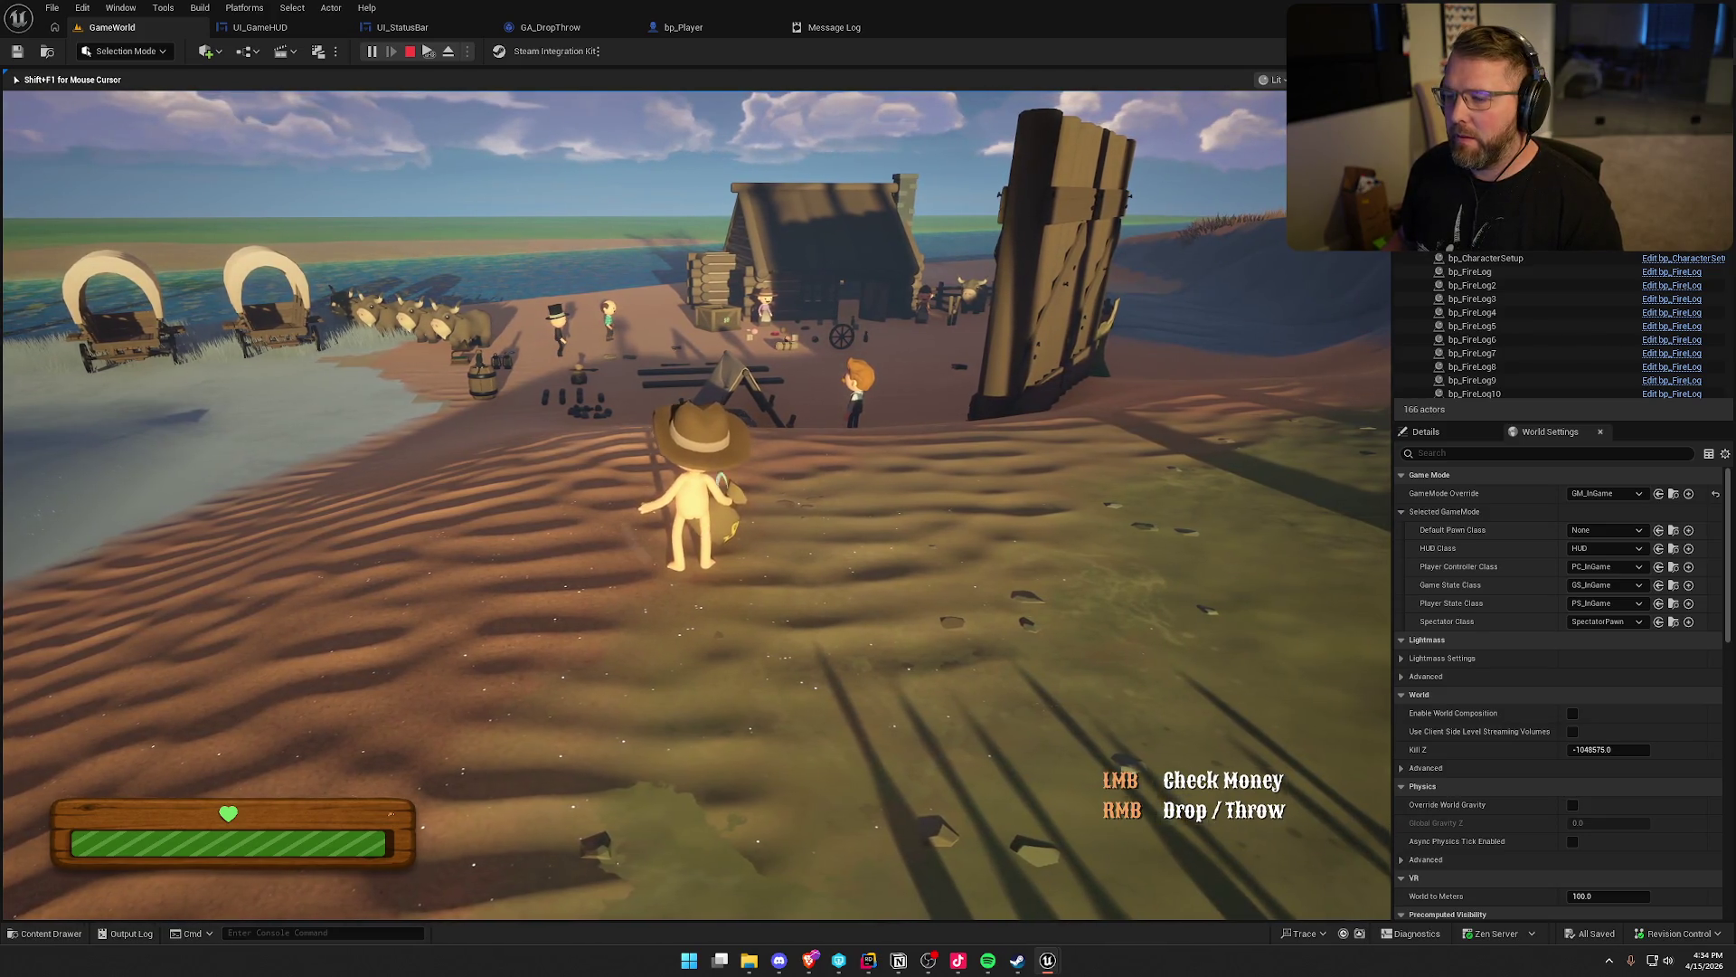
{"action": "key", "text": "a"}
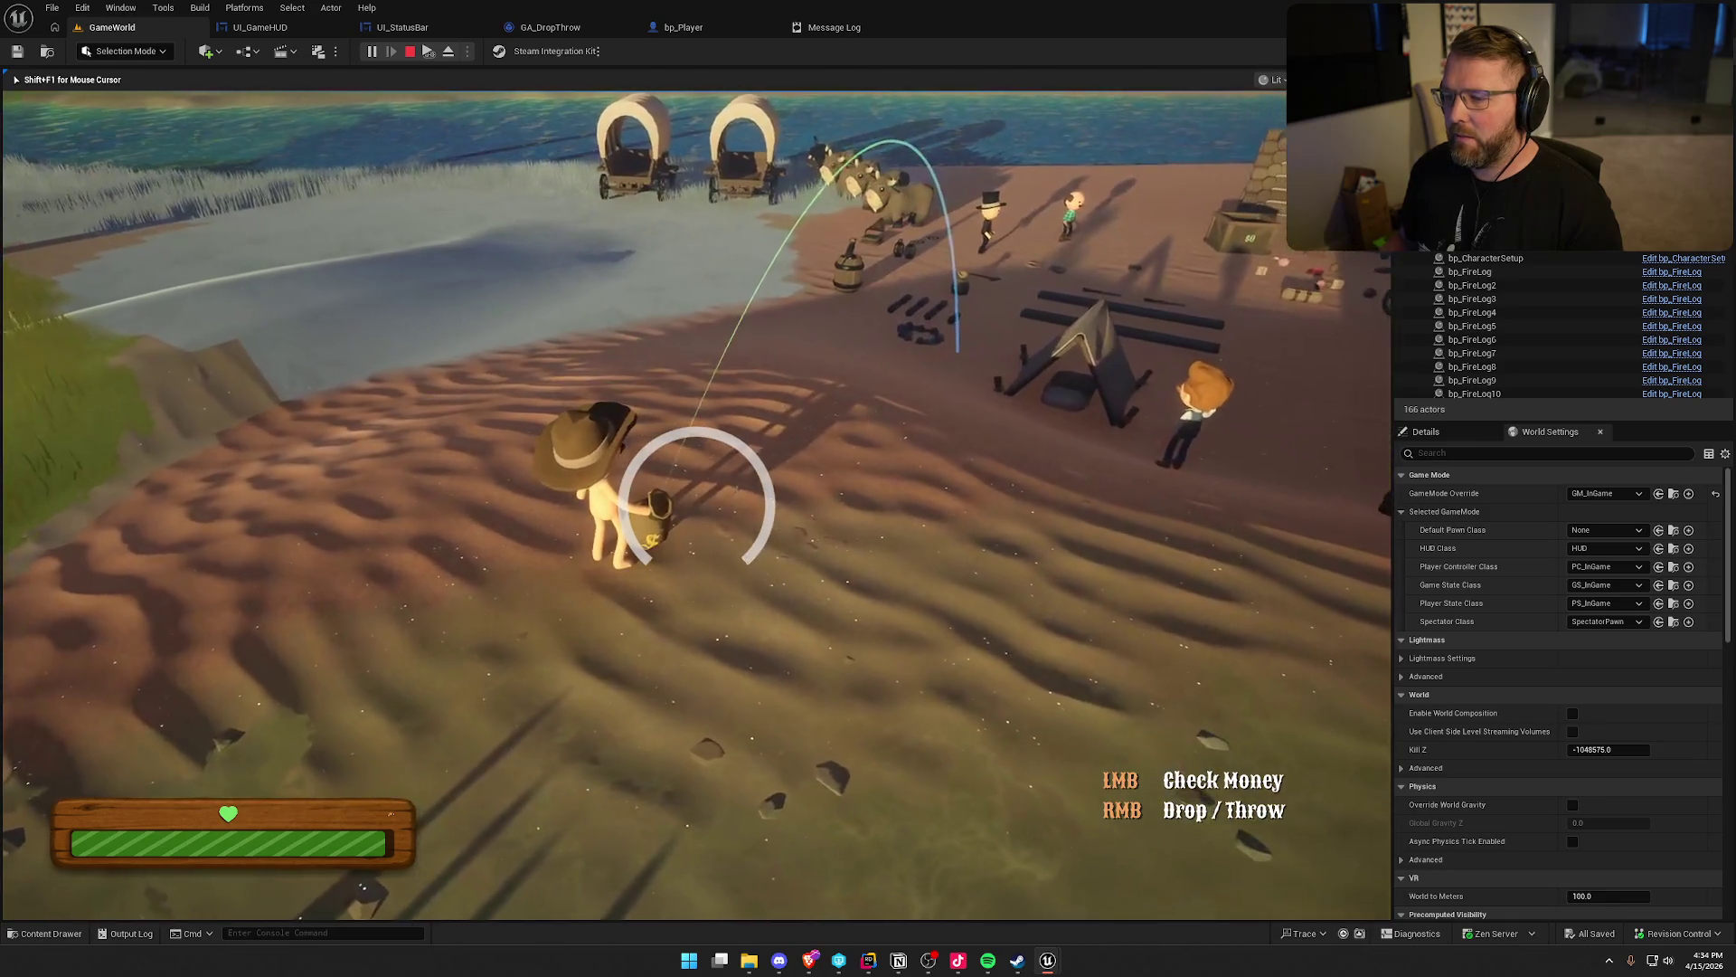
{"action": "left_click", "coordinate": [696, 505]}
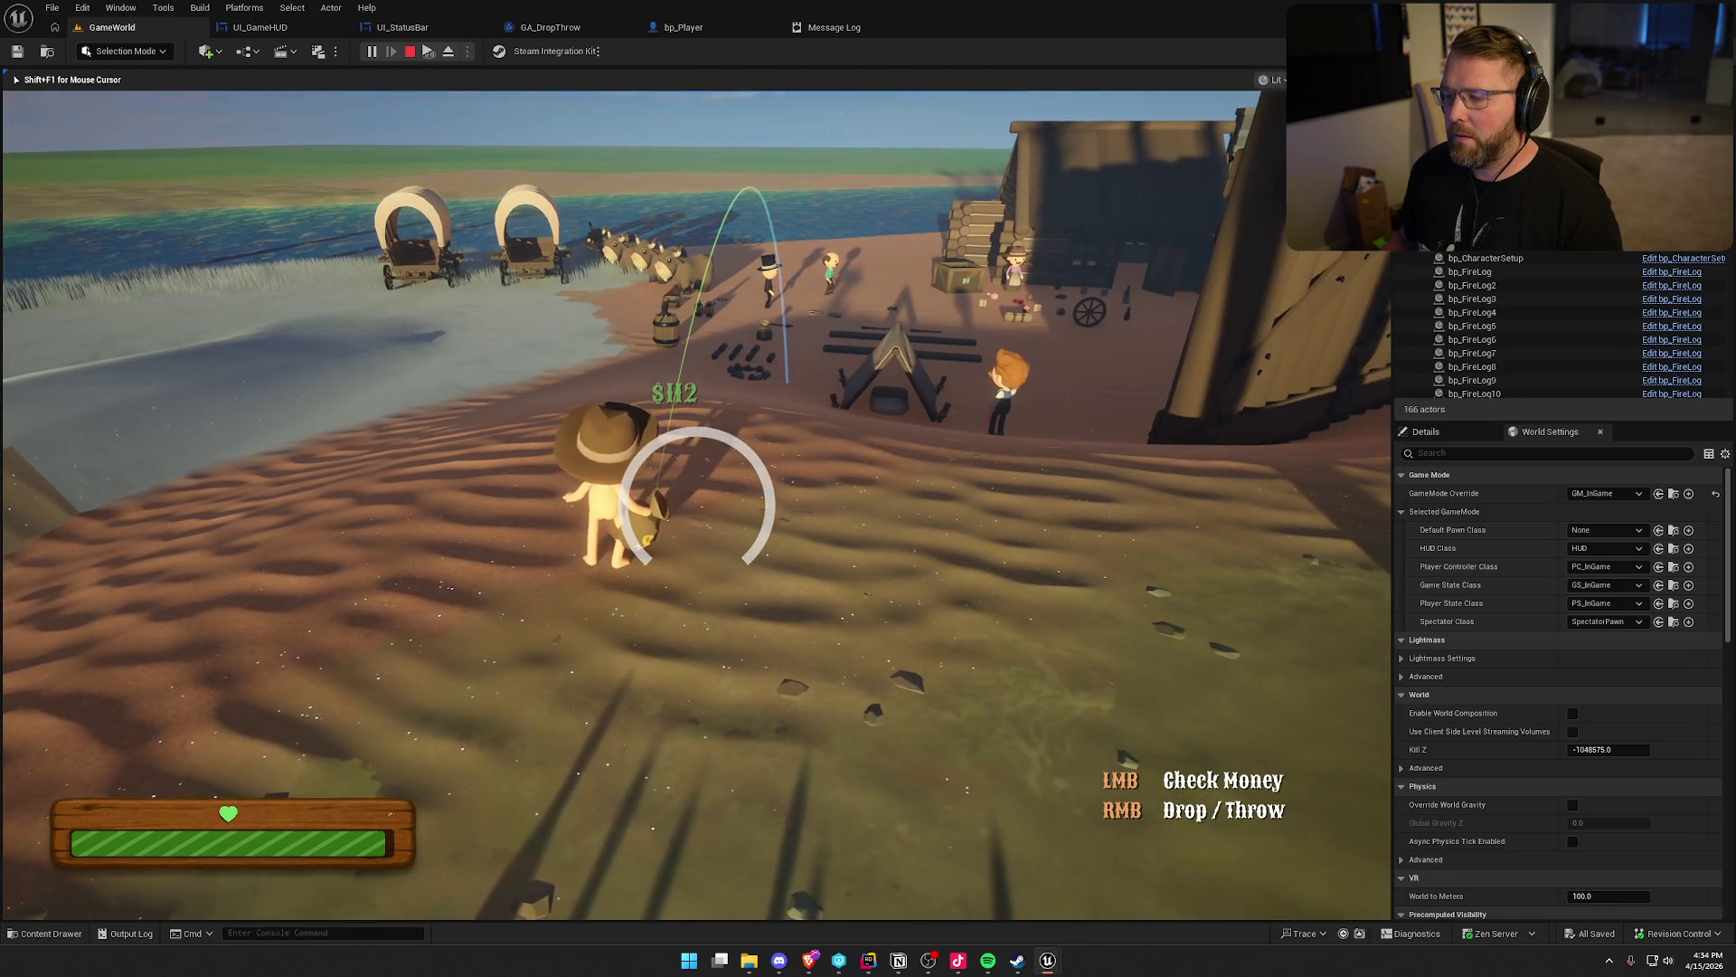
{"action": "key", "text": "w"}
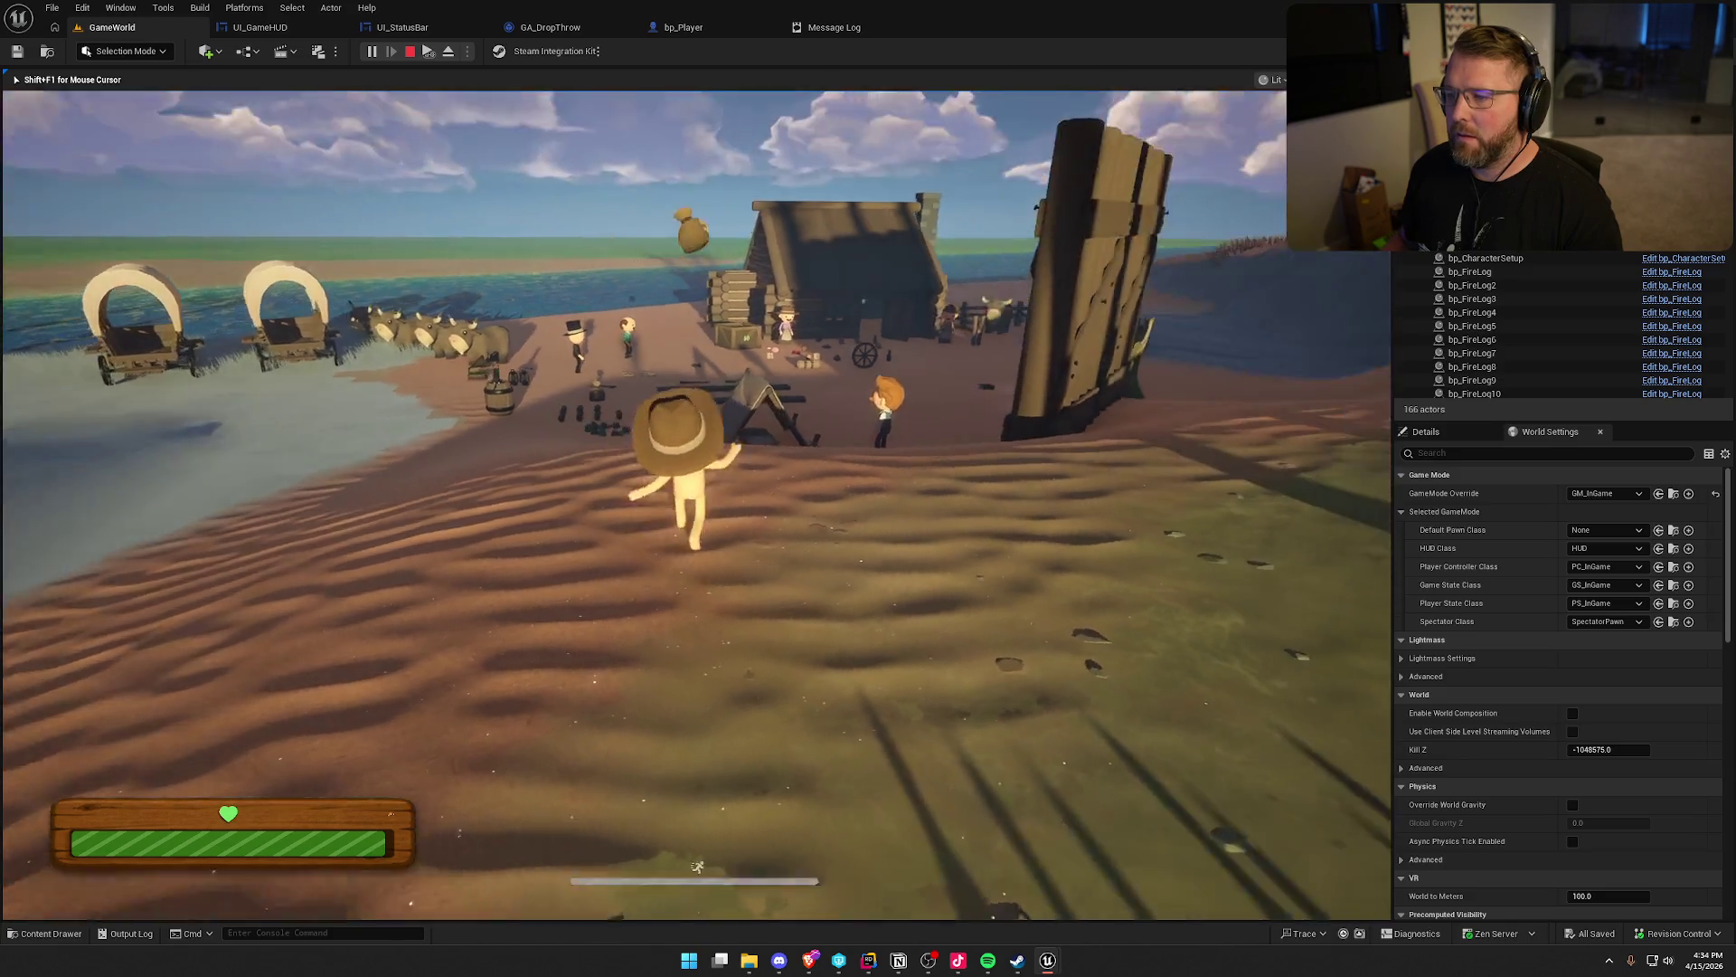
{"action": "key", "text": "shift"}
{"action": "key", "text": "w"}
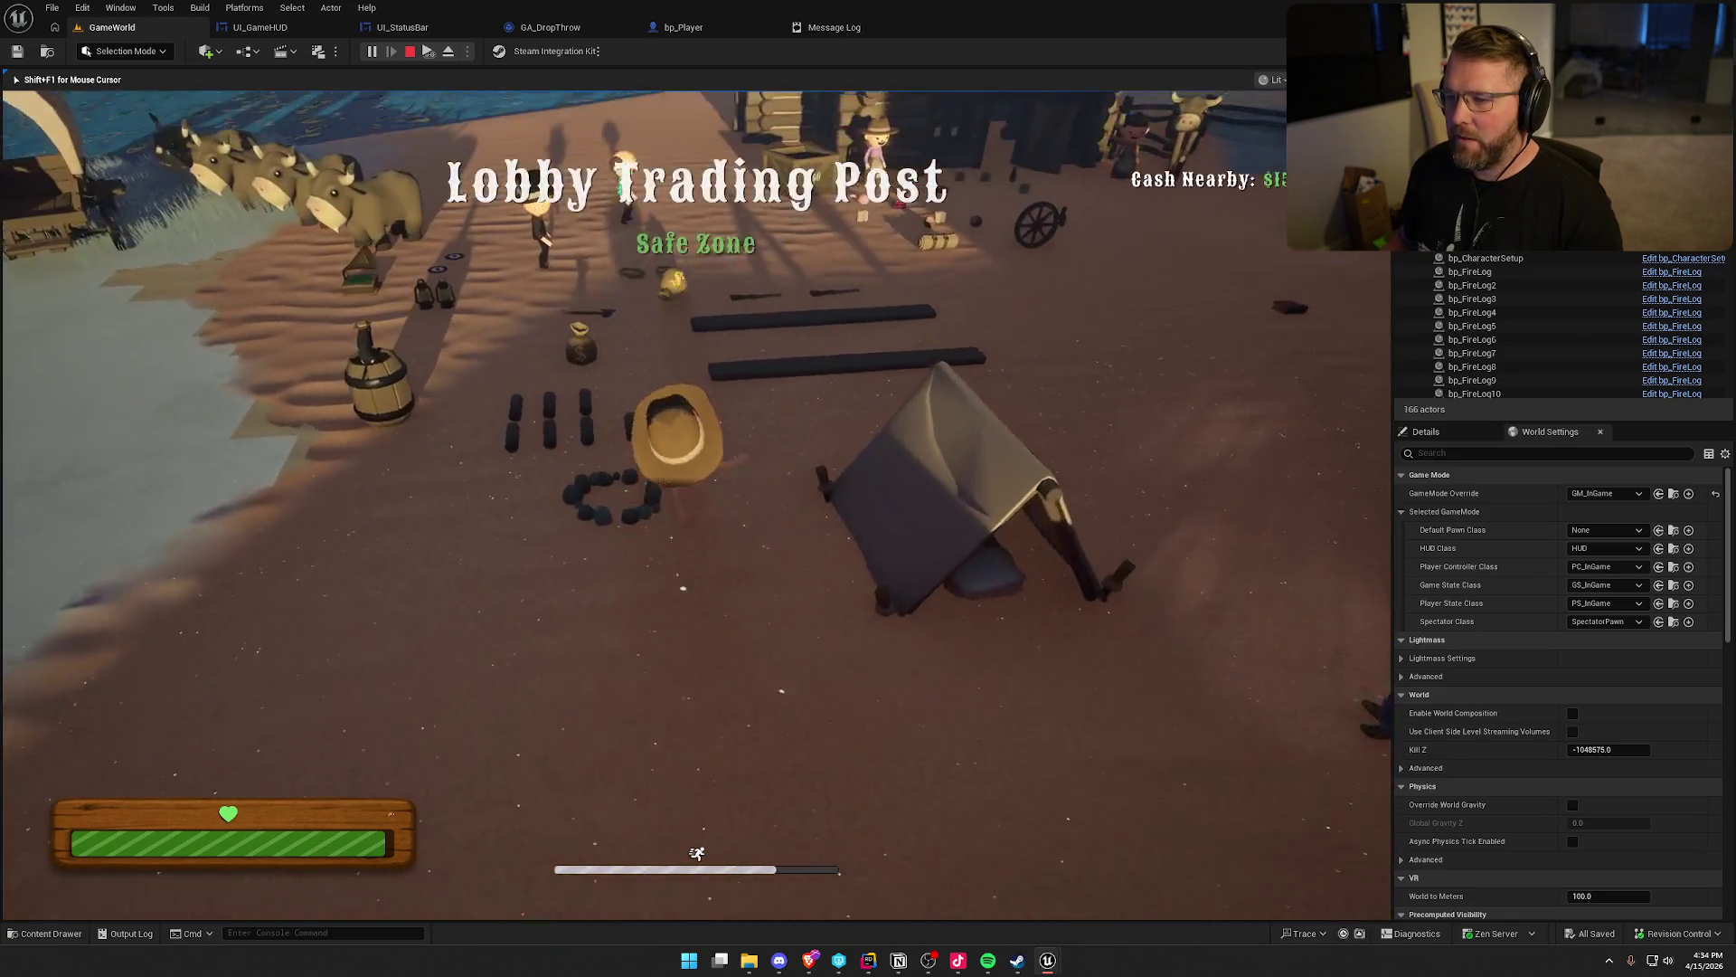
{"action": "key", "text": "e"}
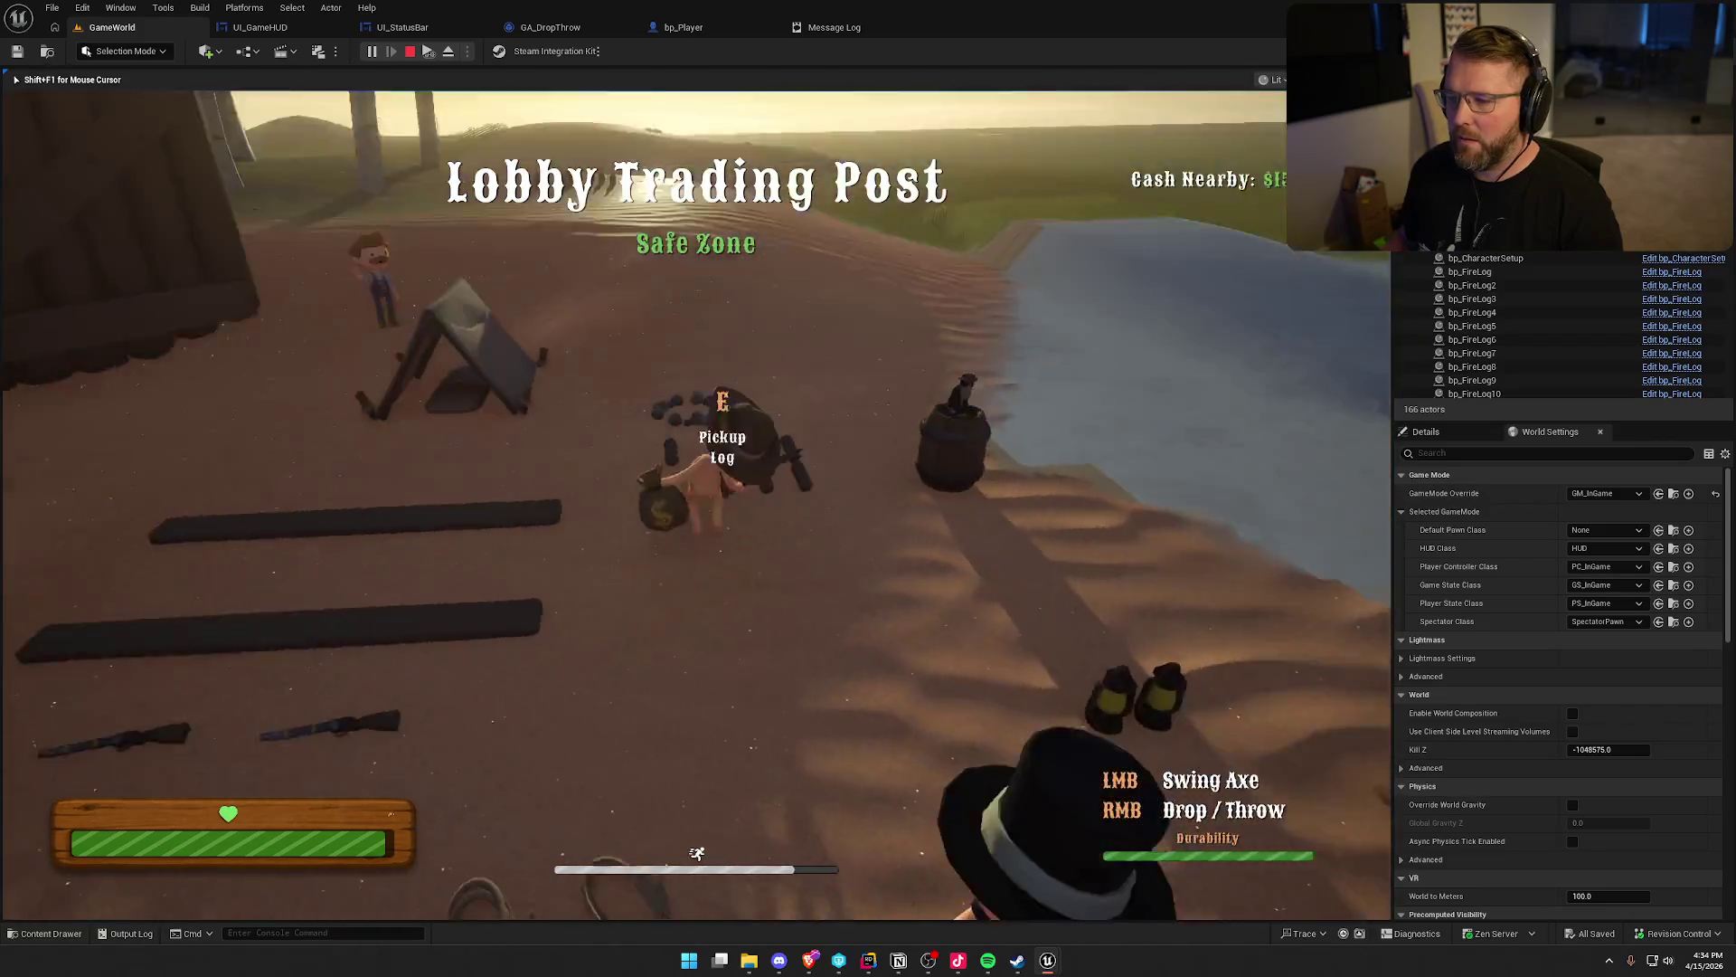
{"action": "key", "text": "w"}
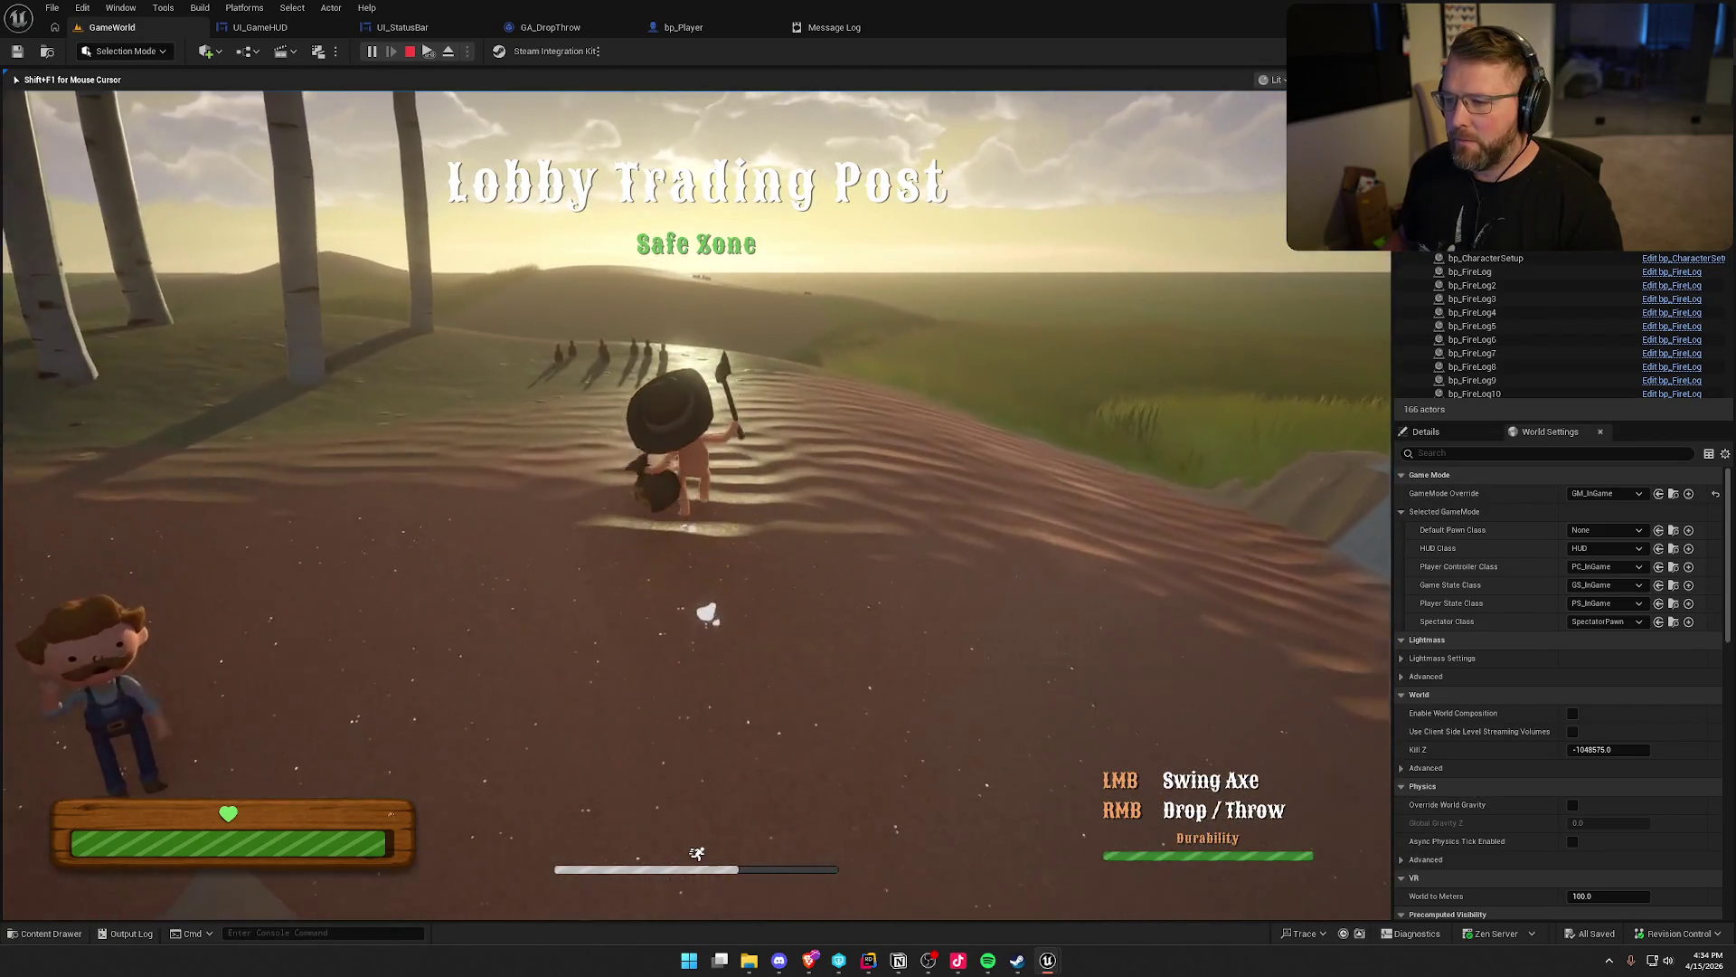
{"action": "key", "text": "w"}
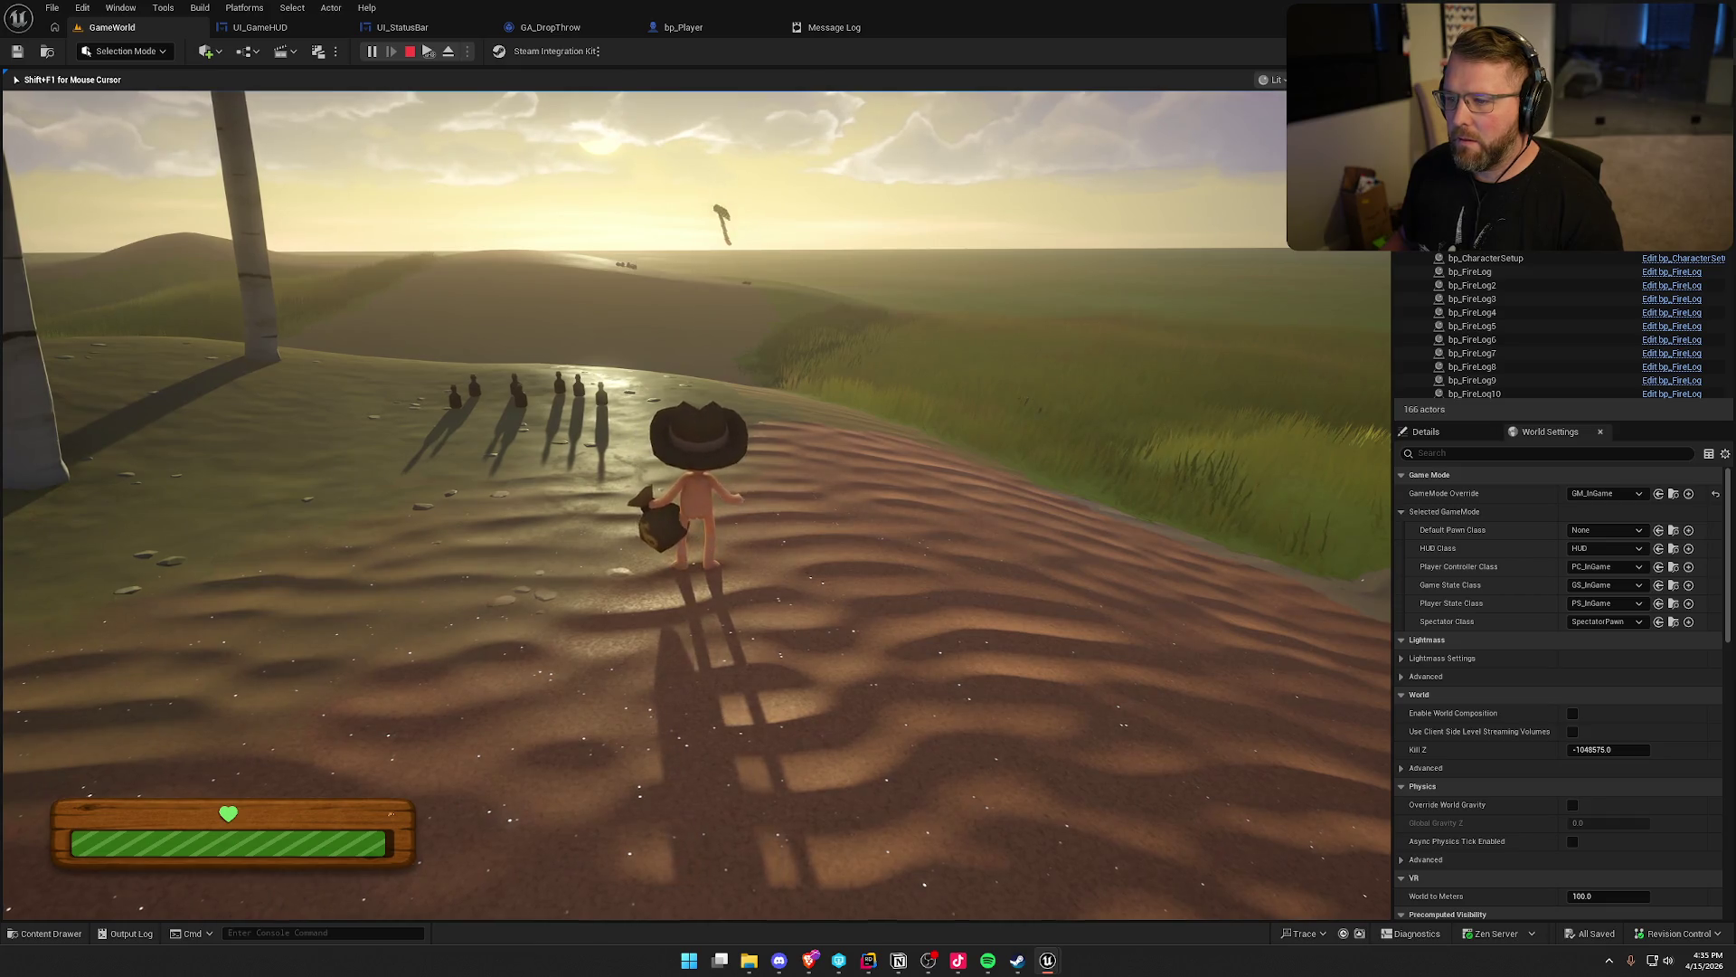
{"action": "key", "text": "shift+w"}
{"action": "key", "text": "w"}
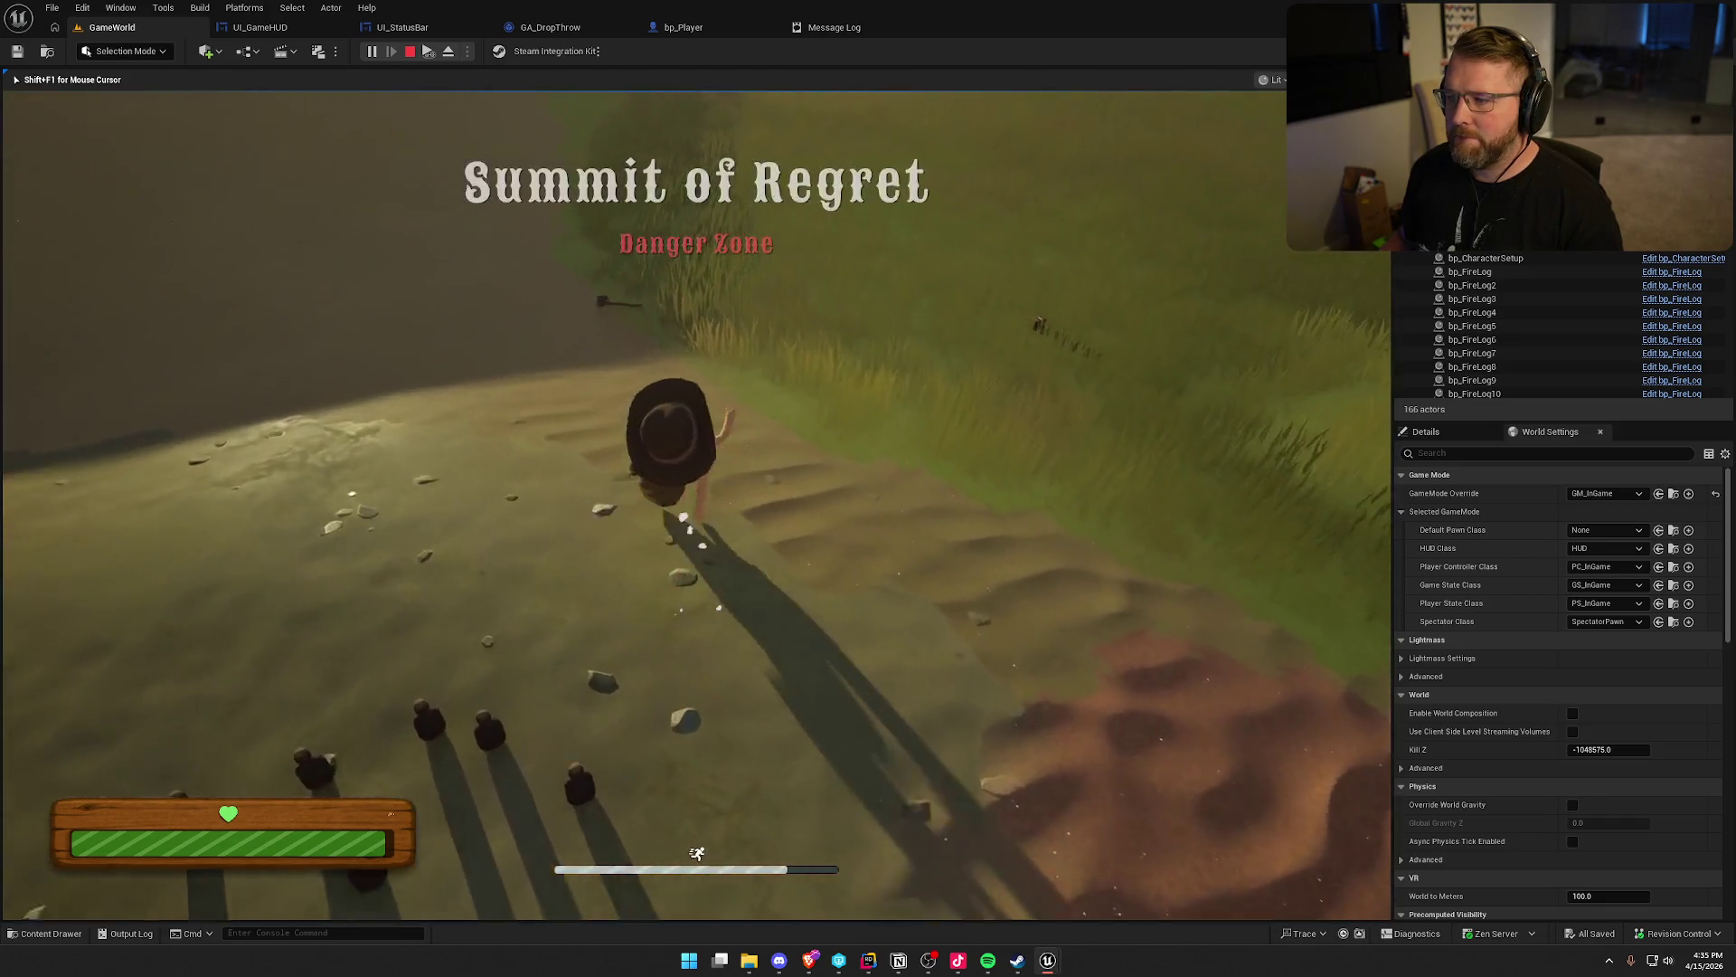
{"action": "key", "text": "e"}
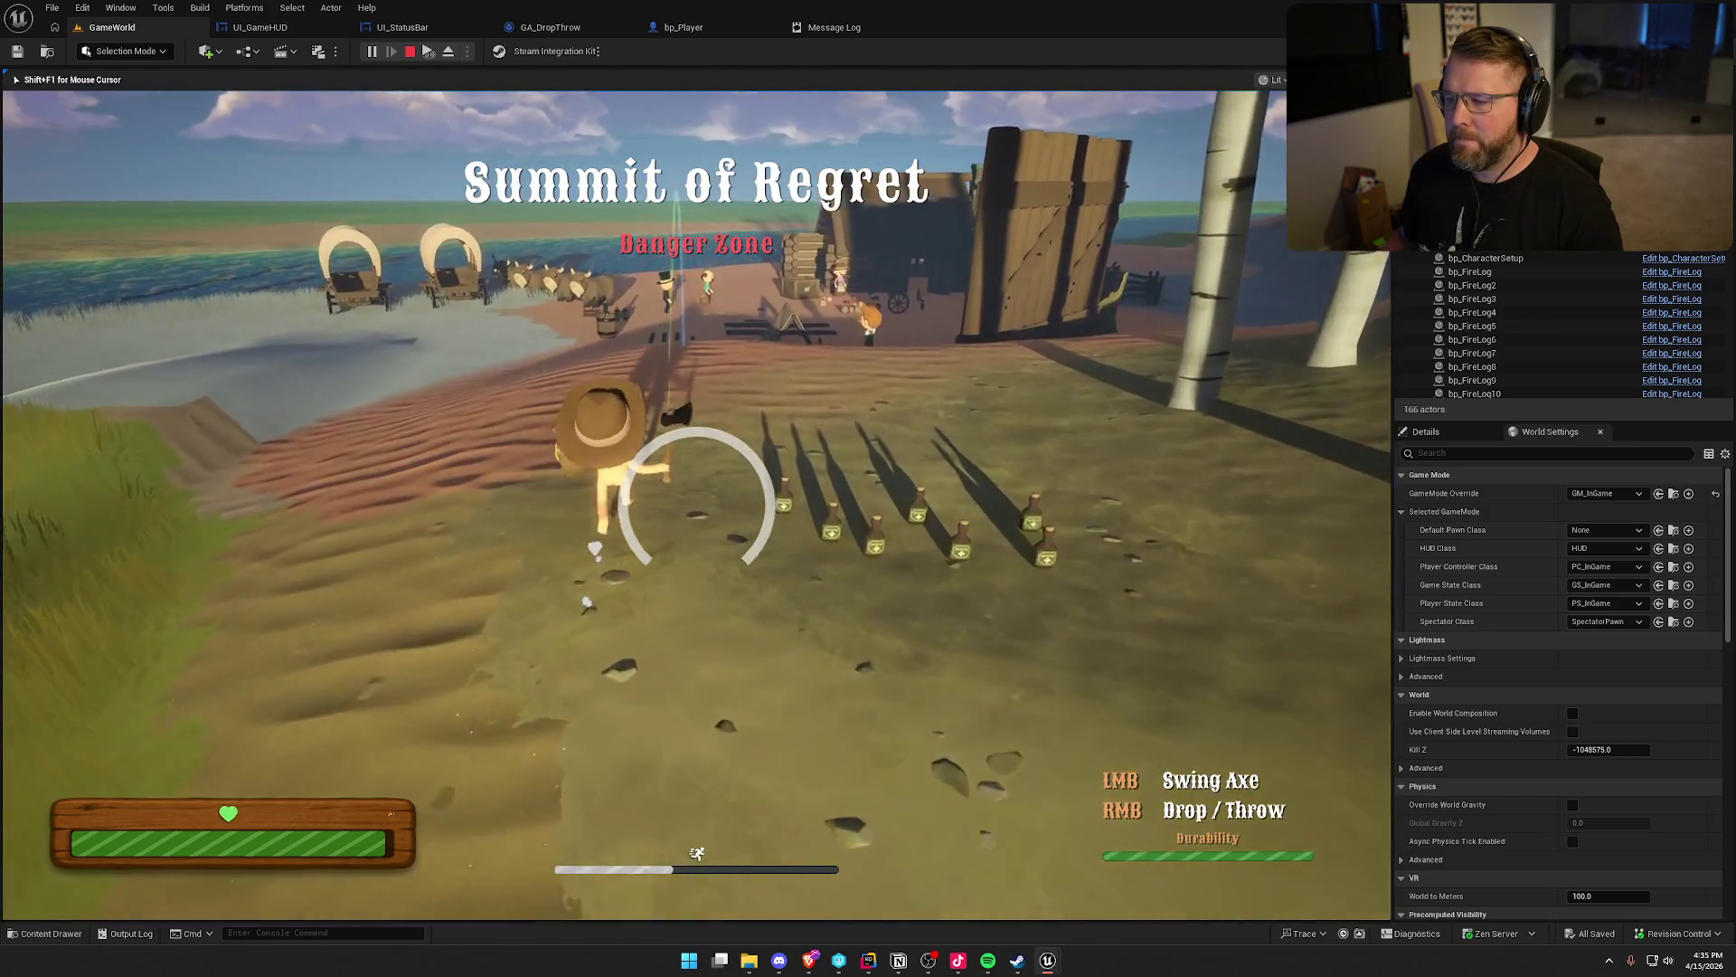
Pick up a medicine bottle, swap it briefly for a money bag, then take a medicine bottle again
{"action": "key", "text": "w"}
{"action": "key", "text": "w"}
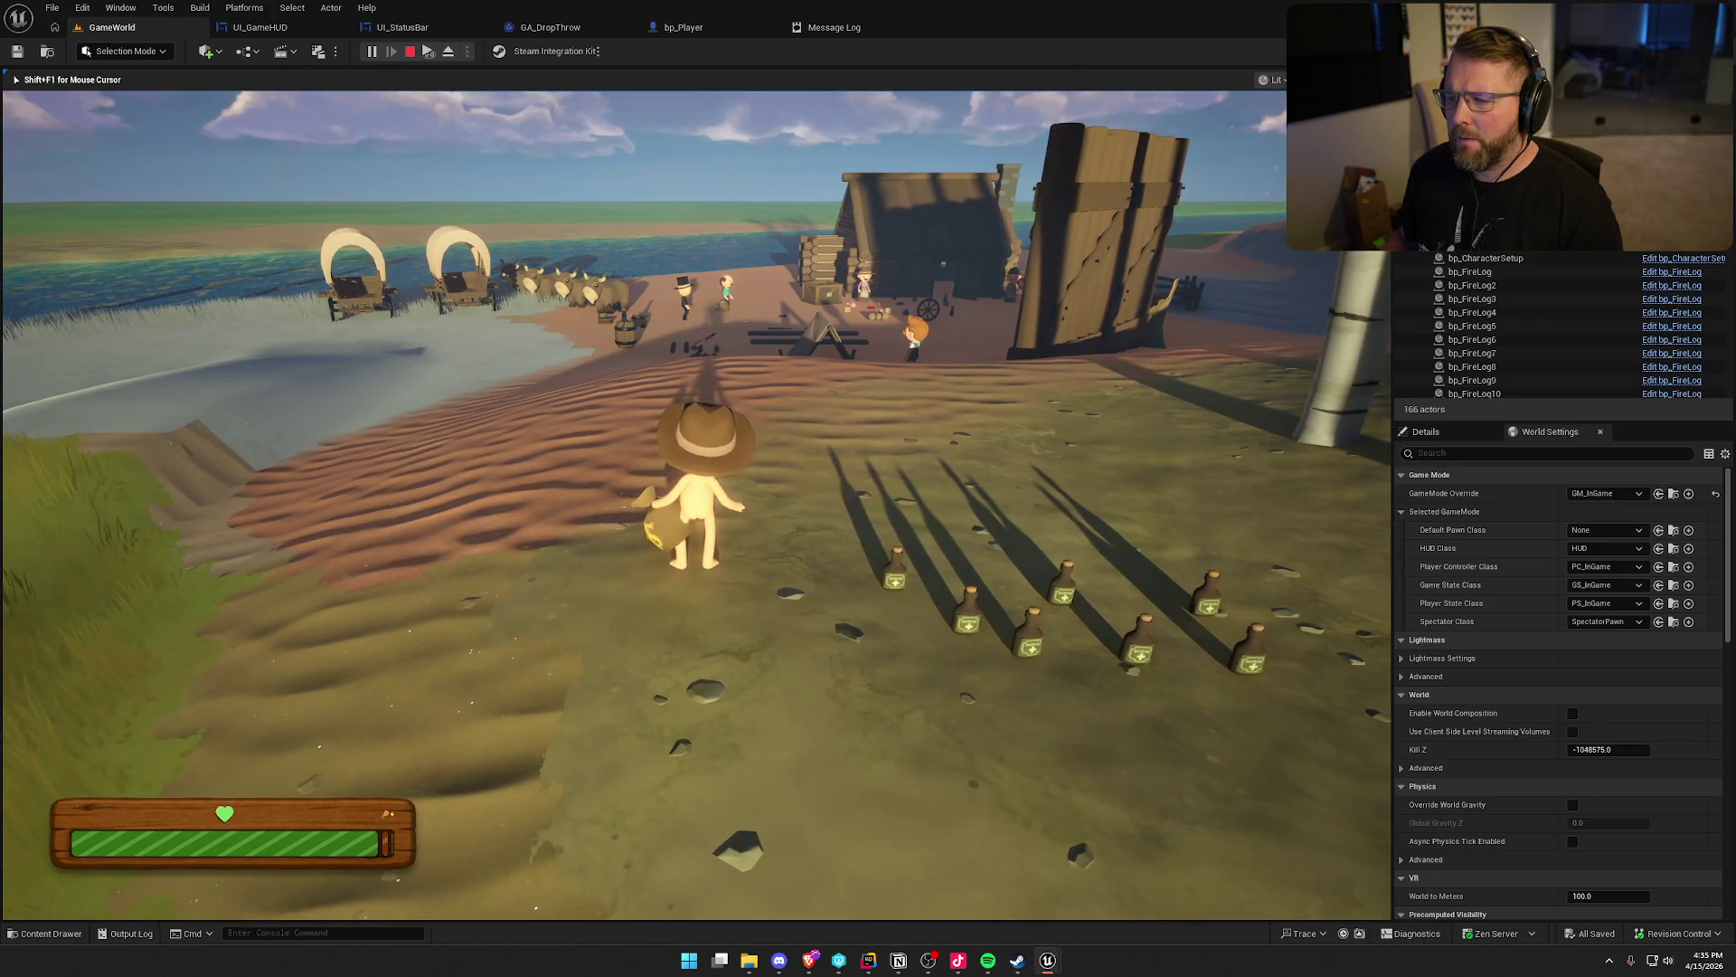
{"action": "key", "text": "w"}
{"action": "key", "text": "e"}
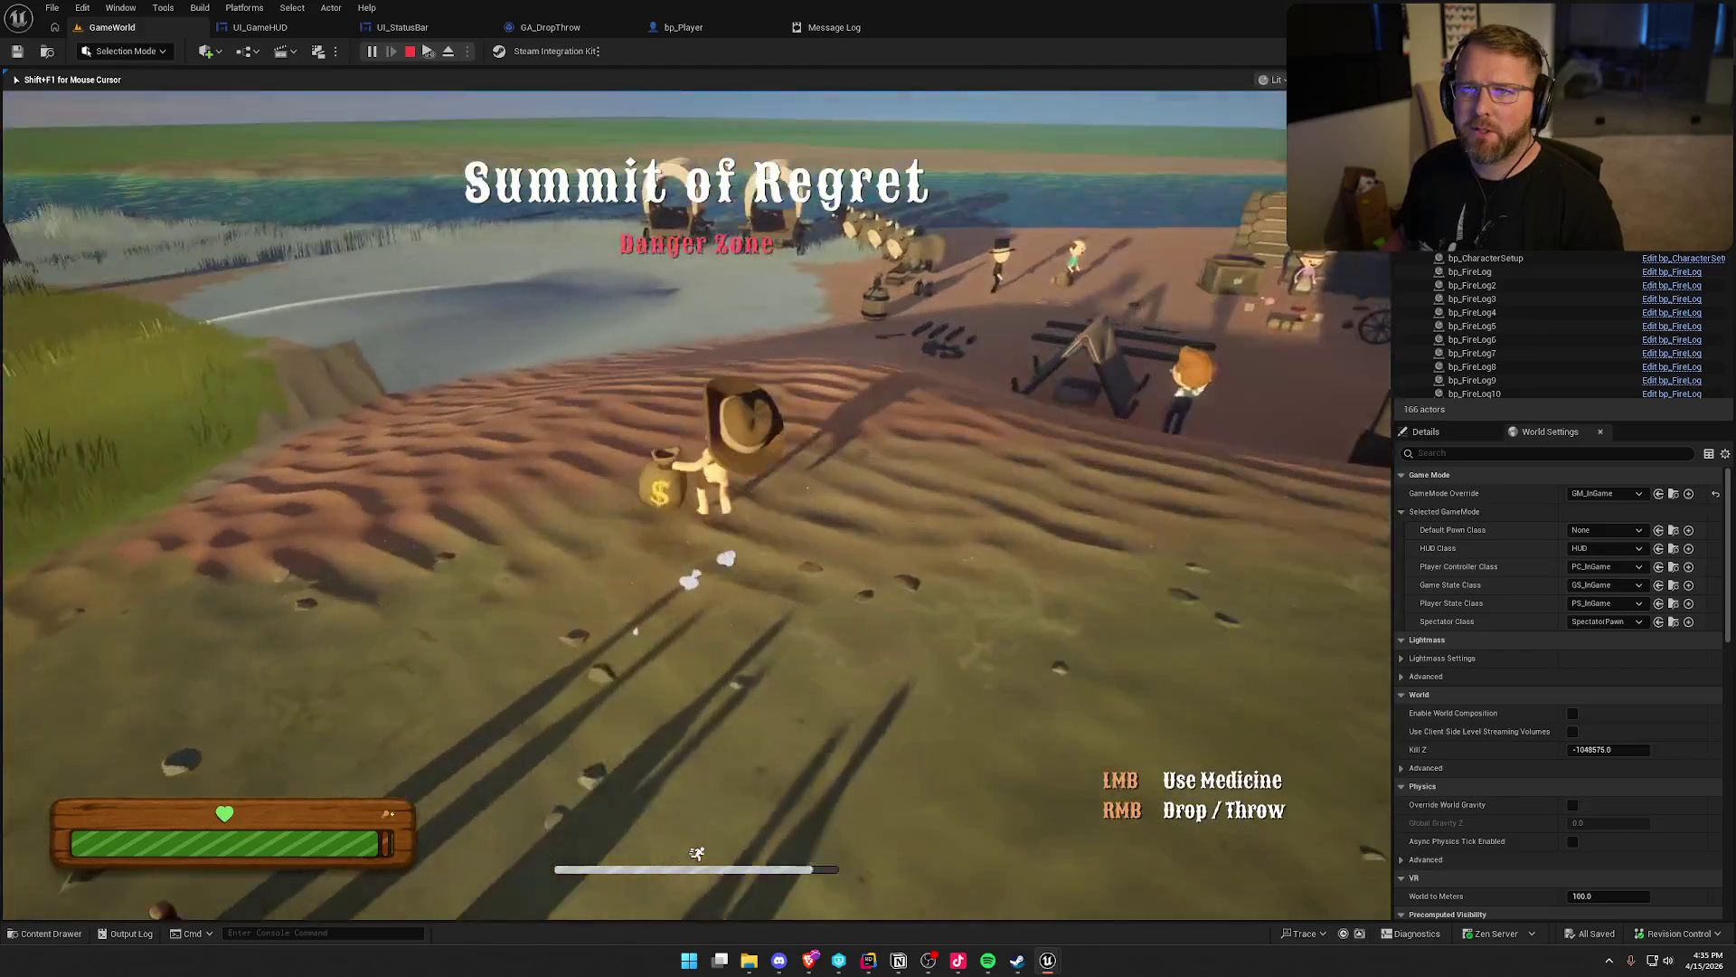
{"action": "key", "text": "w"}
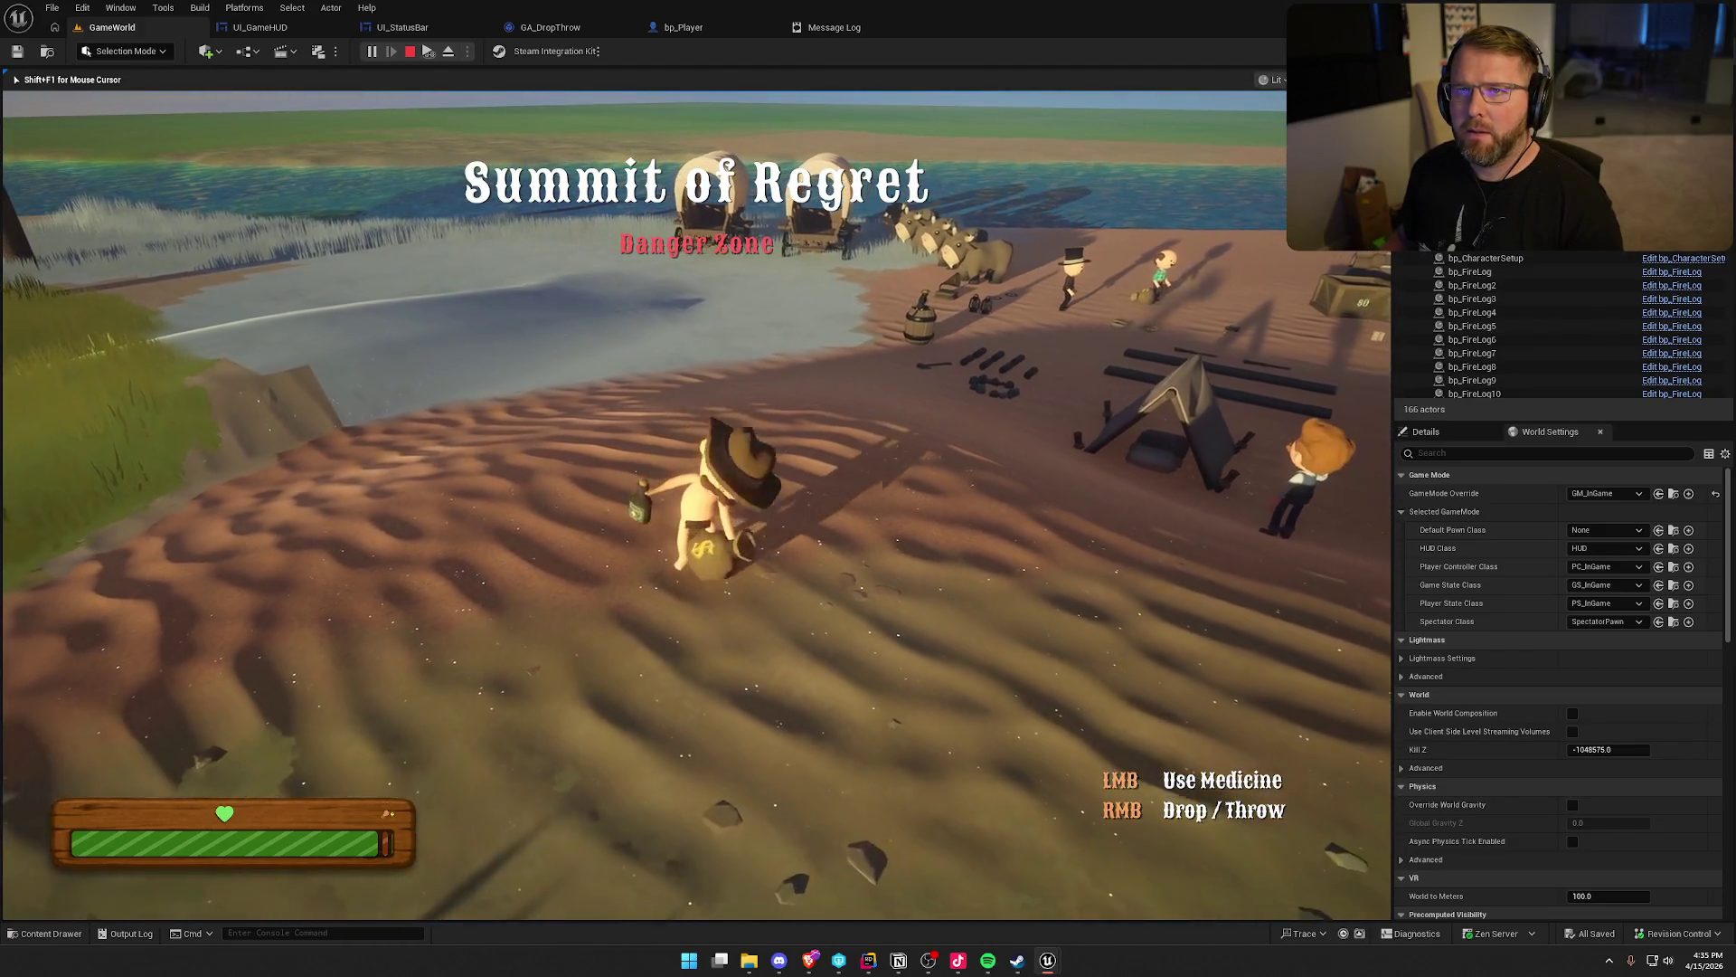
{"action": "key", "text": "e"}
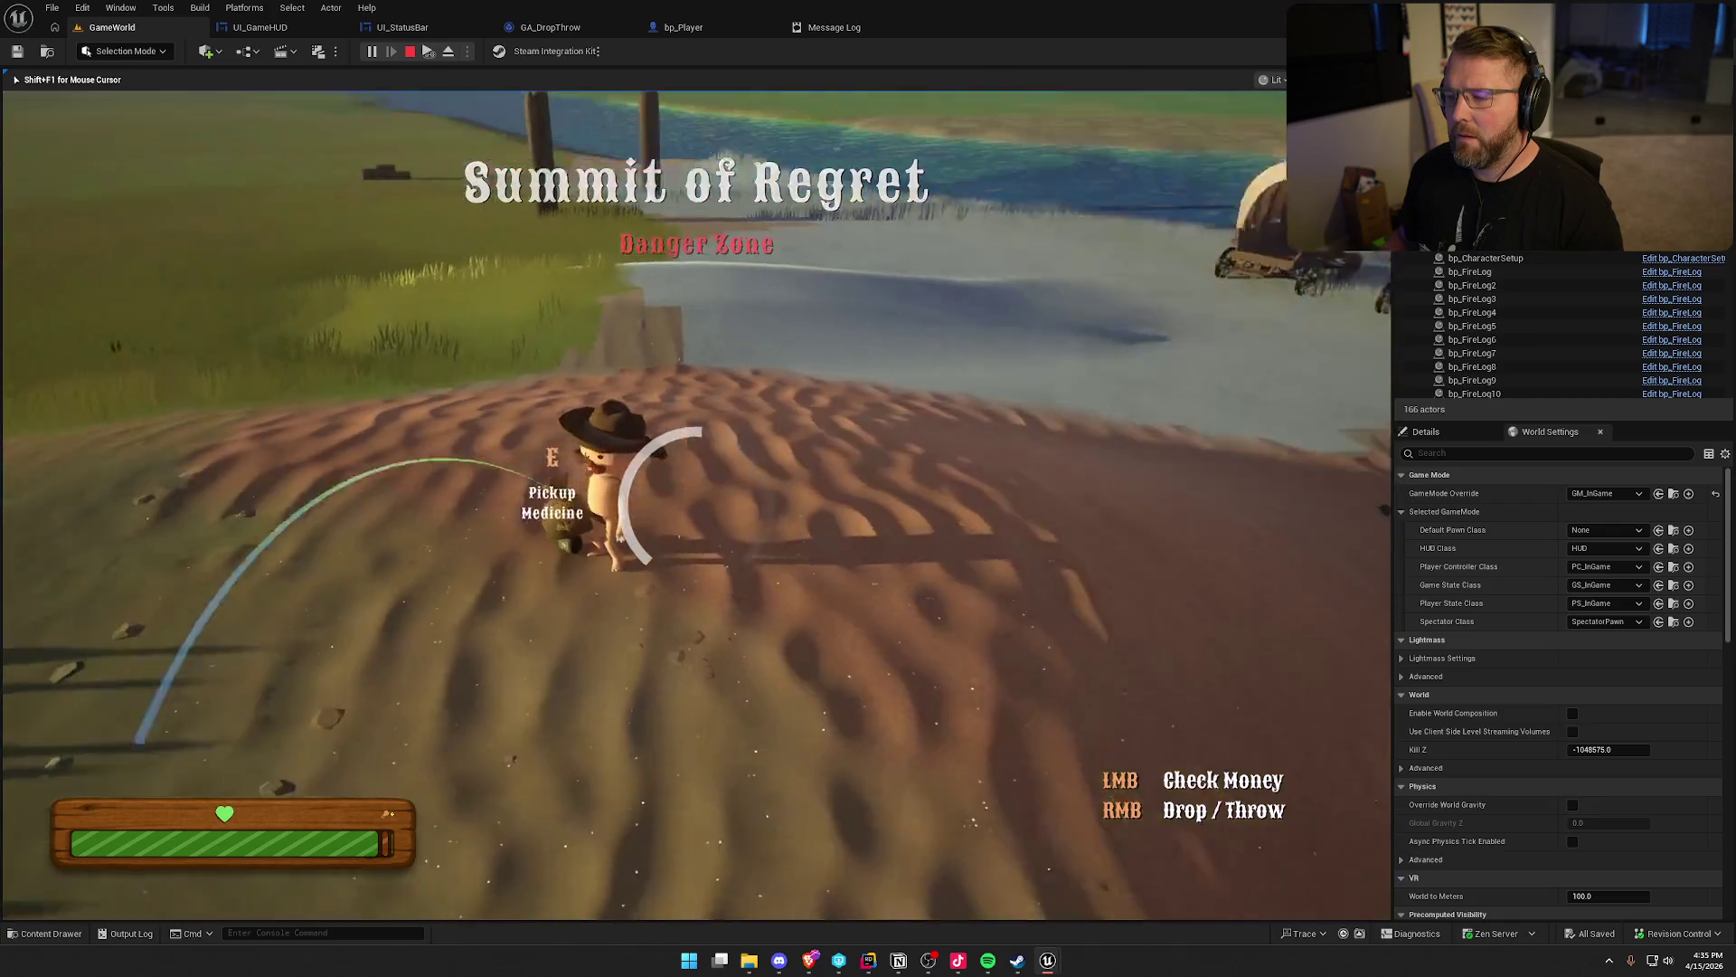
{"action": "key", "text": "w"}
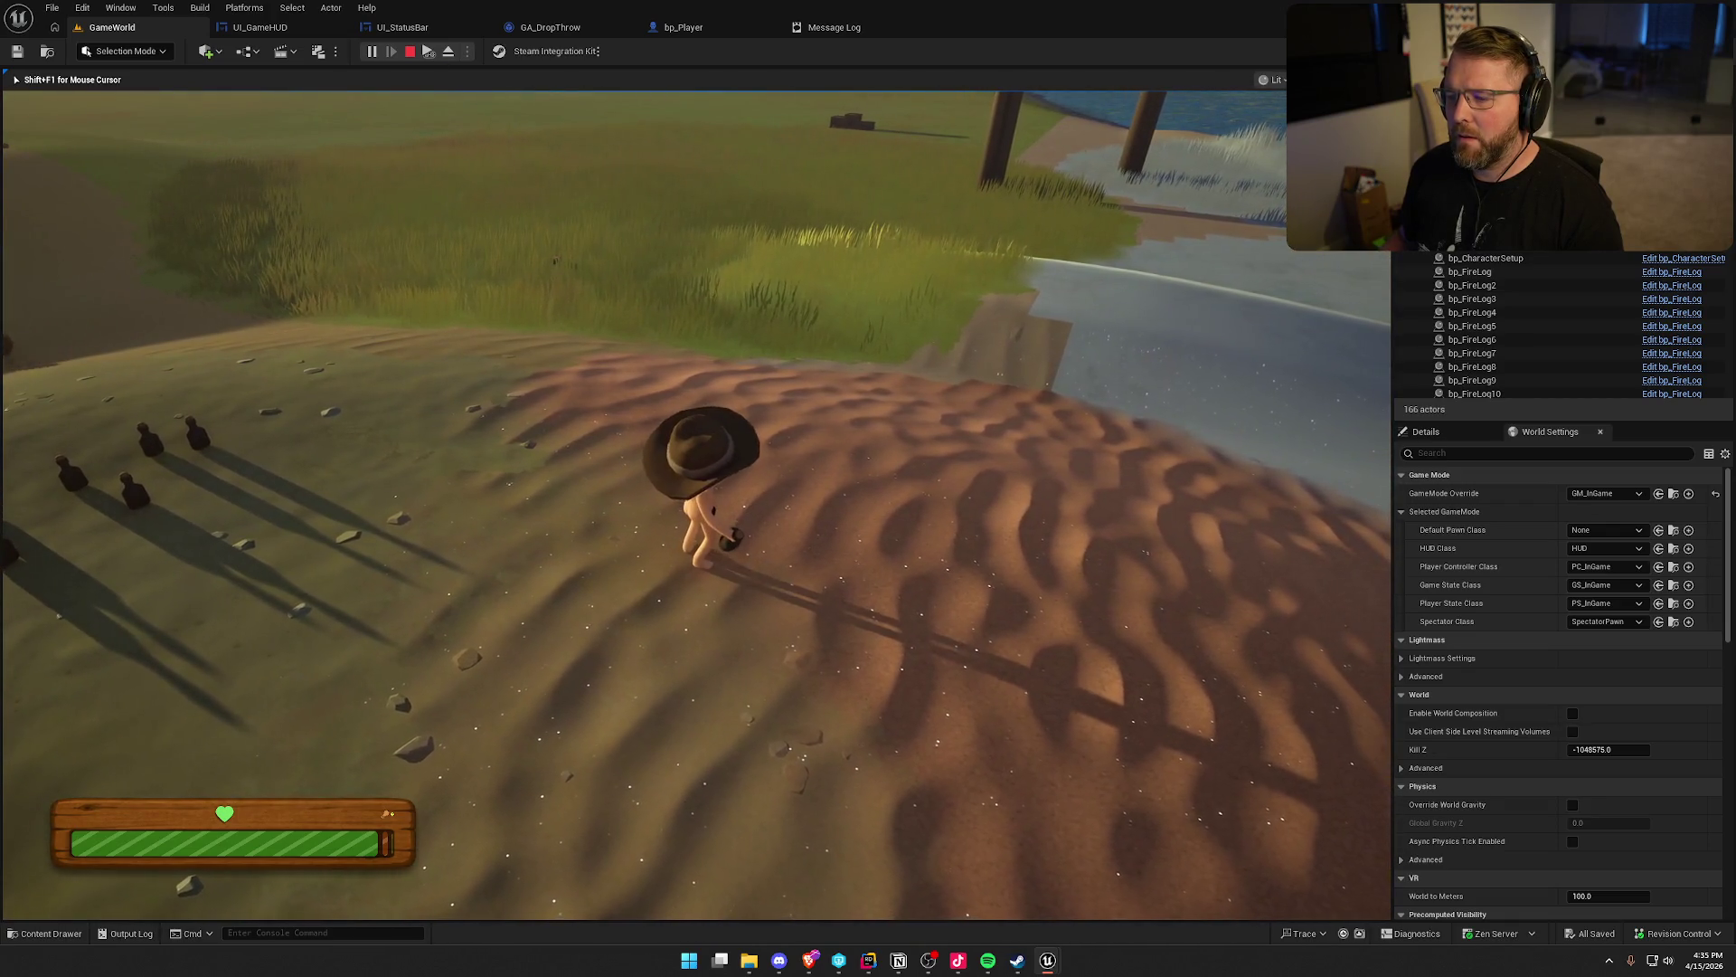
{"action": "key", "text": "e"}
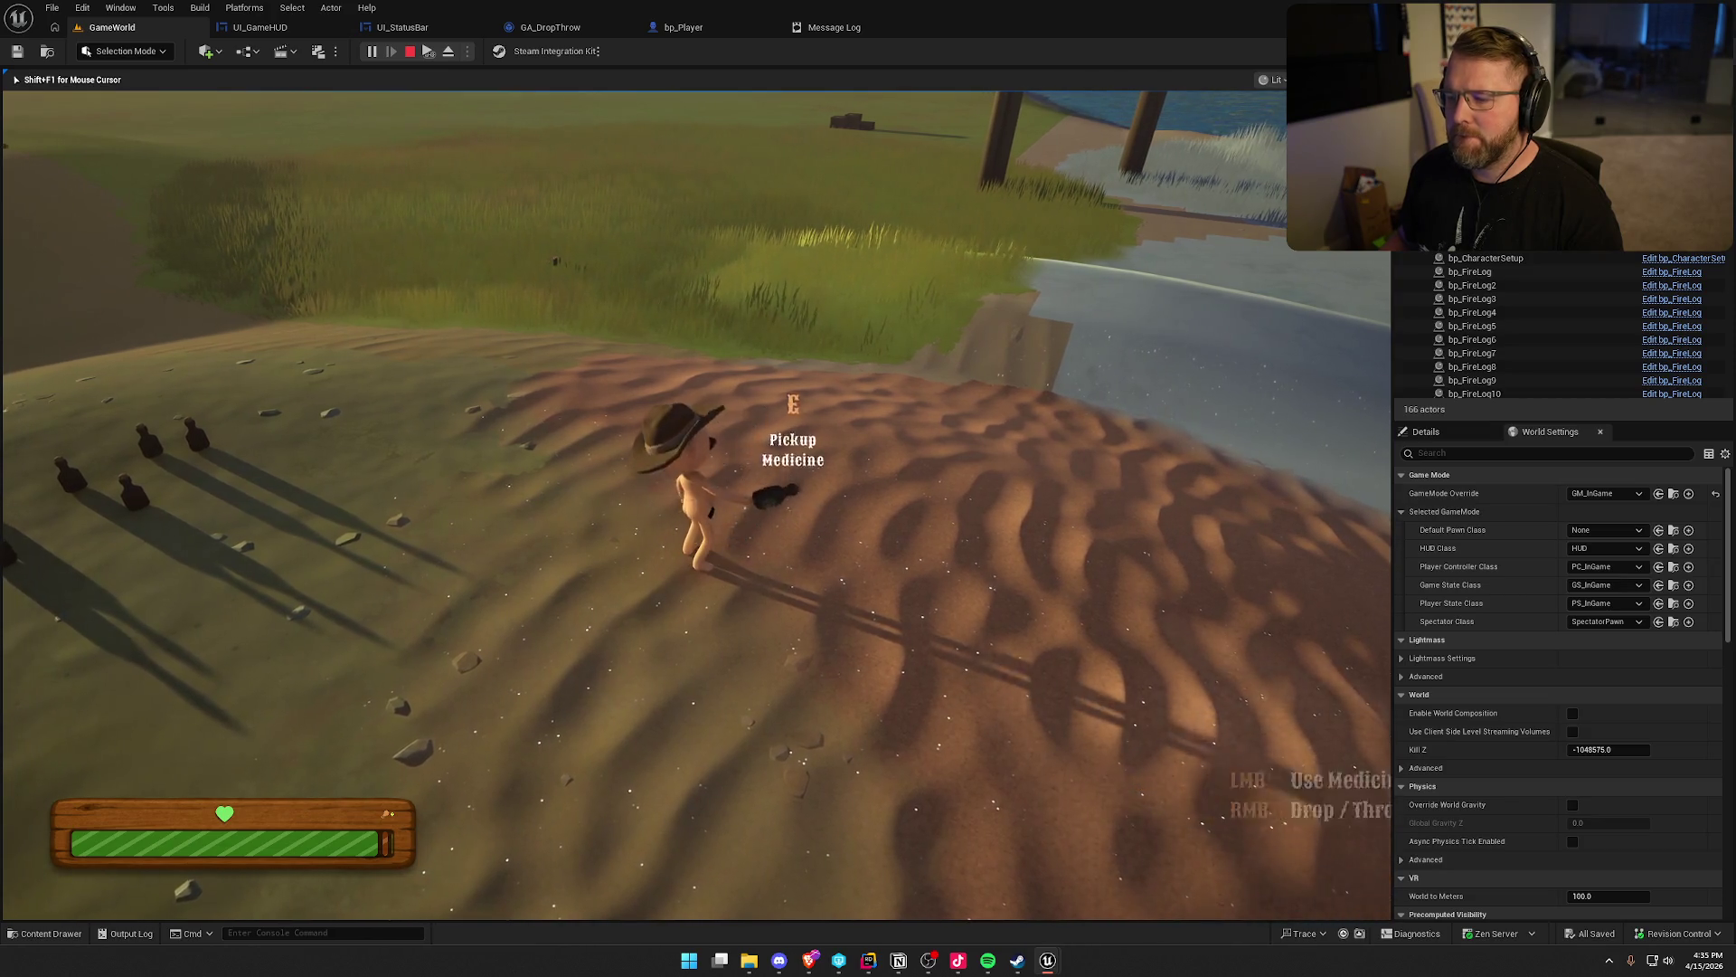
{"action": "key", "text": "e"}
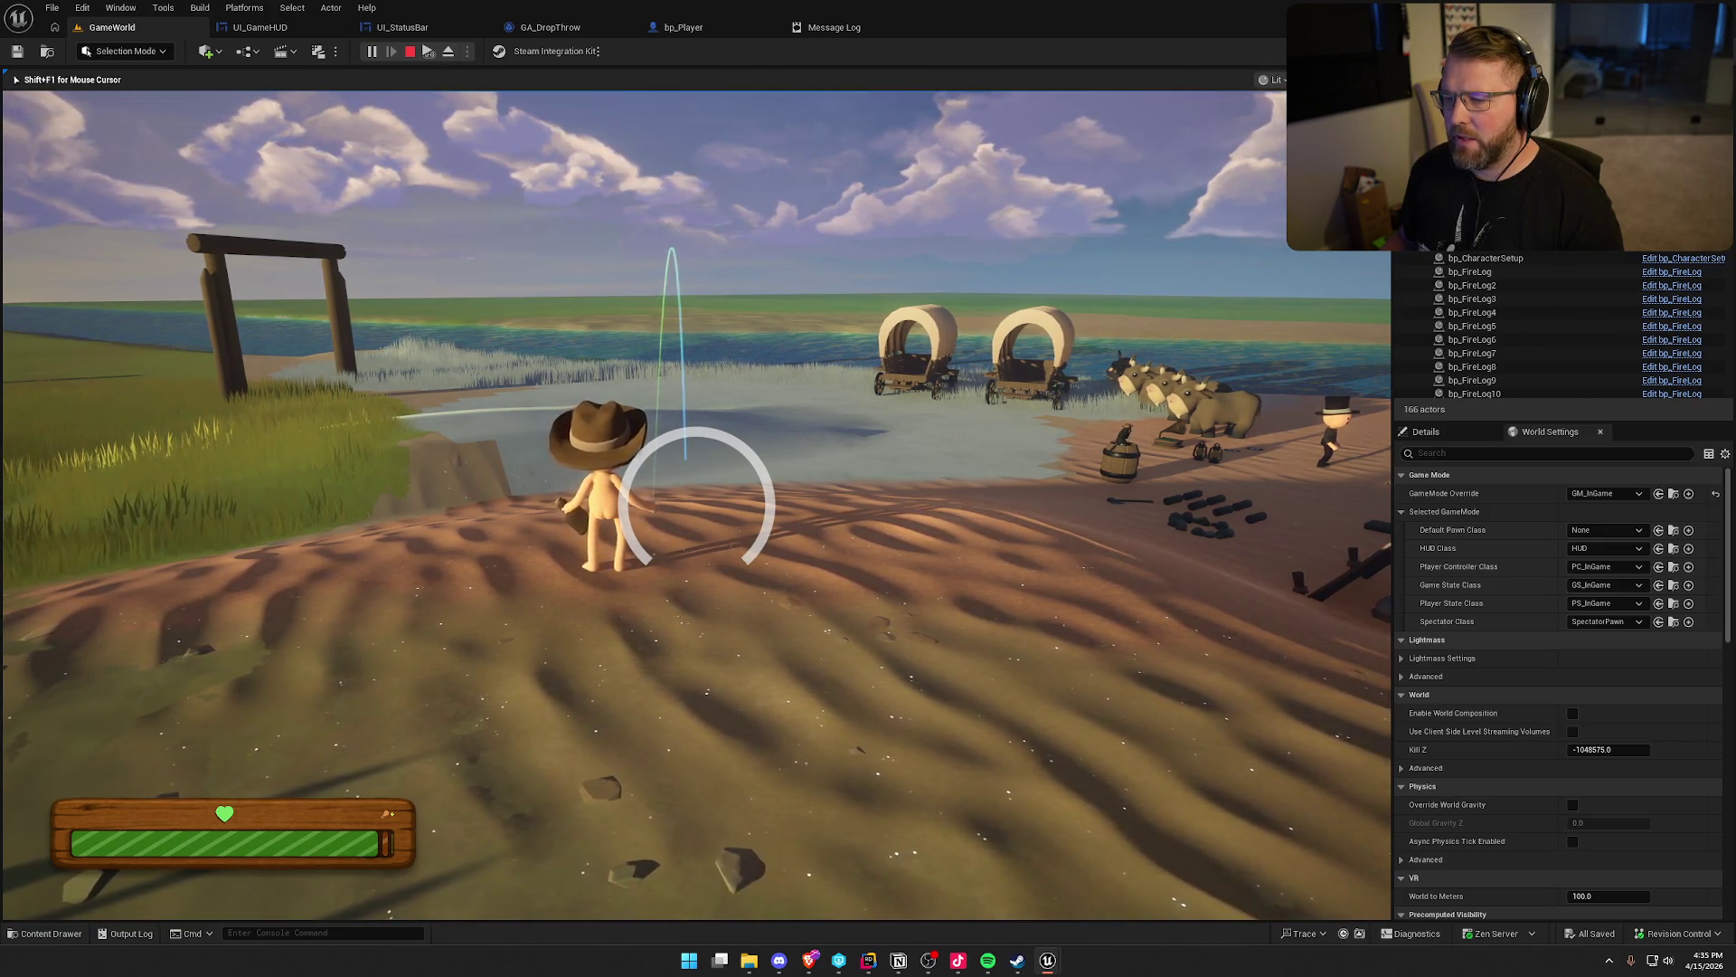
Walk toward the camp and wagons and throw the held medicine toward the water
{"action": "key", "text": "a"}
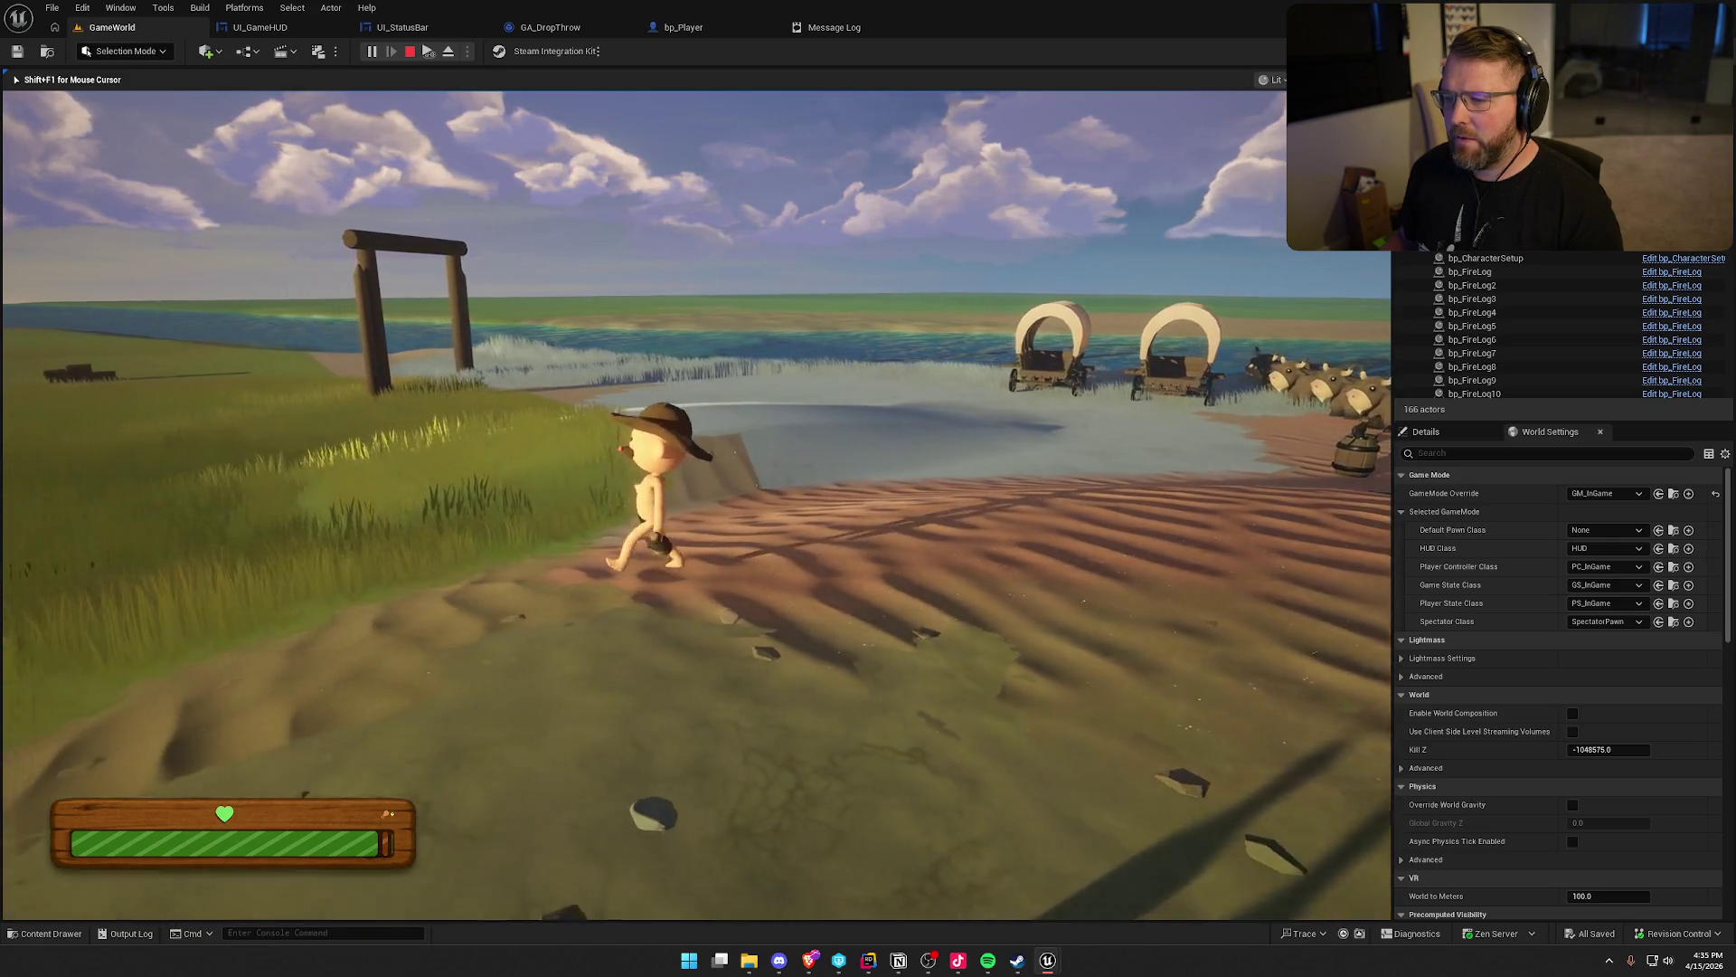
{"action": "key", "text": "w"}
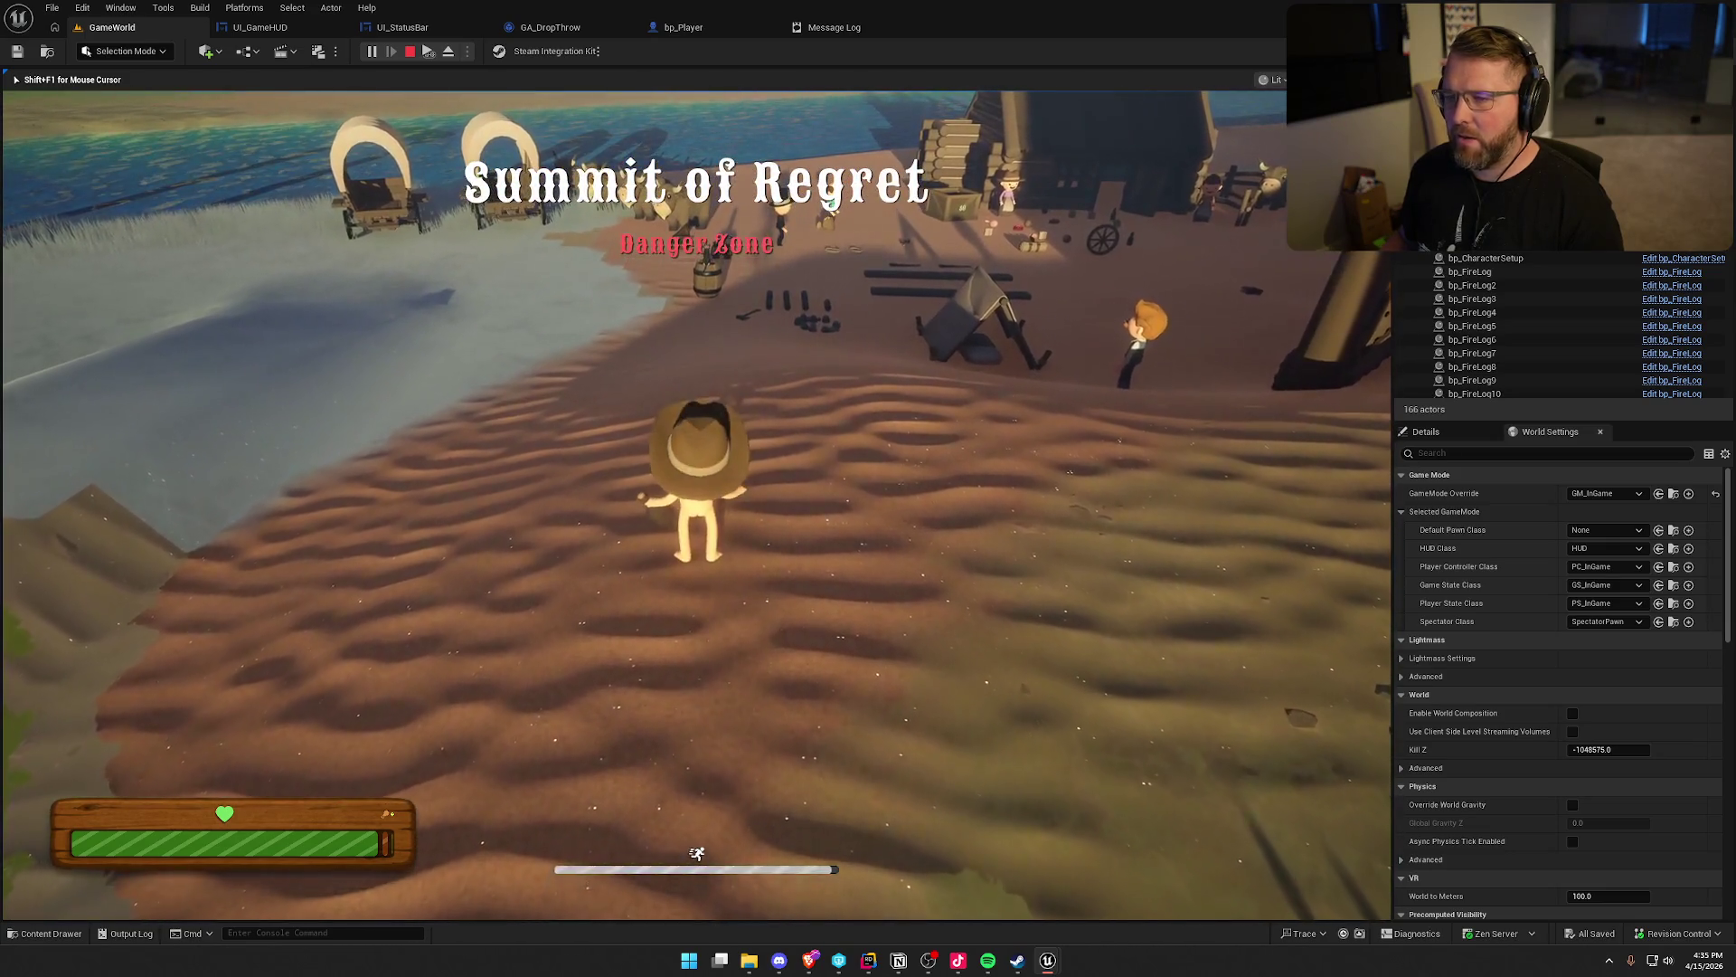
{"action": "key", "text": "d"}
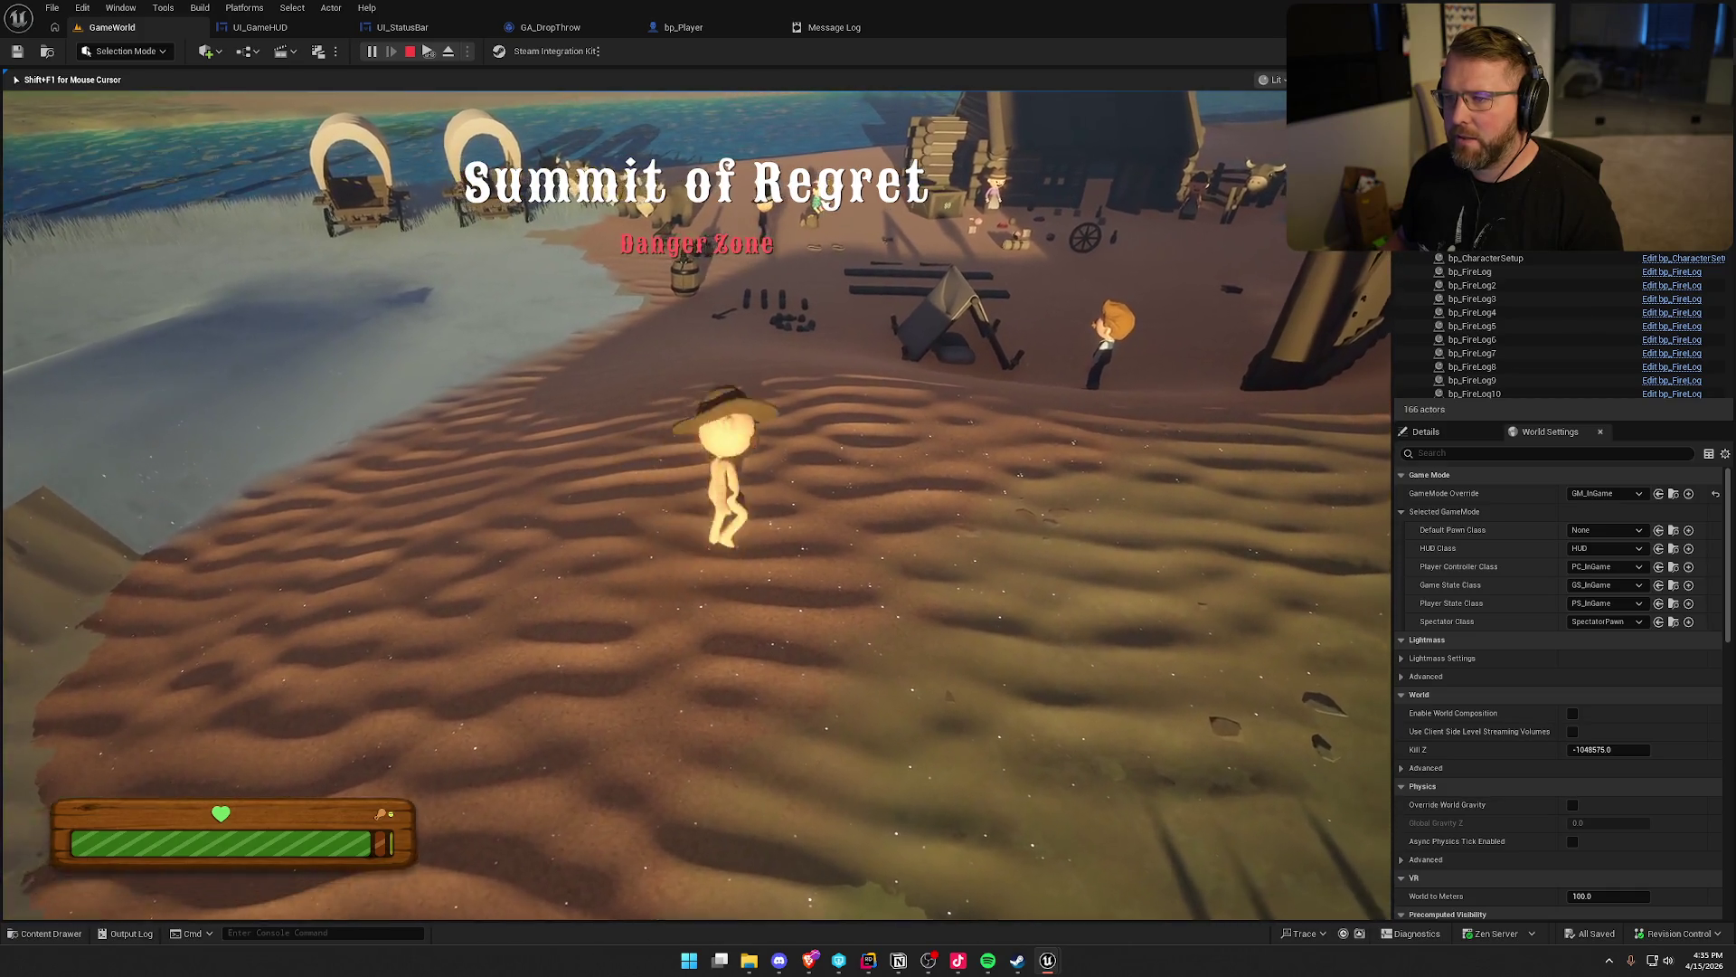
{"action": "key", "text": "a"}
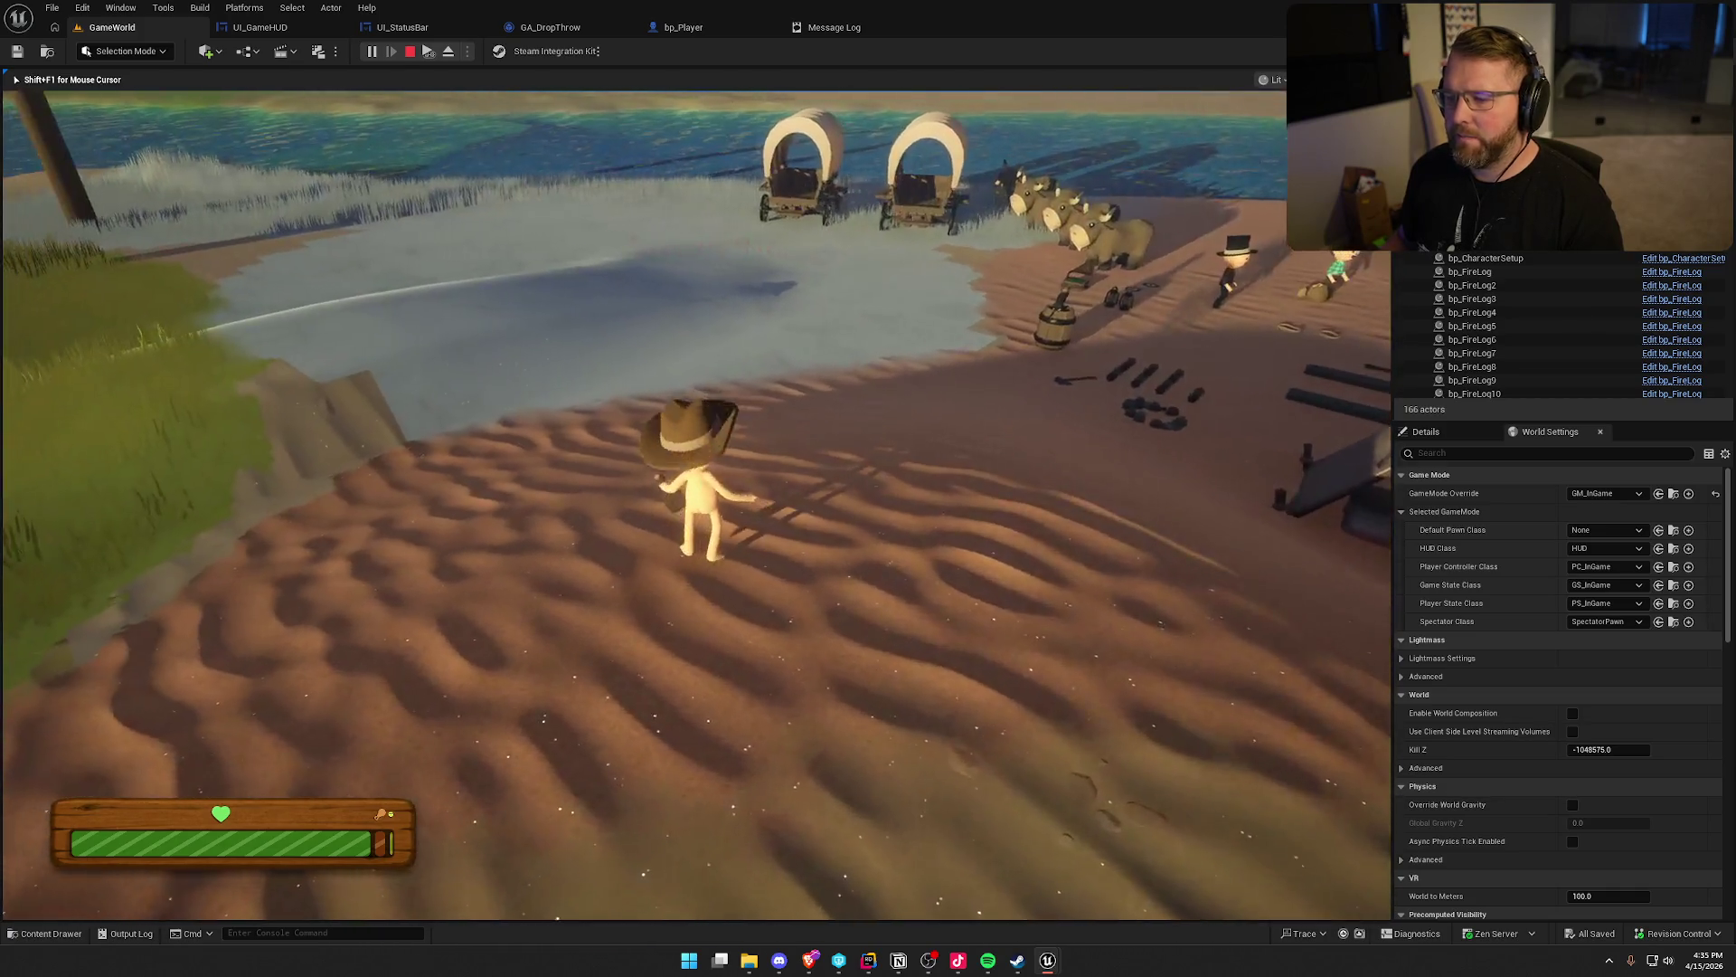
{"action": "key", "text": "w"}
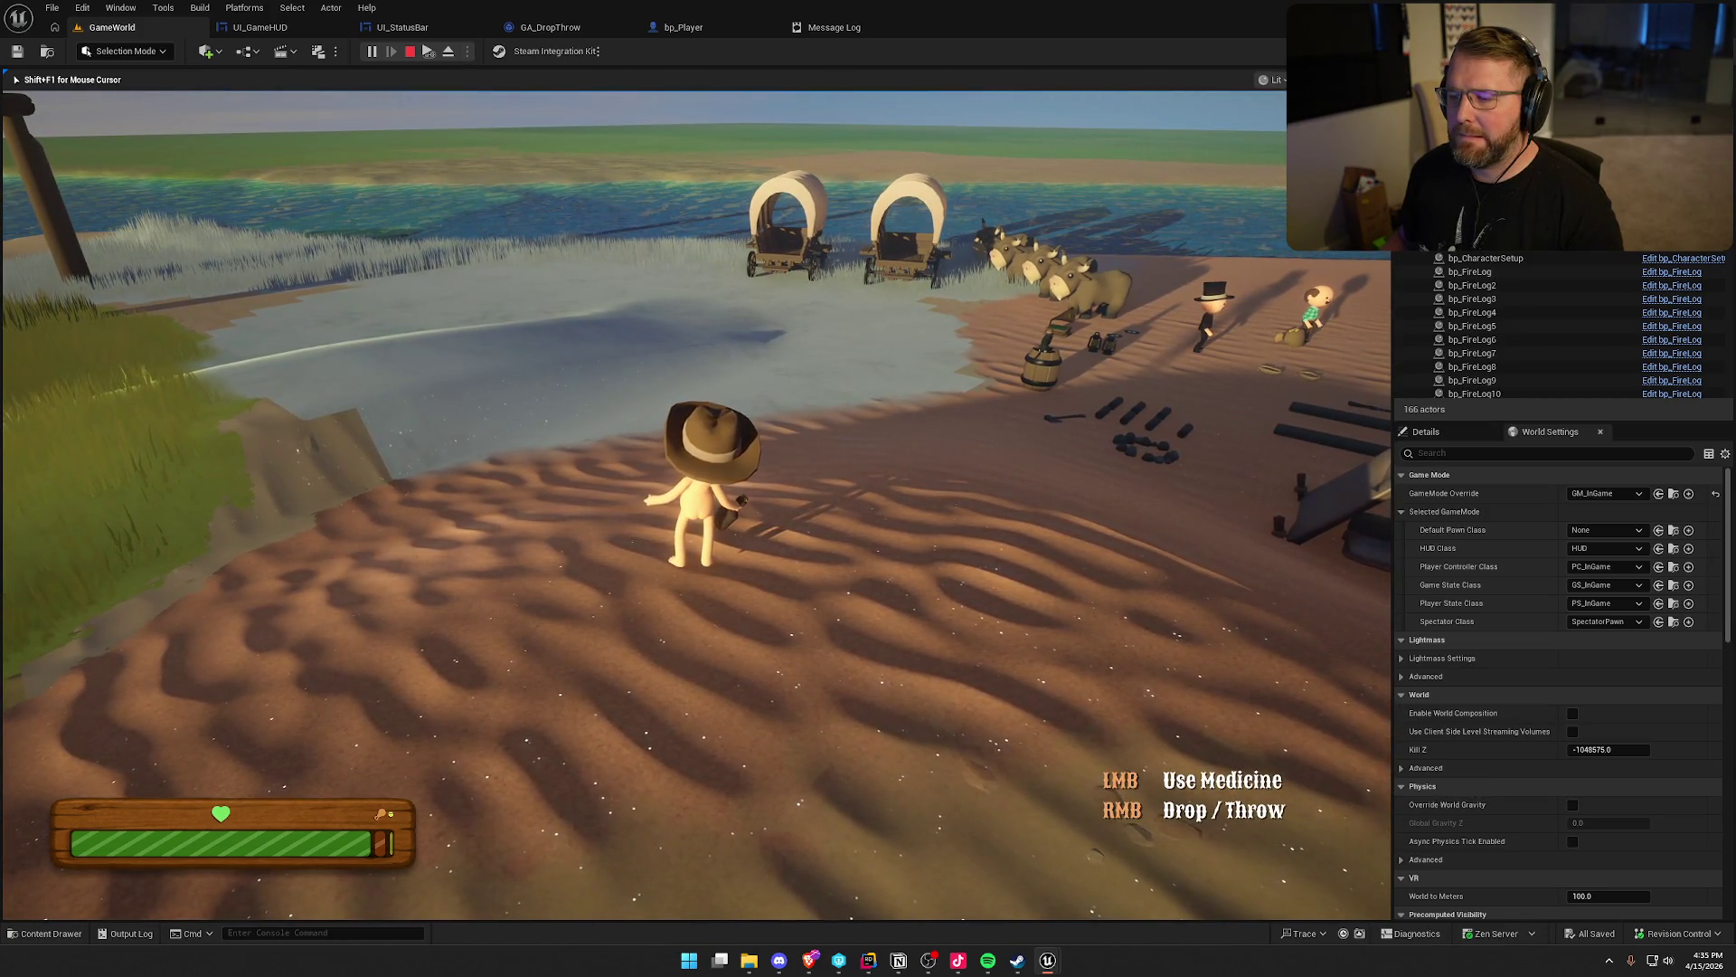
{"action": "key", "text": "a"}
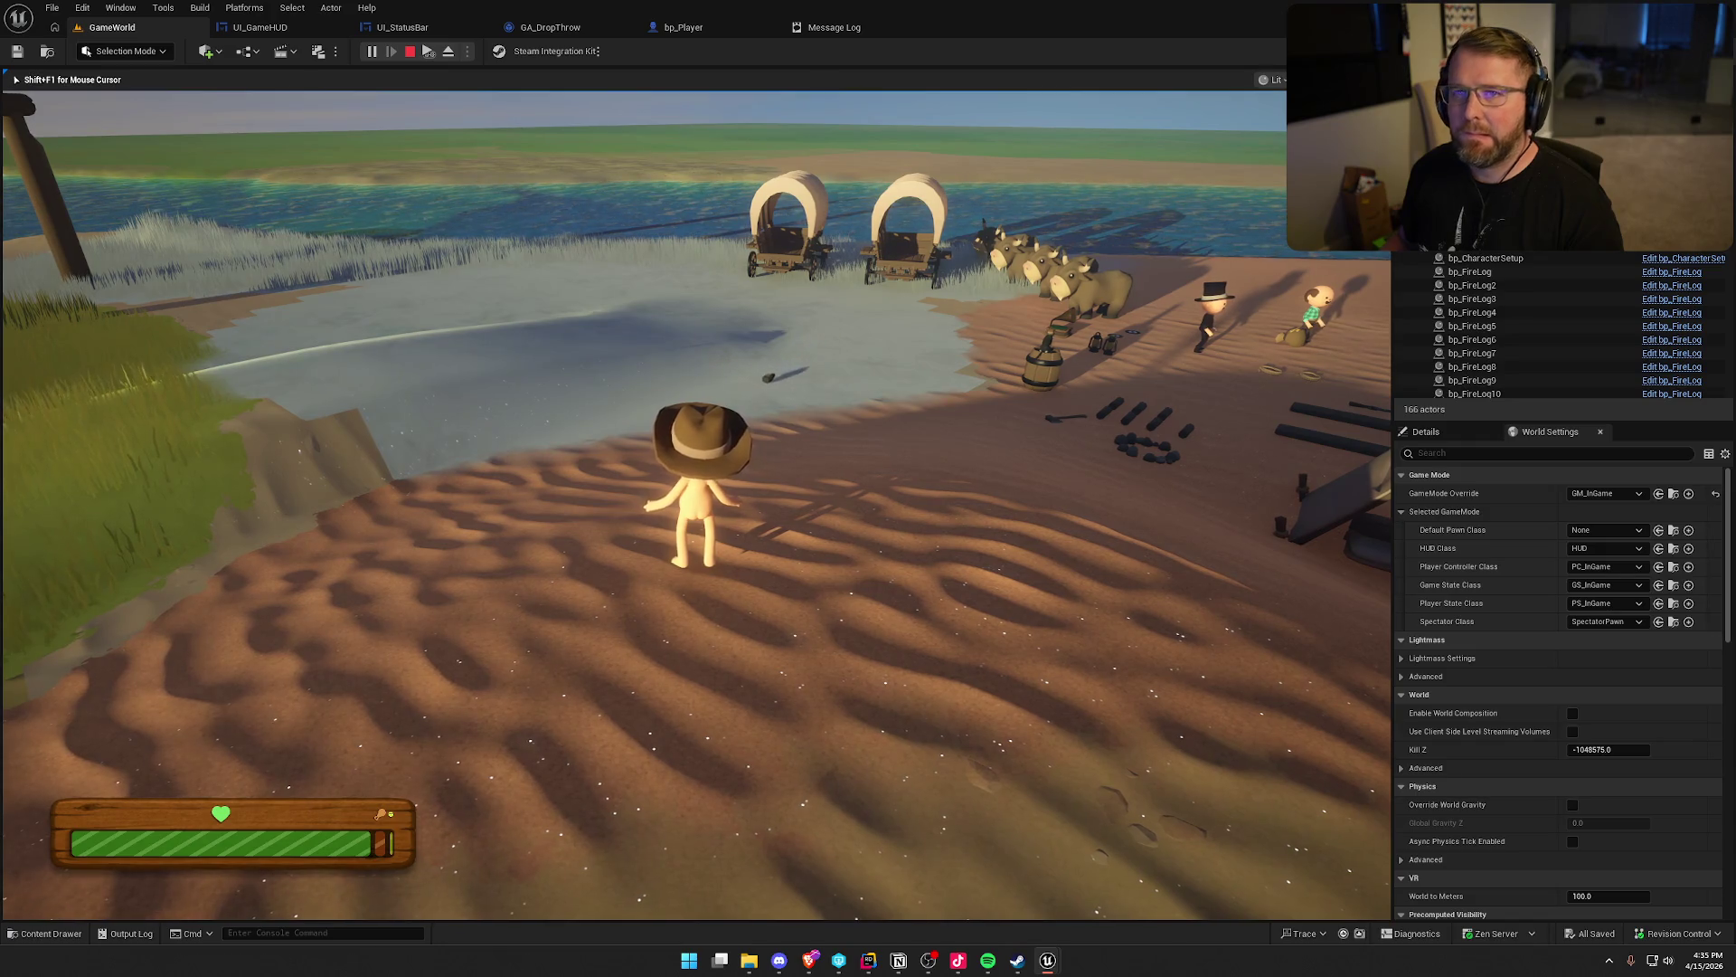
Grab a log at the trading post pile, carry it up the sandy slope and throw it into the air
{"action": "key", "text": "shift+w"}
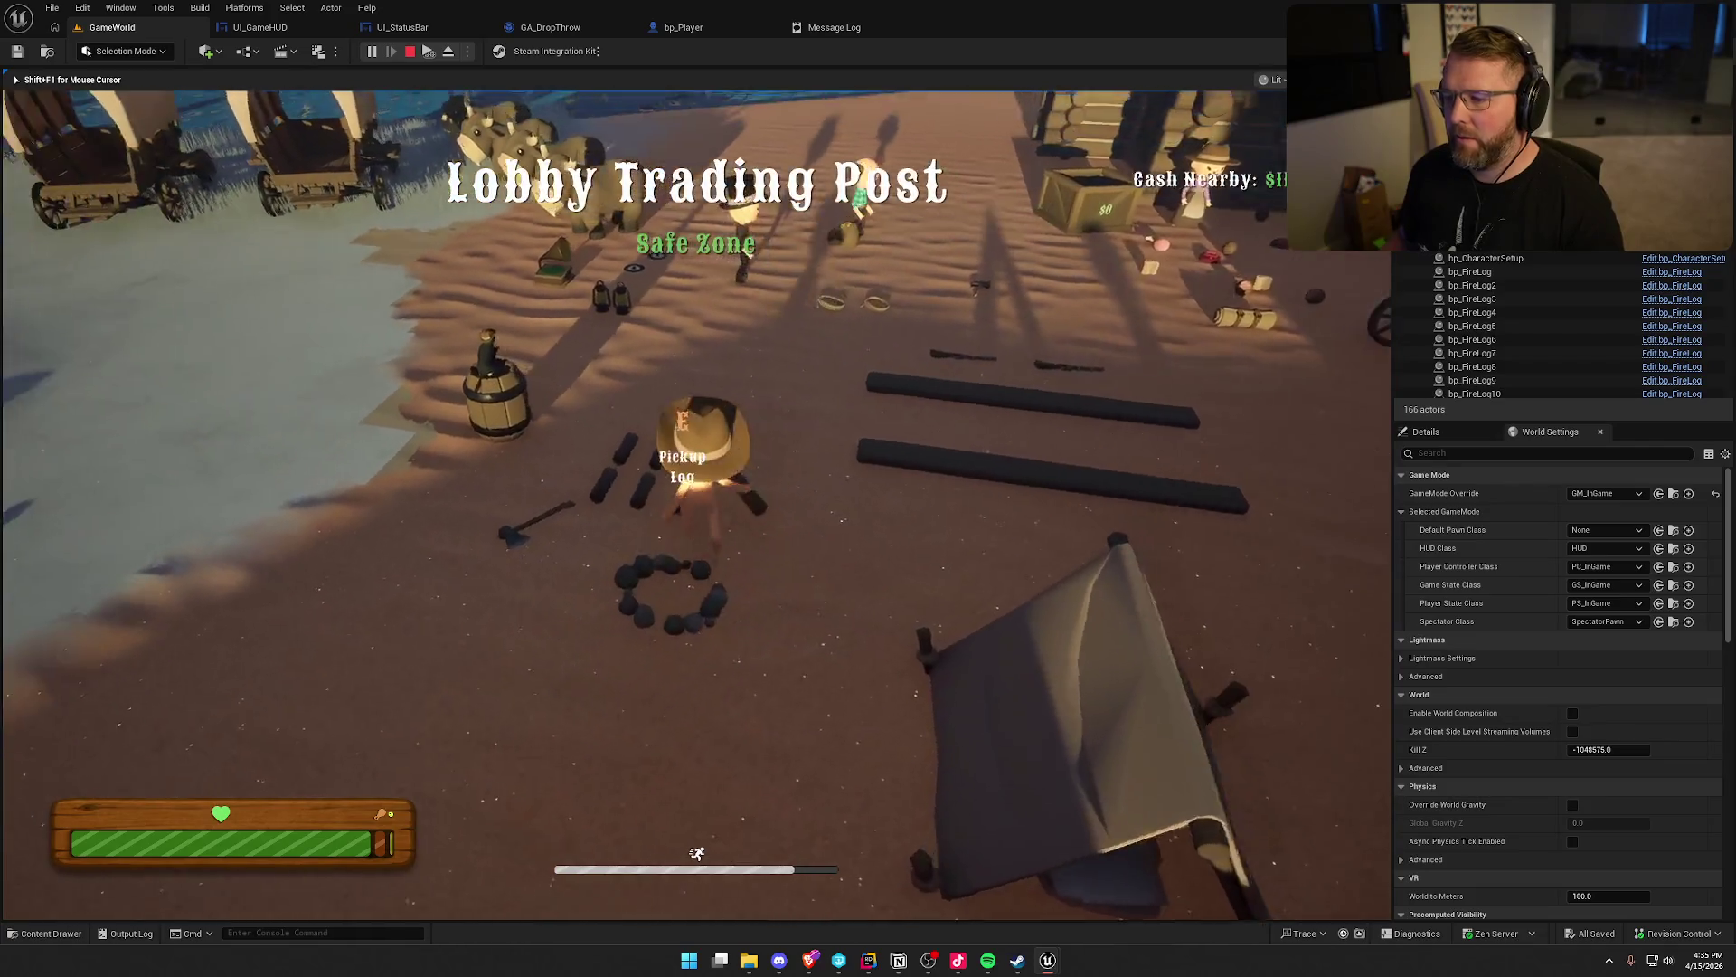
{"action": "key", "text": "e"}
{"action": "key", "text": "shift+w"}
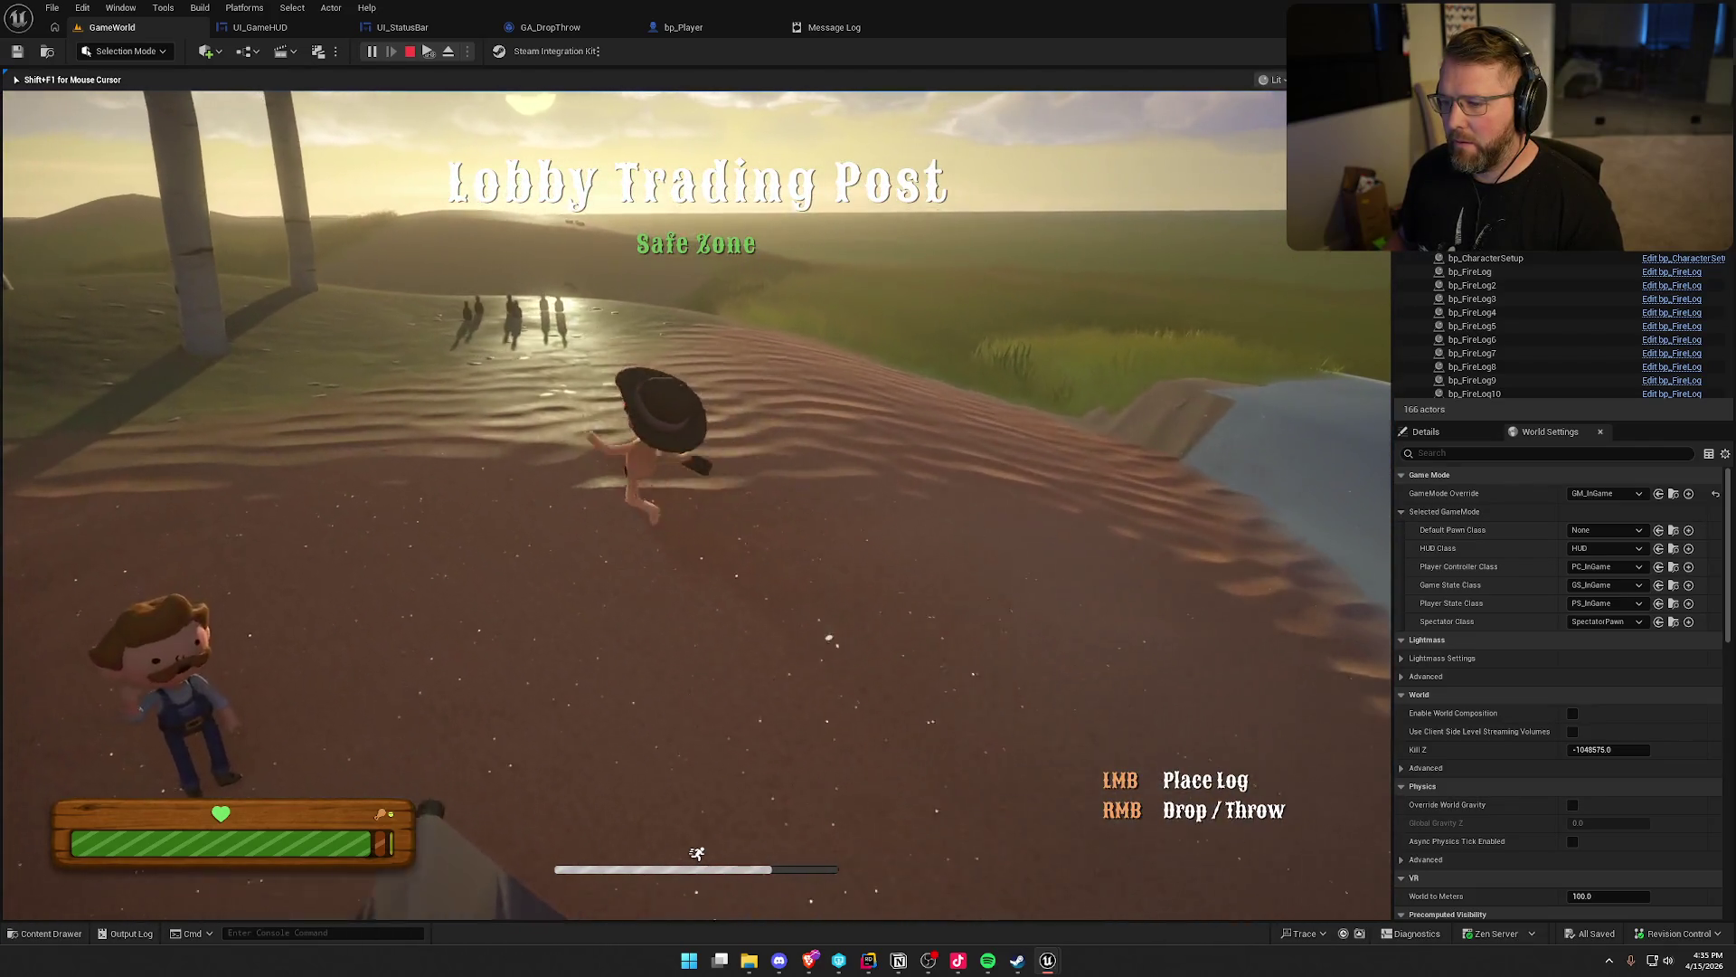
{"action": "key", "text": "w"}
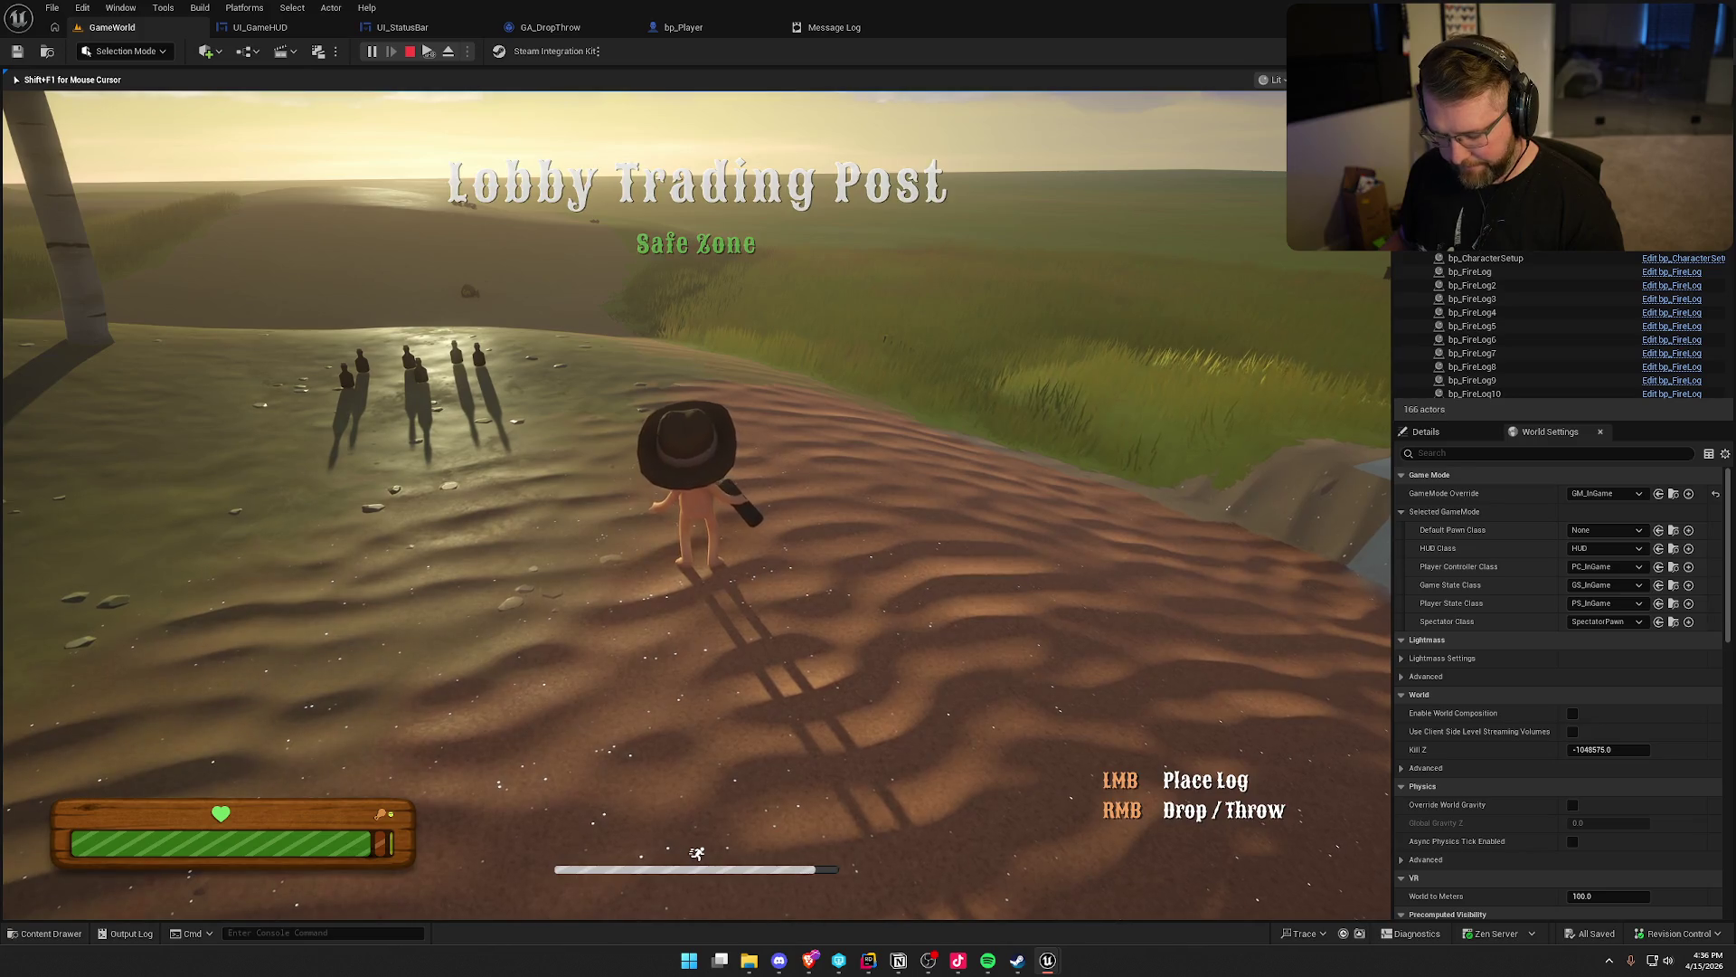
{"action": "key", "text": "a"}
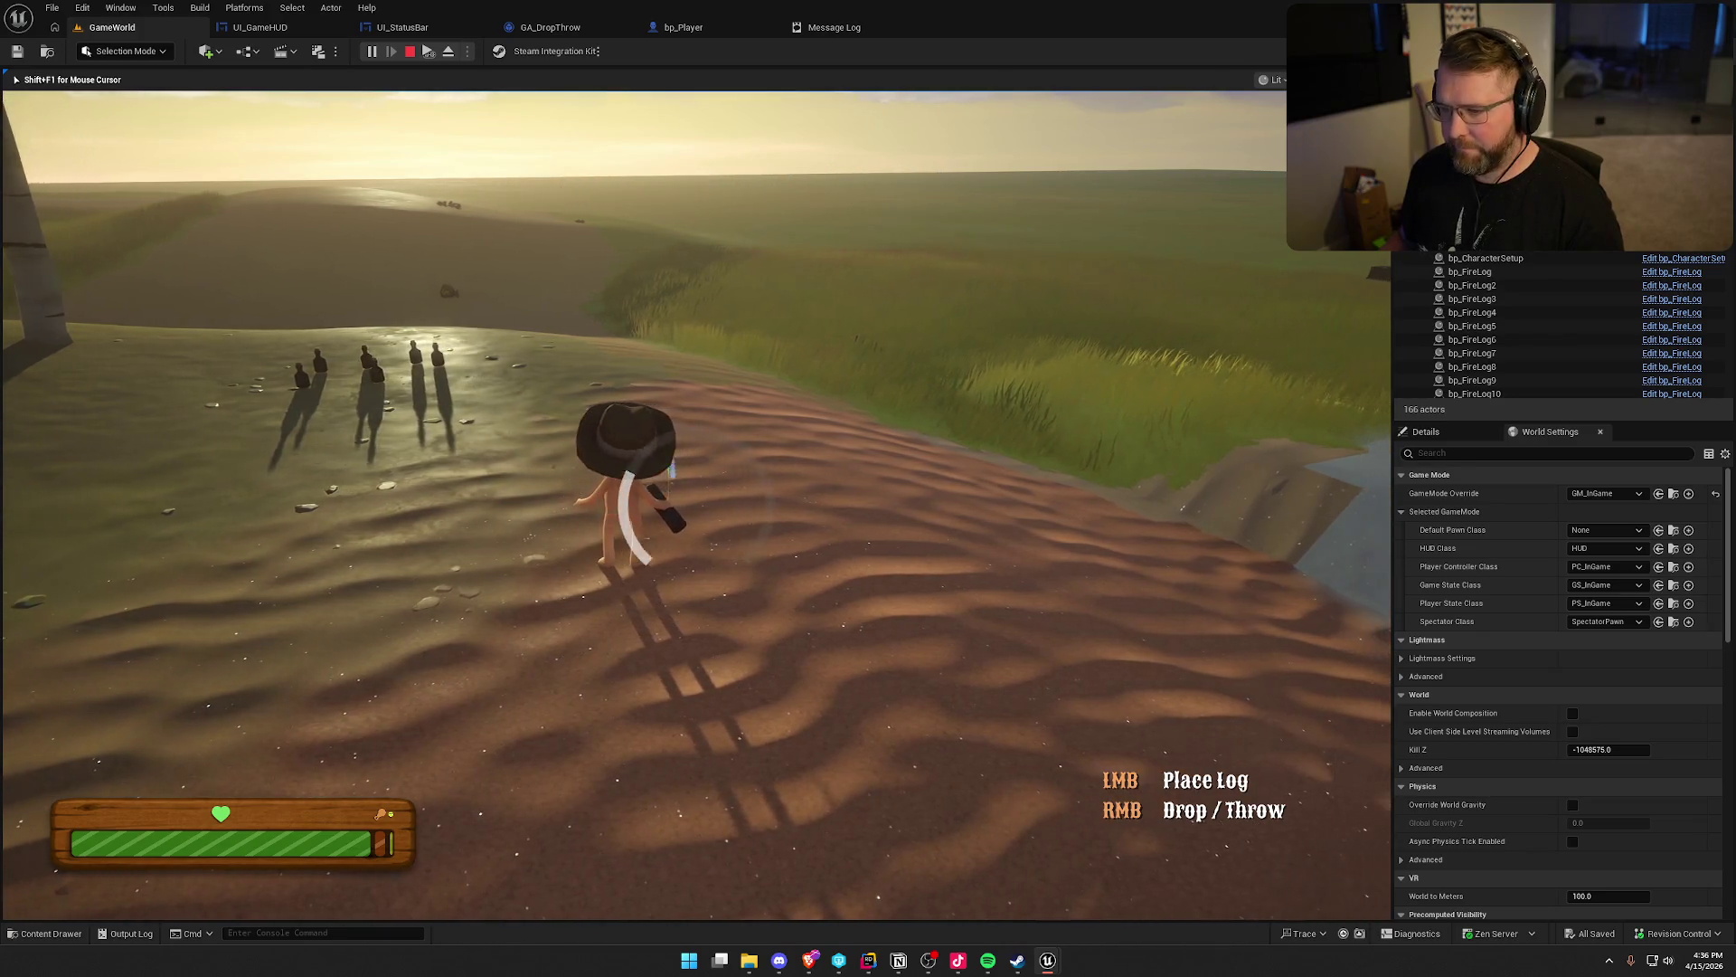
{"action": "key", "text": "w"}
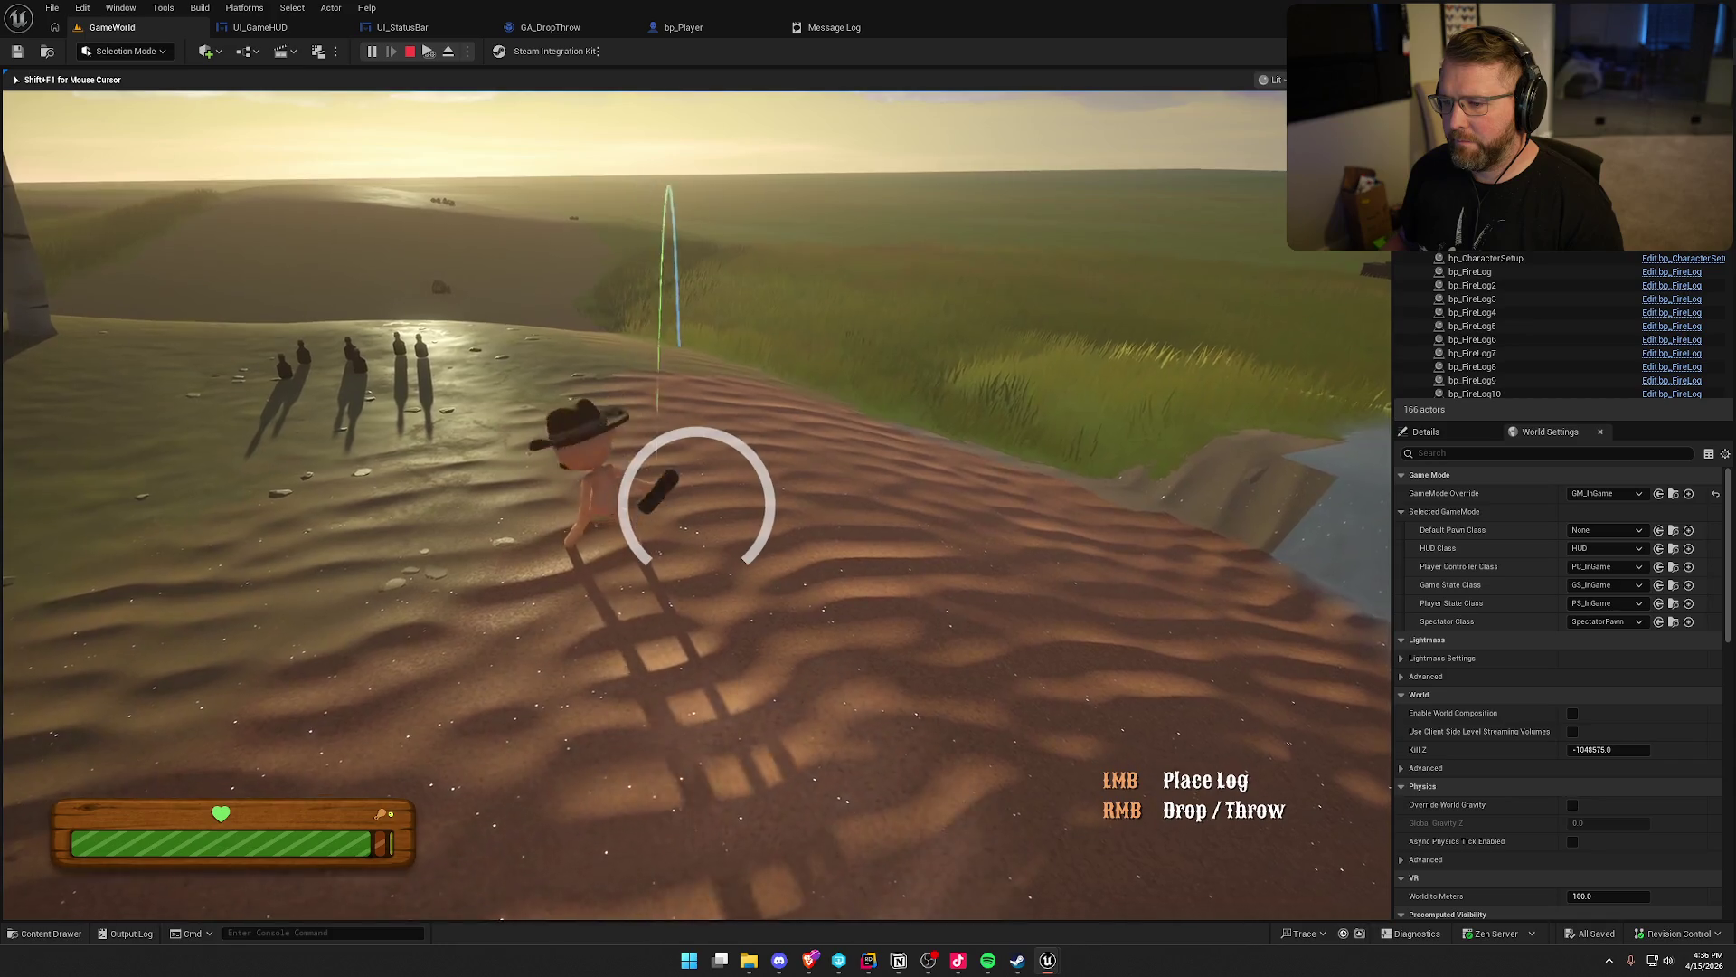
{"action": "right_click", "coordinate": [696, 505]}
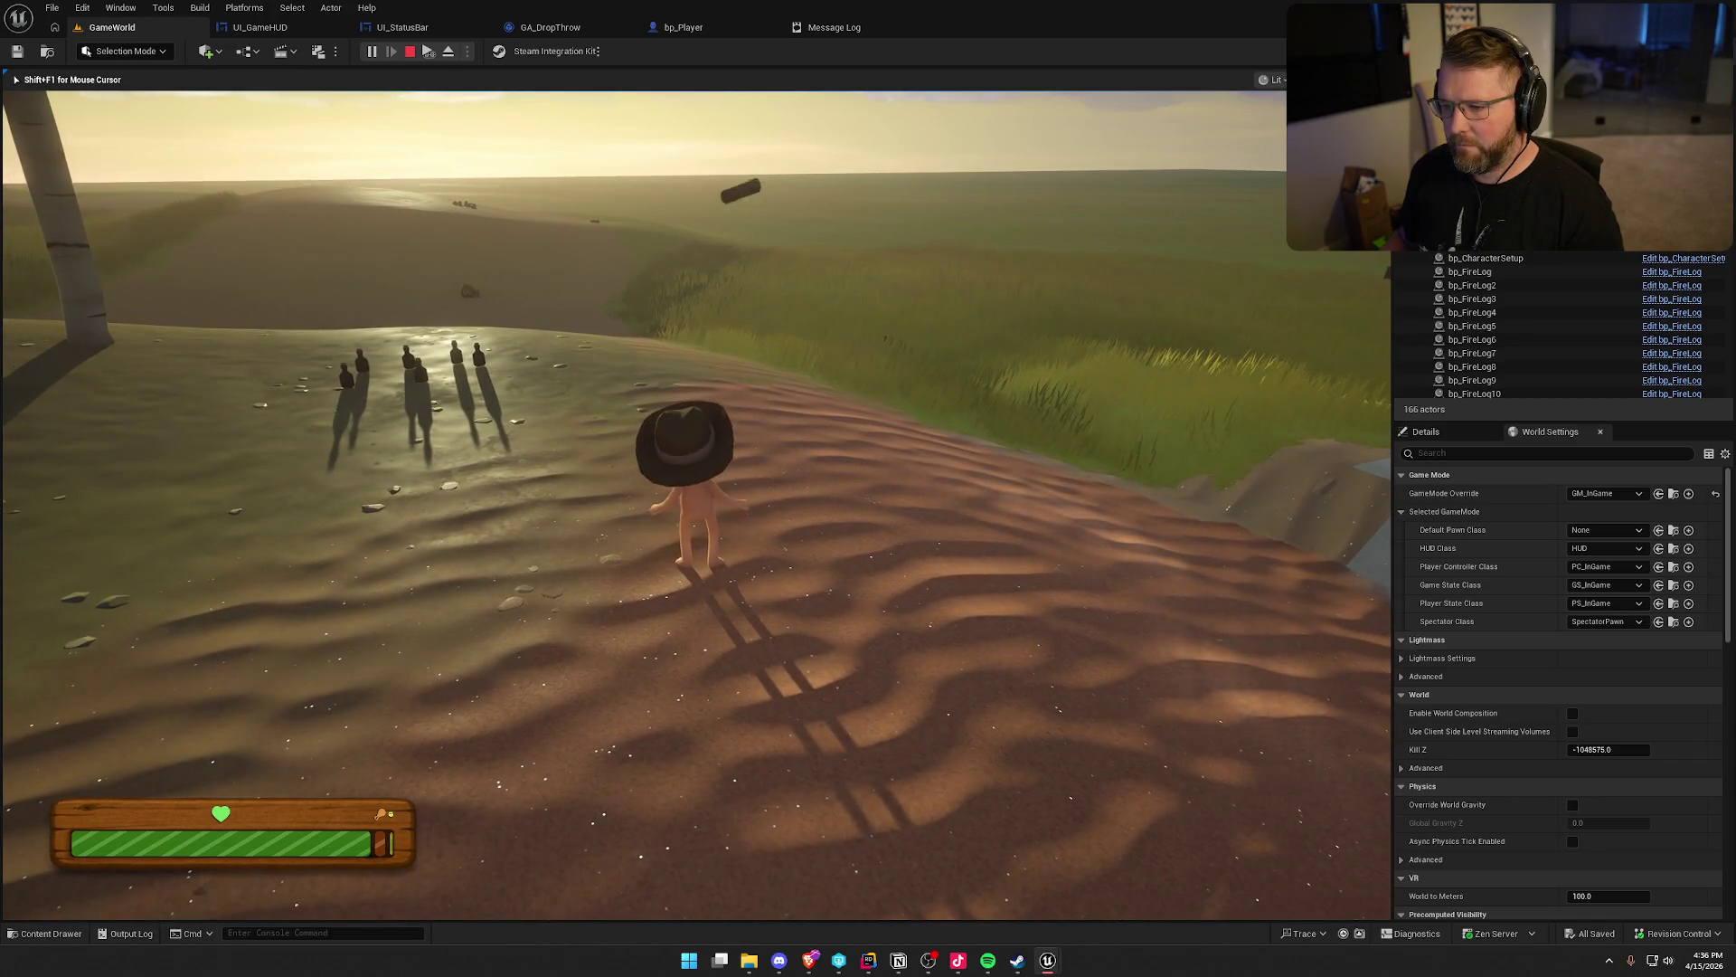
{"action": "key", "text": "shift+w"}
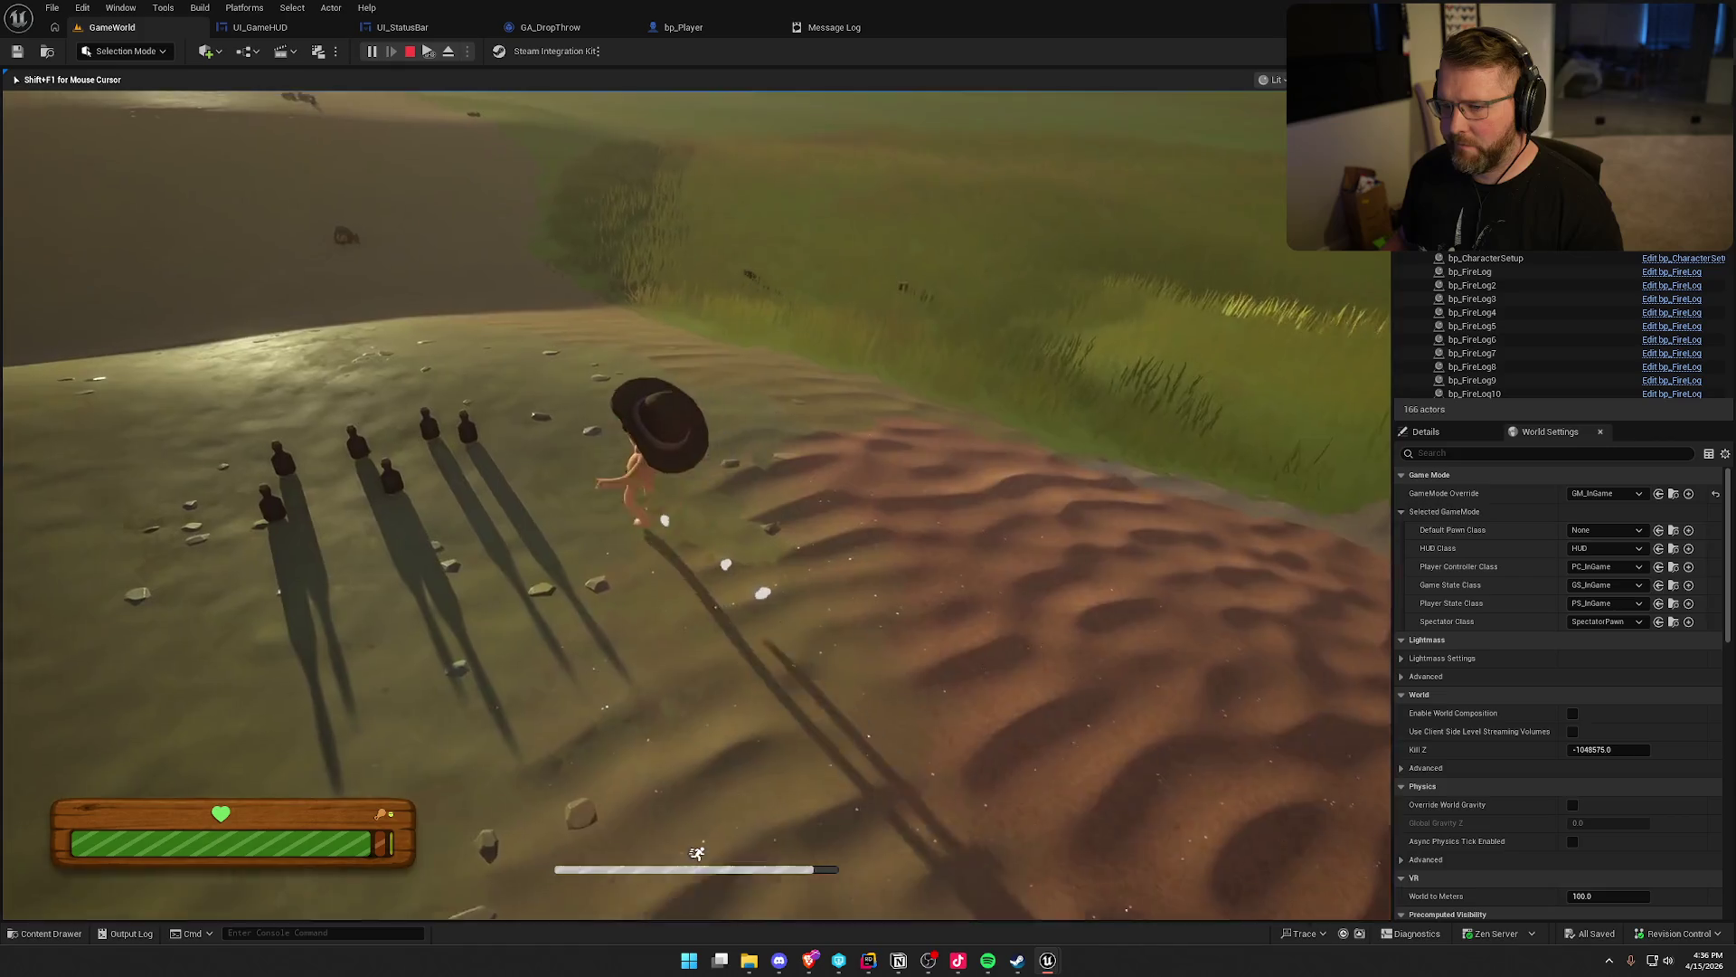
{"action": "key", "text": "w"}
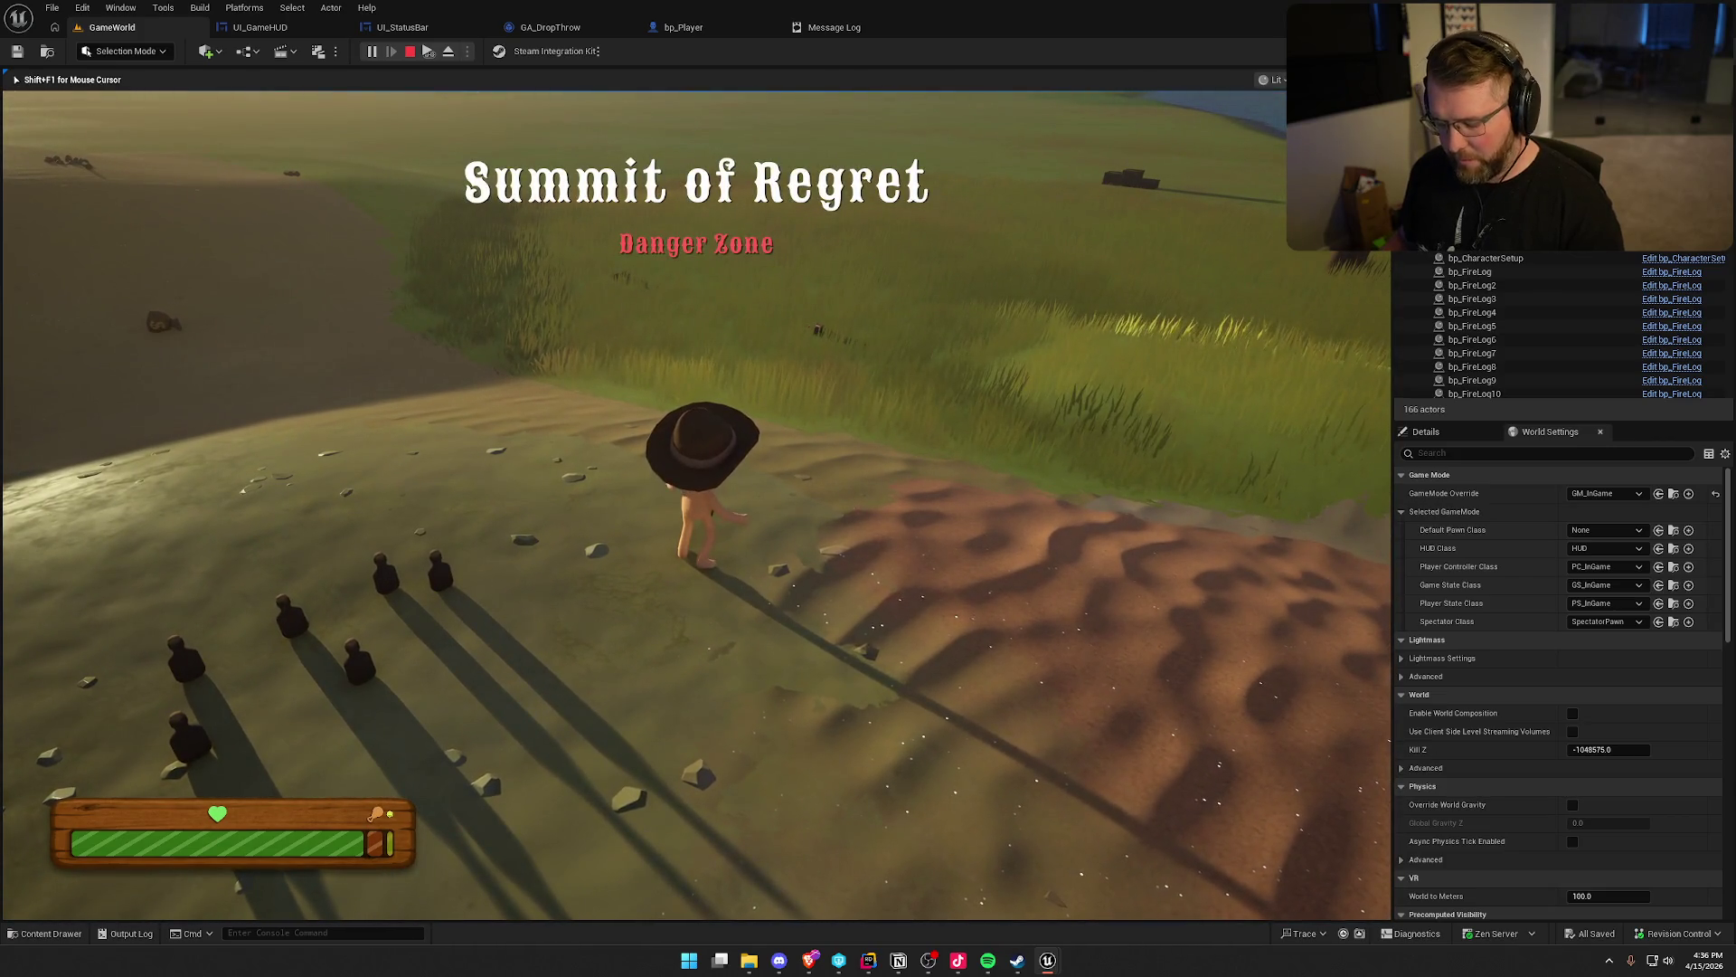
{"action": "key", "text": "Escape"}
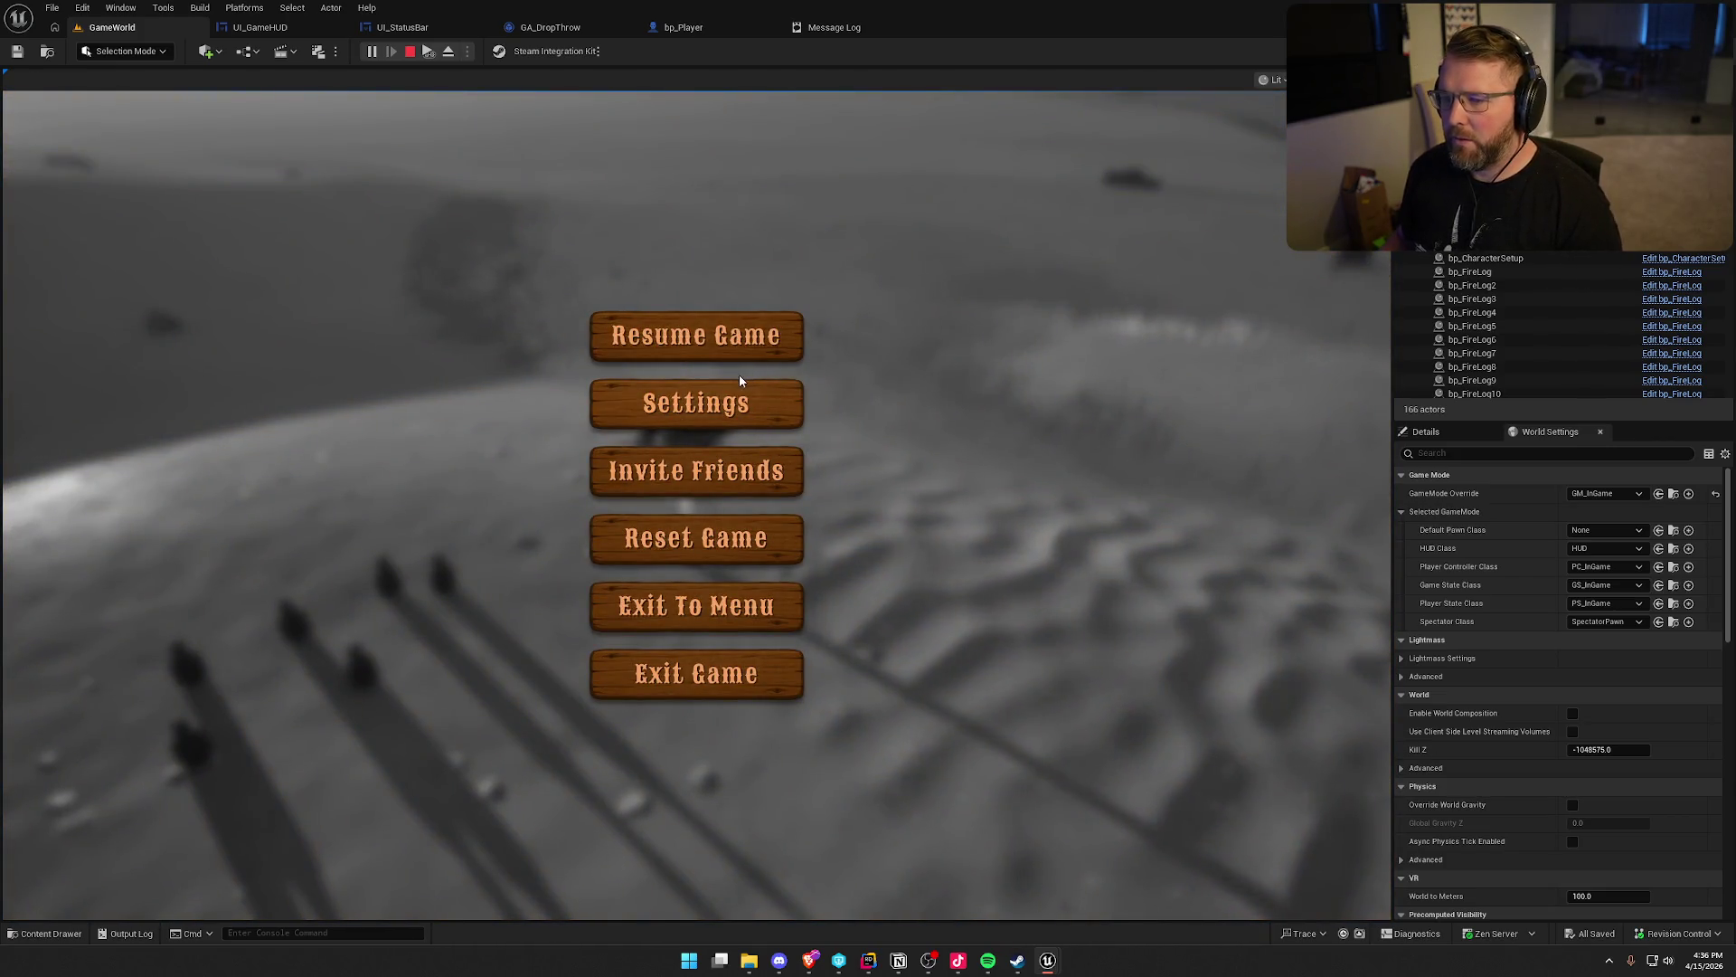
Start charging a medicine throw, pause mid-throw and resume to confirm the charge is cancelled
{"action": "left_click", "coordinate": [737, 351]}
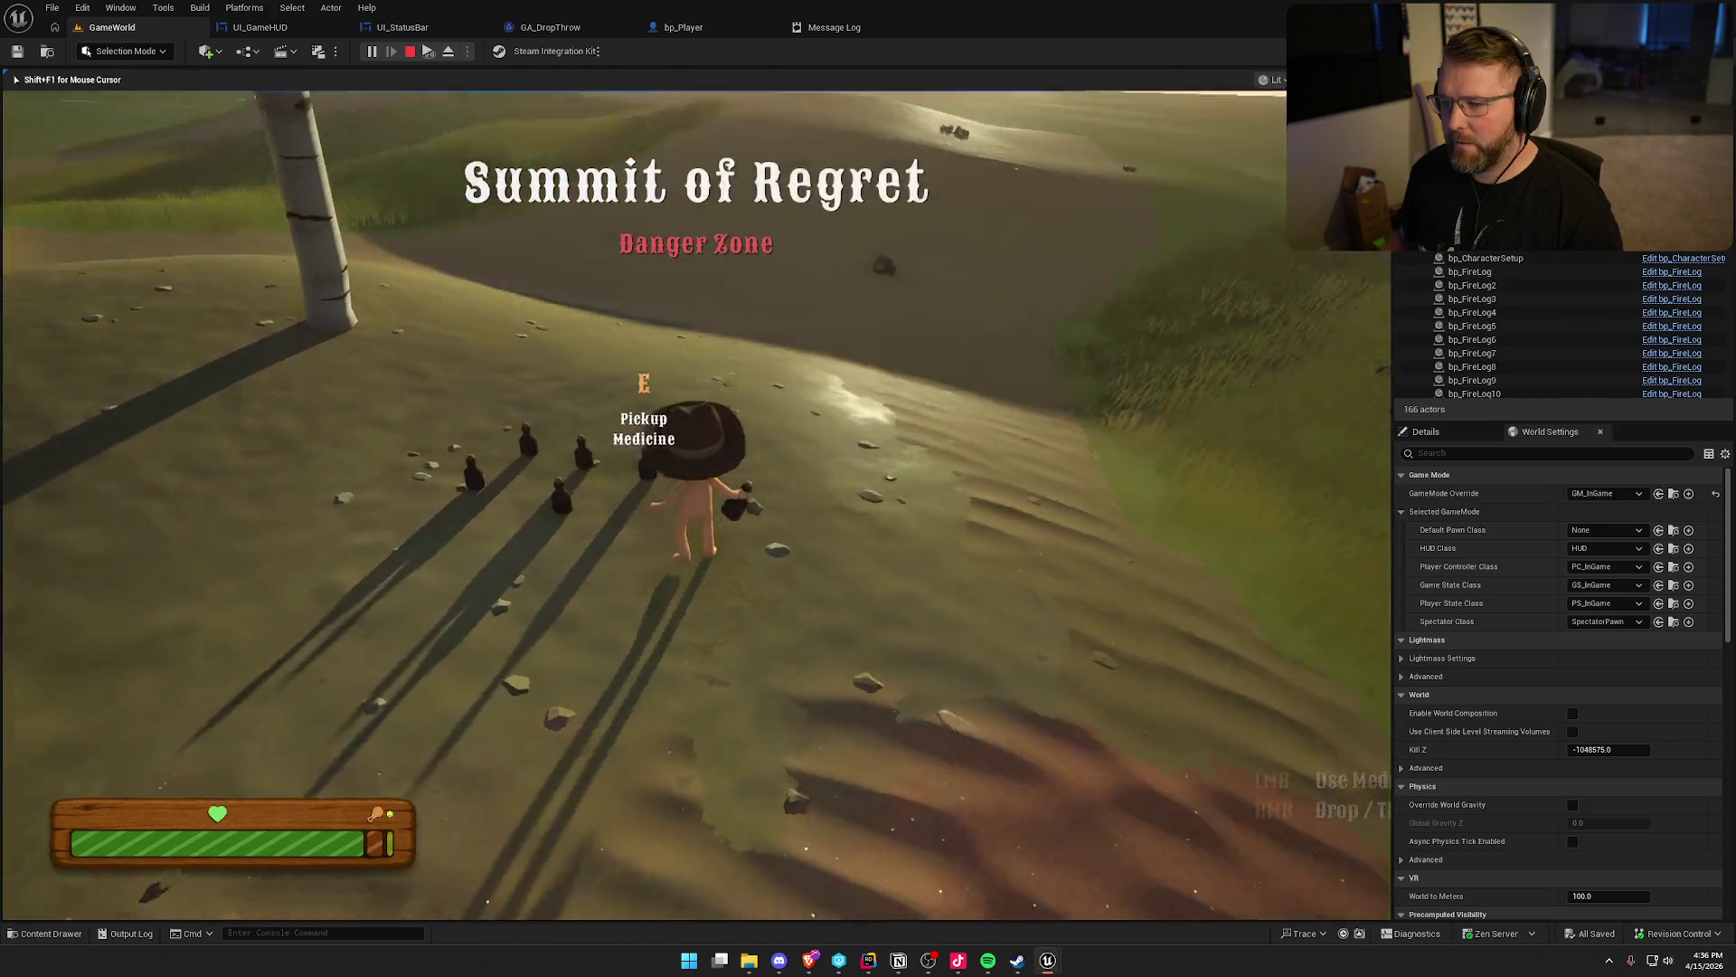
{"action": "right_click", "coordinate": [696, 504]}
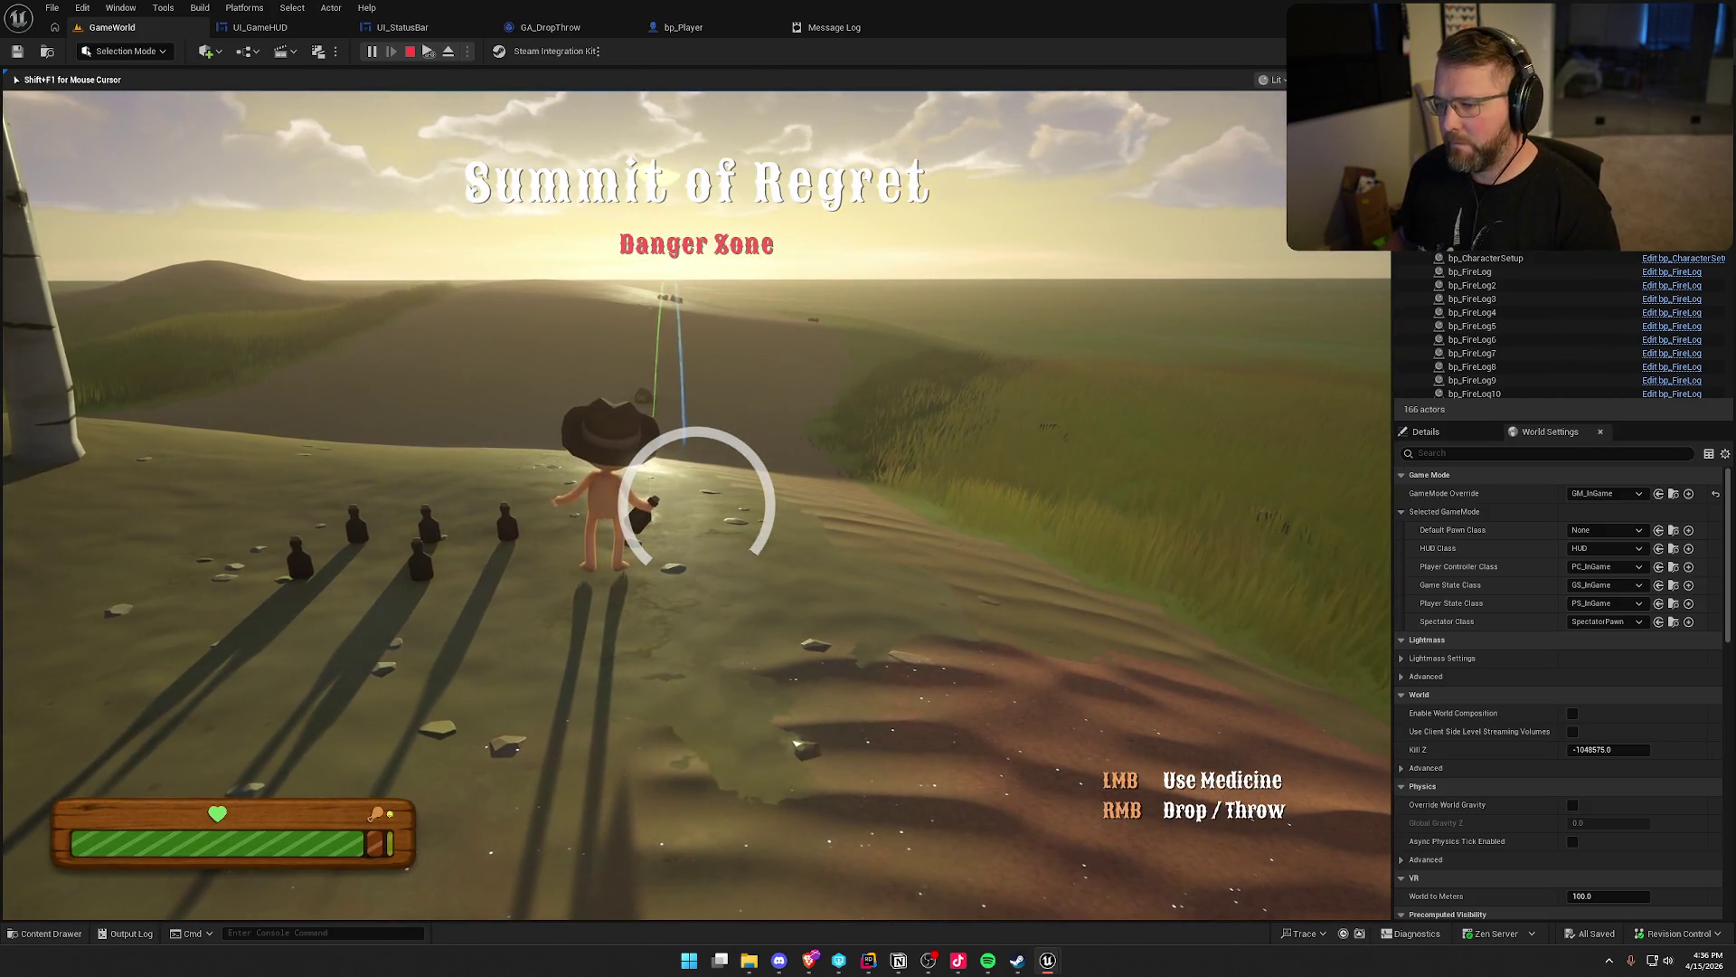
{"action": "key", "text": "Escape"}
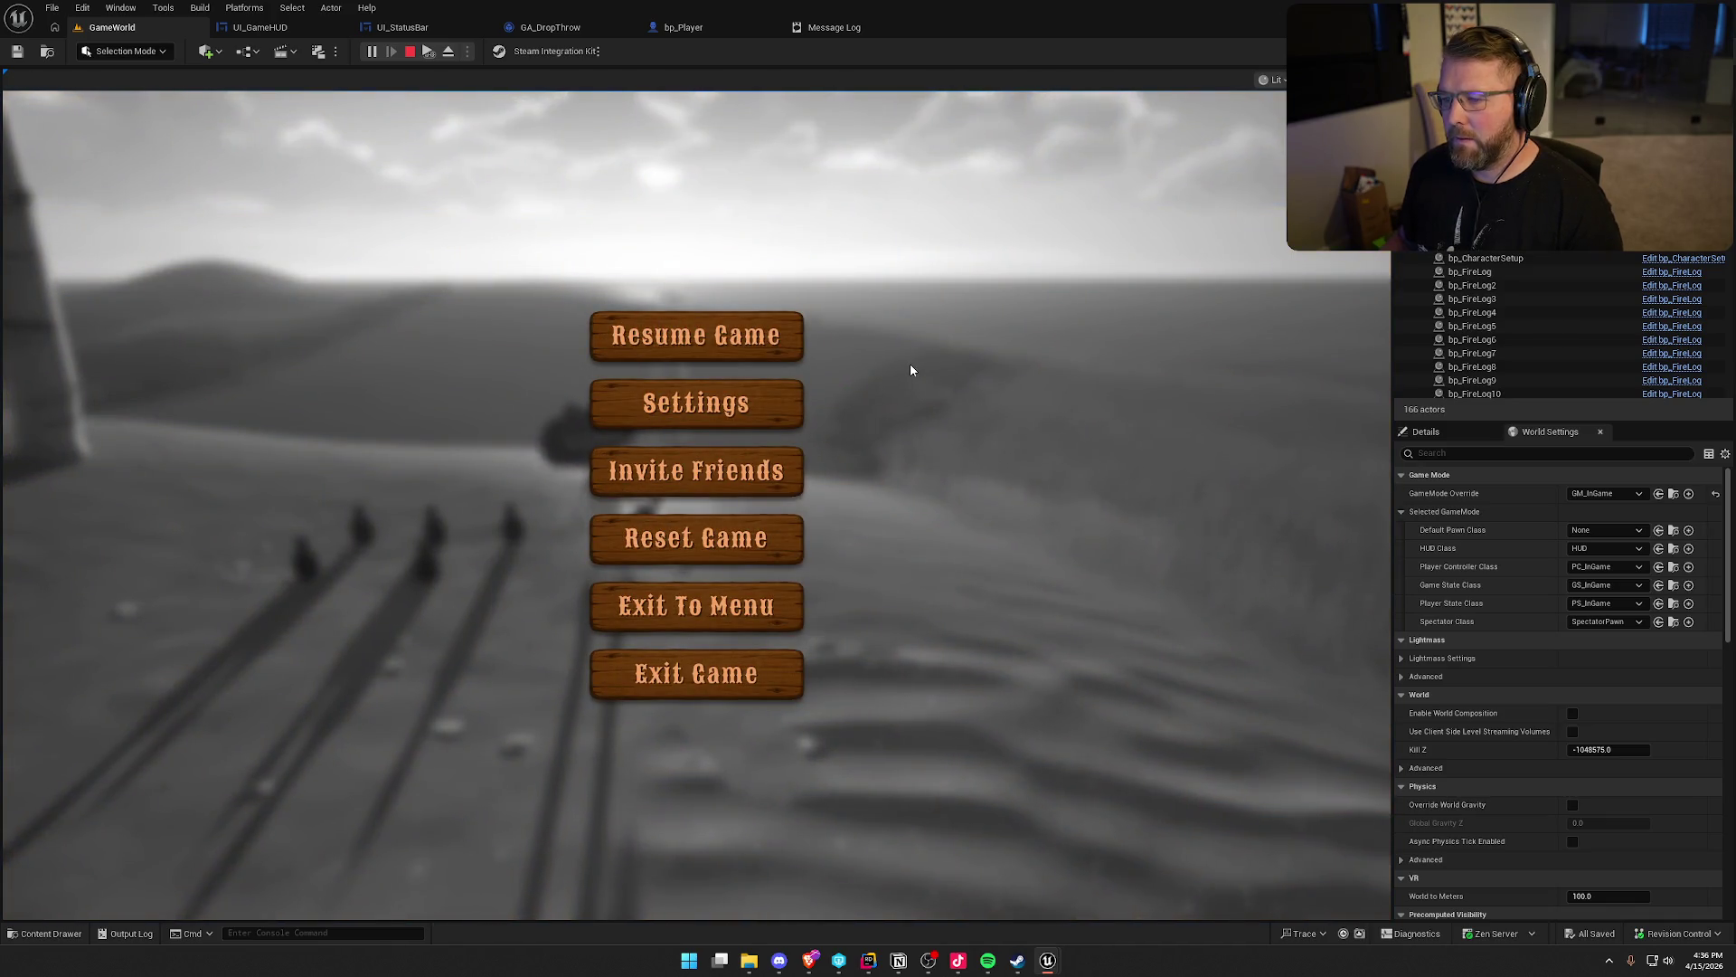
{"action": "left_click", "coordinate": [760, 341]}
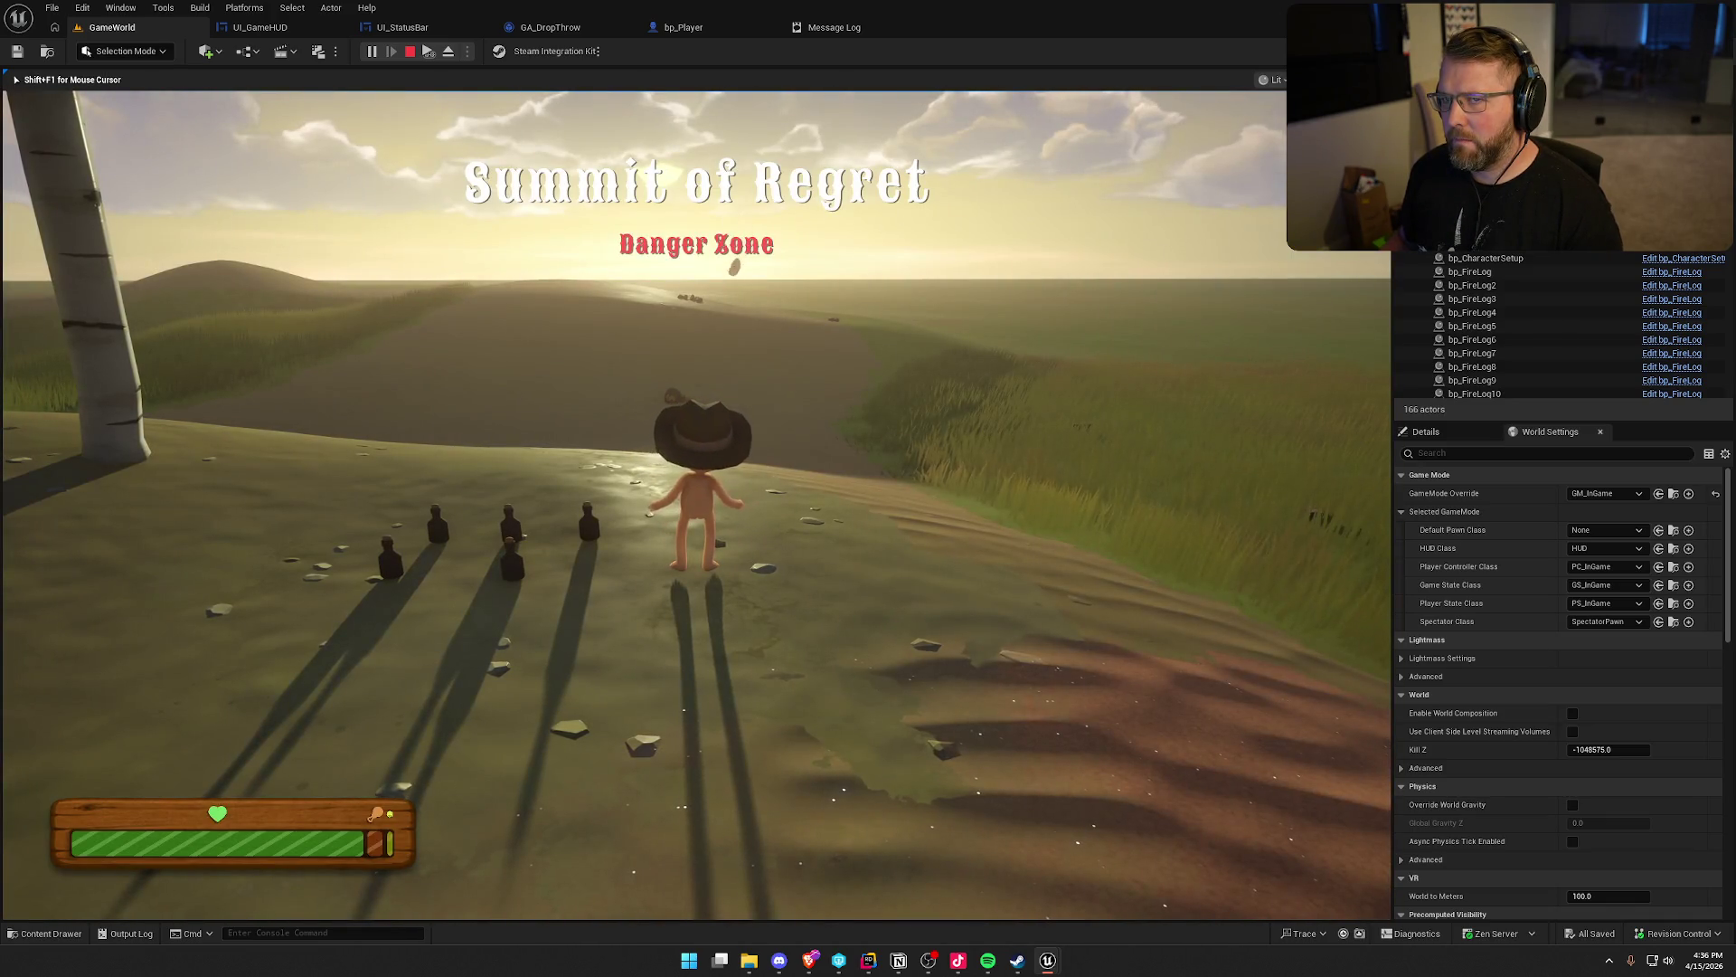
Pick up a medicine bottle, pause, view the Settings input keybinds list, then resume play
{"action": "key", "text": "a"}
{"action": "key", "text": "e"}
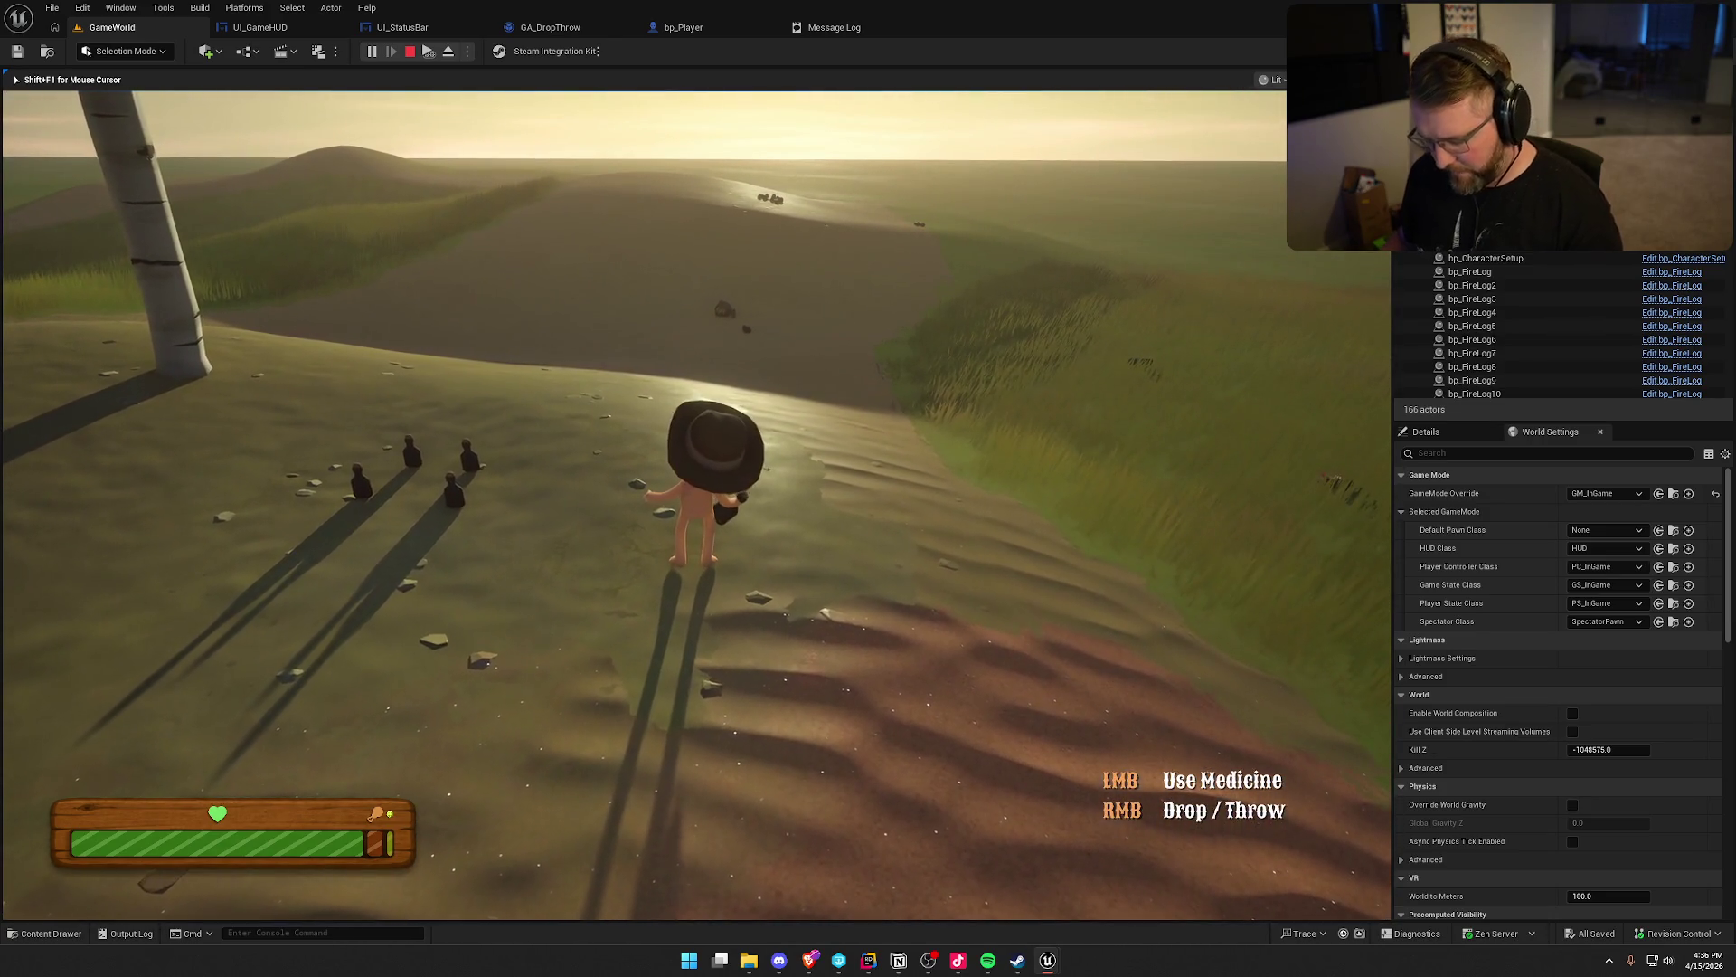
{"action": "key", "text": "Escape"}
{"action": "left_click", "coordinate": [742, 407]}
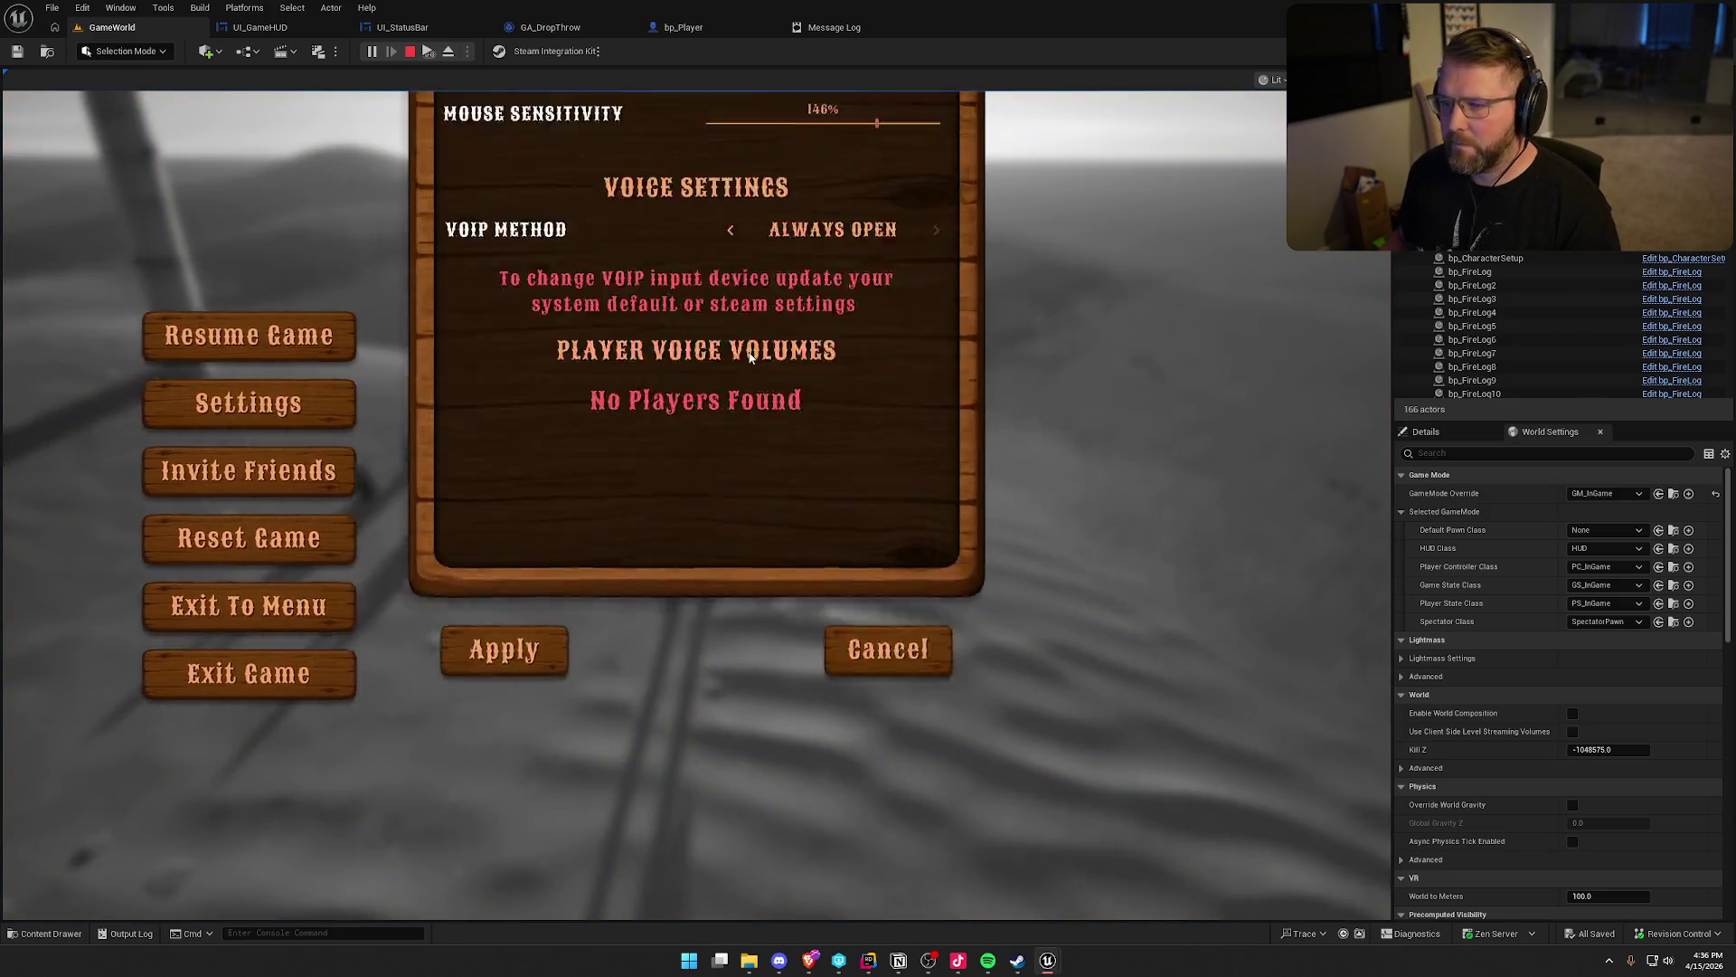
{"action": "left_click", "coordinate": [908, 168]}
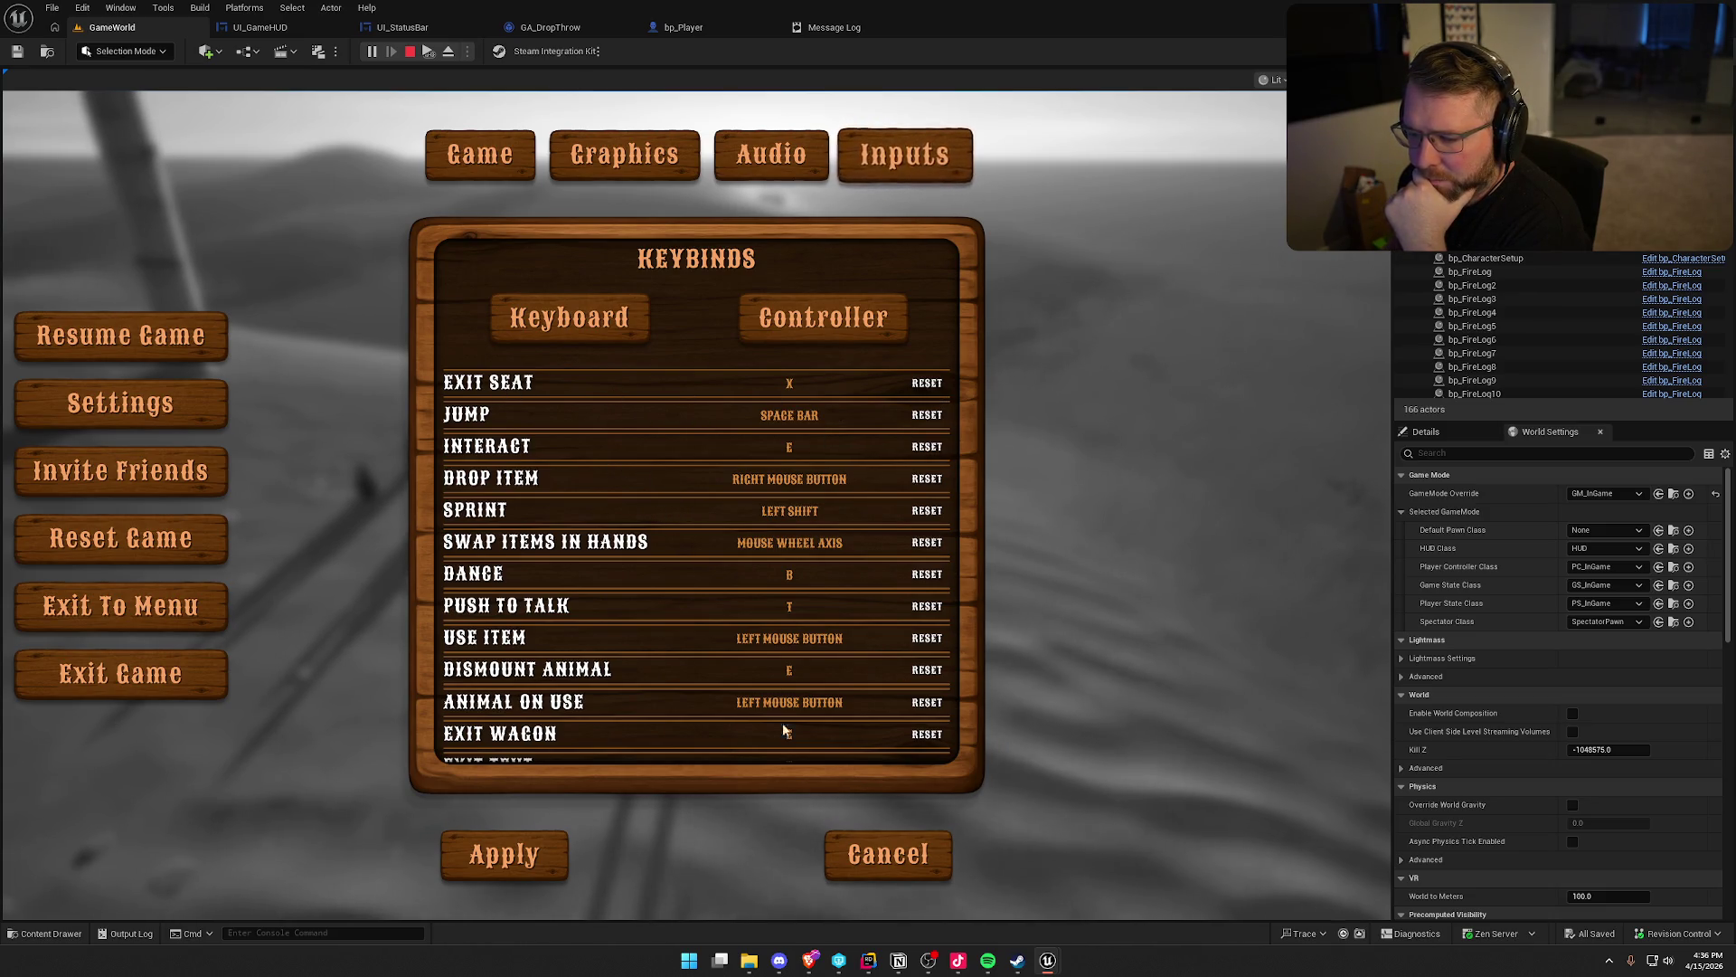
{"action": "key", "text": "Escape"}
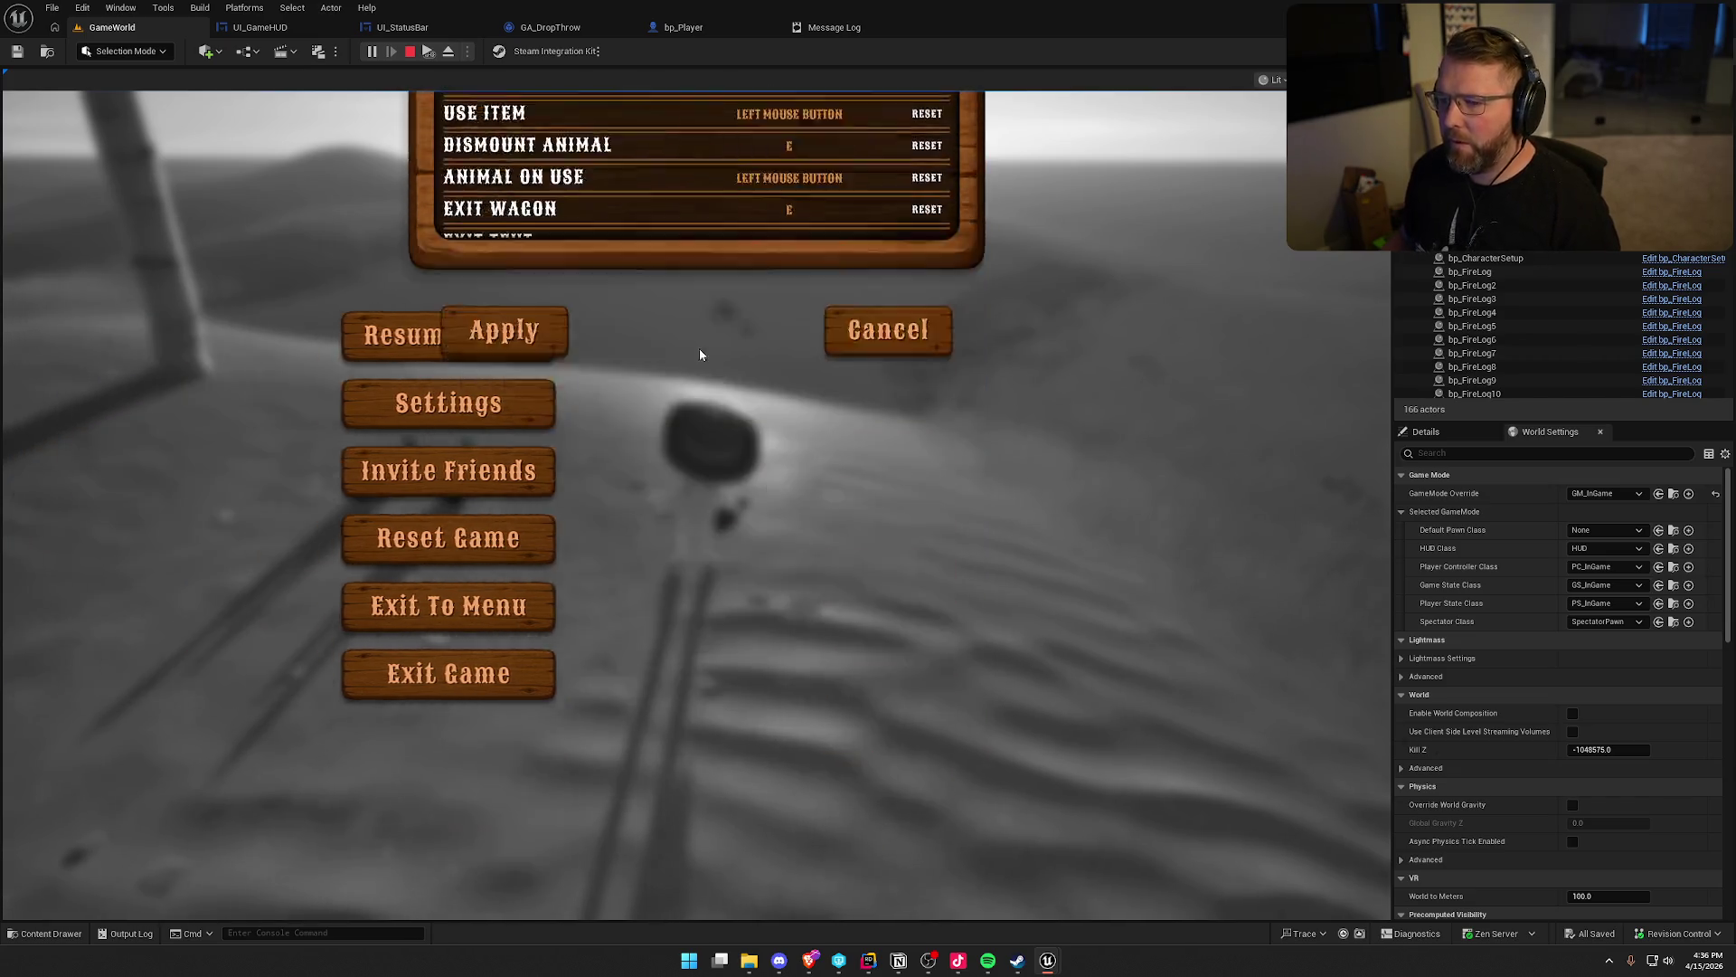
{"action": "key", "text": "Escape"}
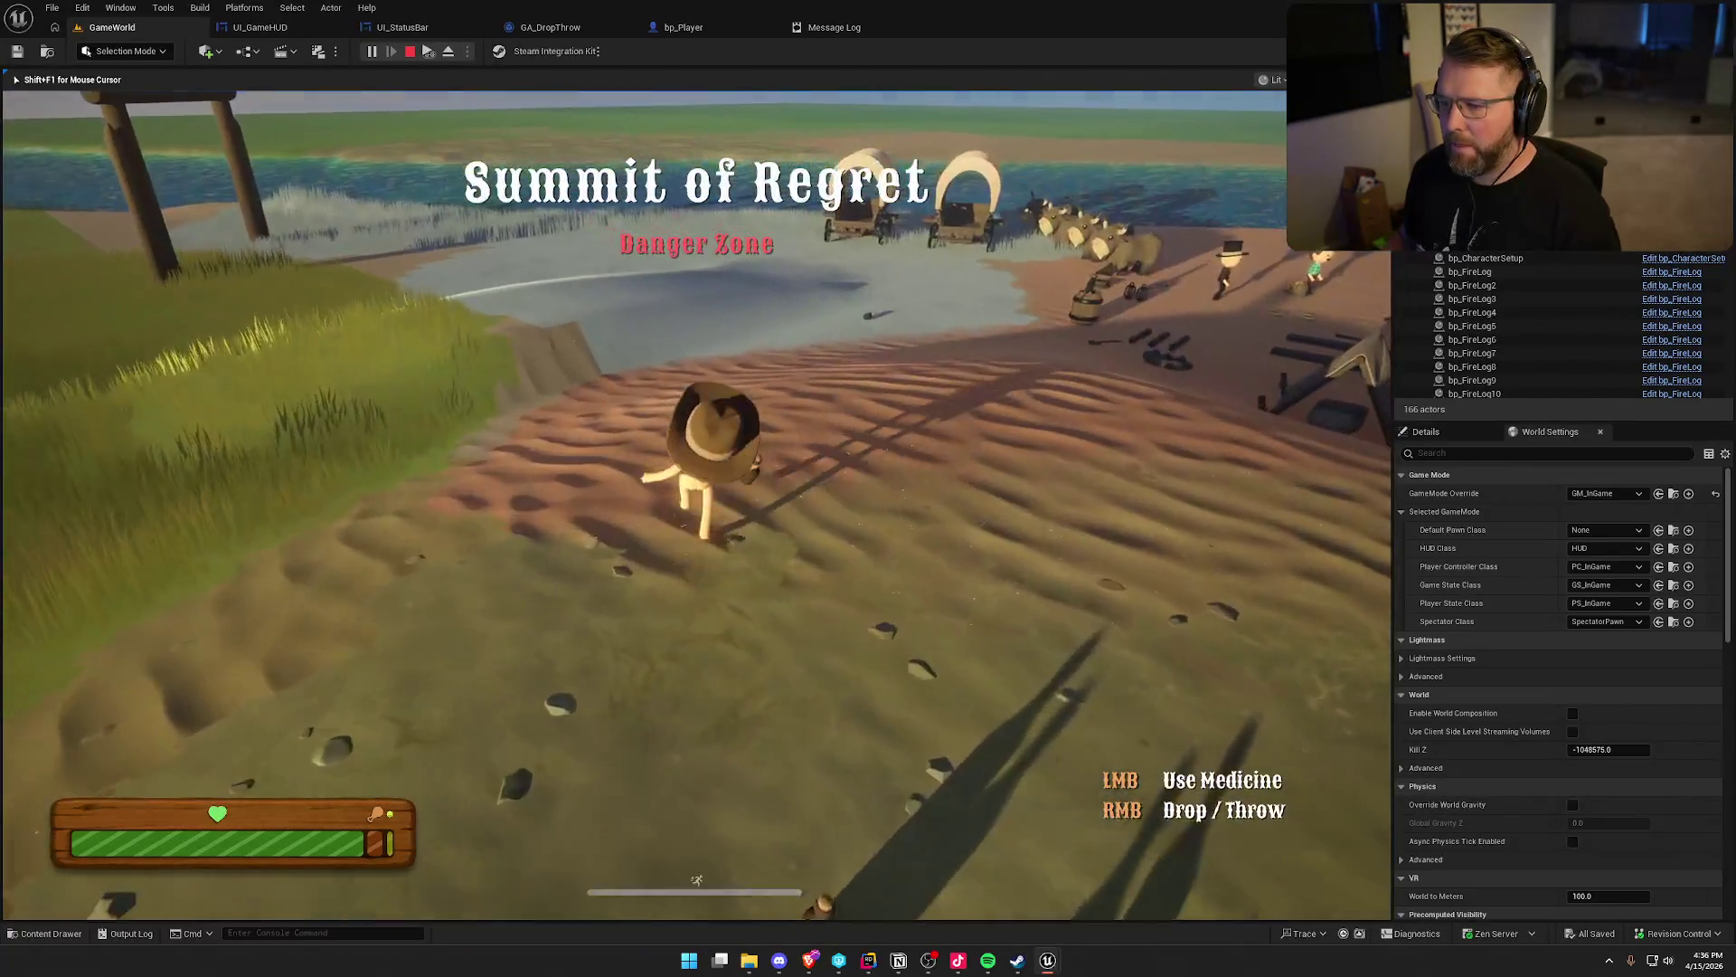
Run to the wagon, sit in its seat, then leave the seat with X
{"action": "key", "text": "shift+w"}
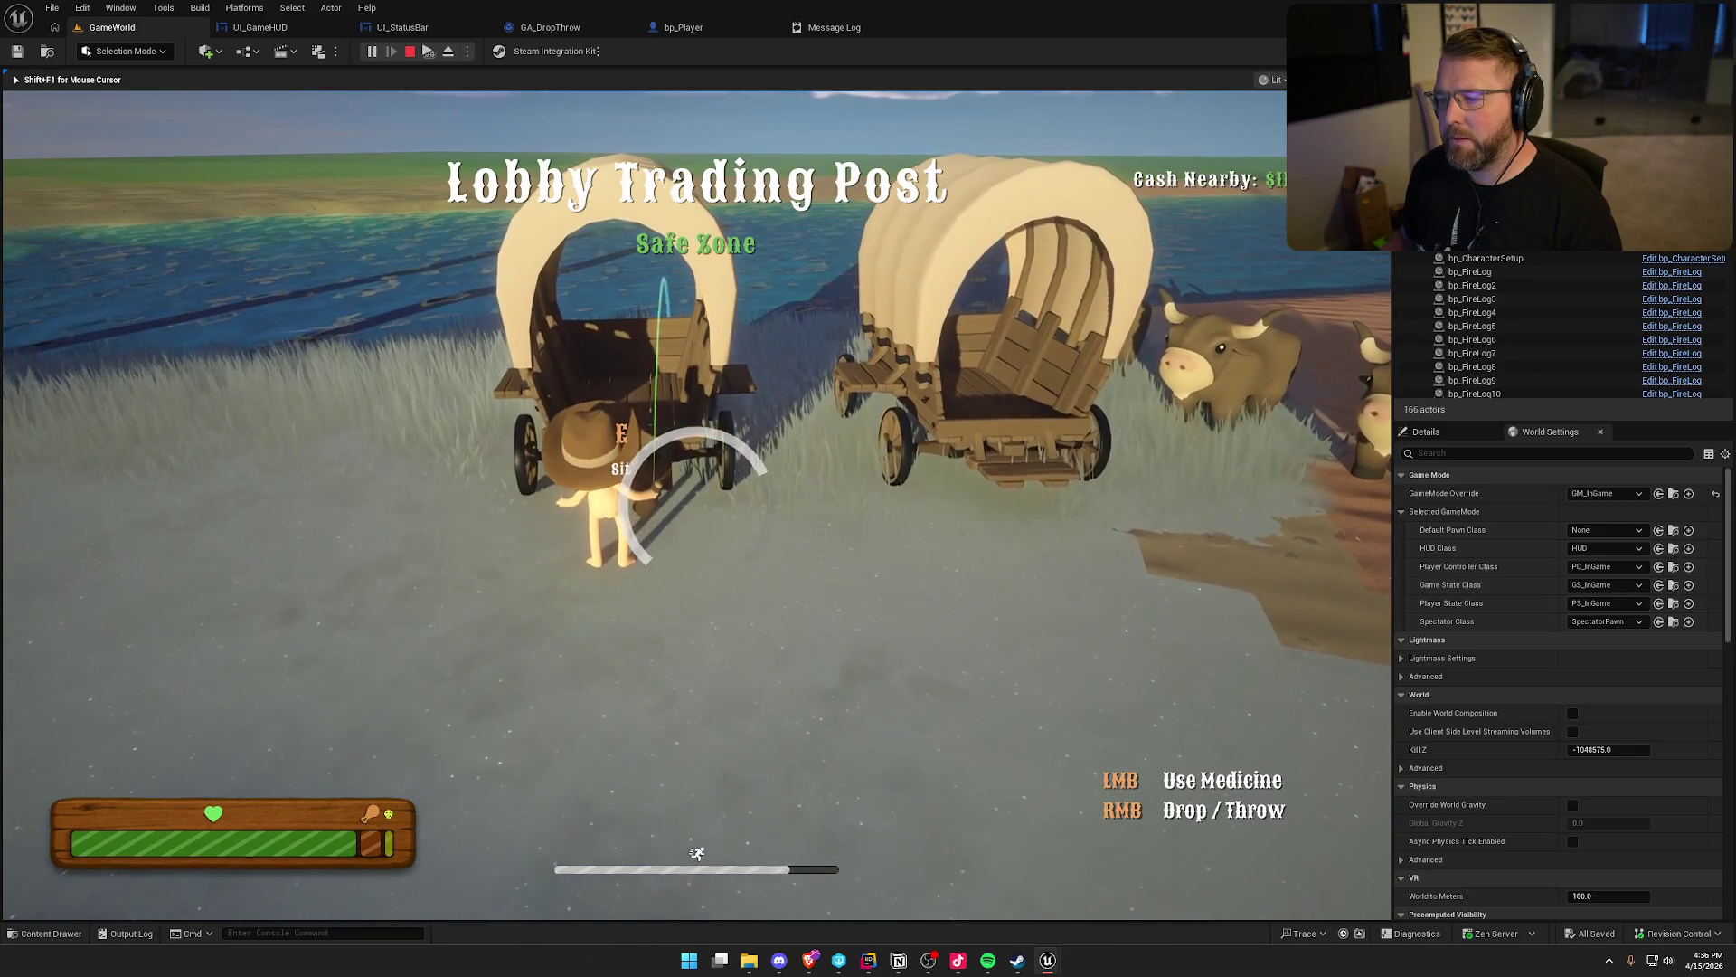
{"action": "key", "text": "e"}
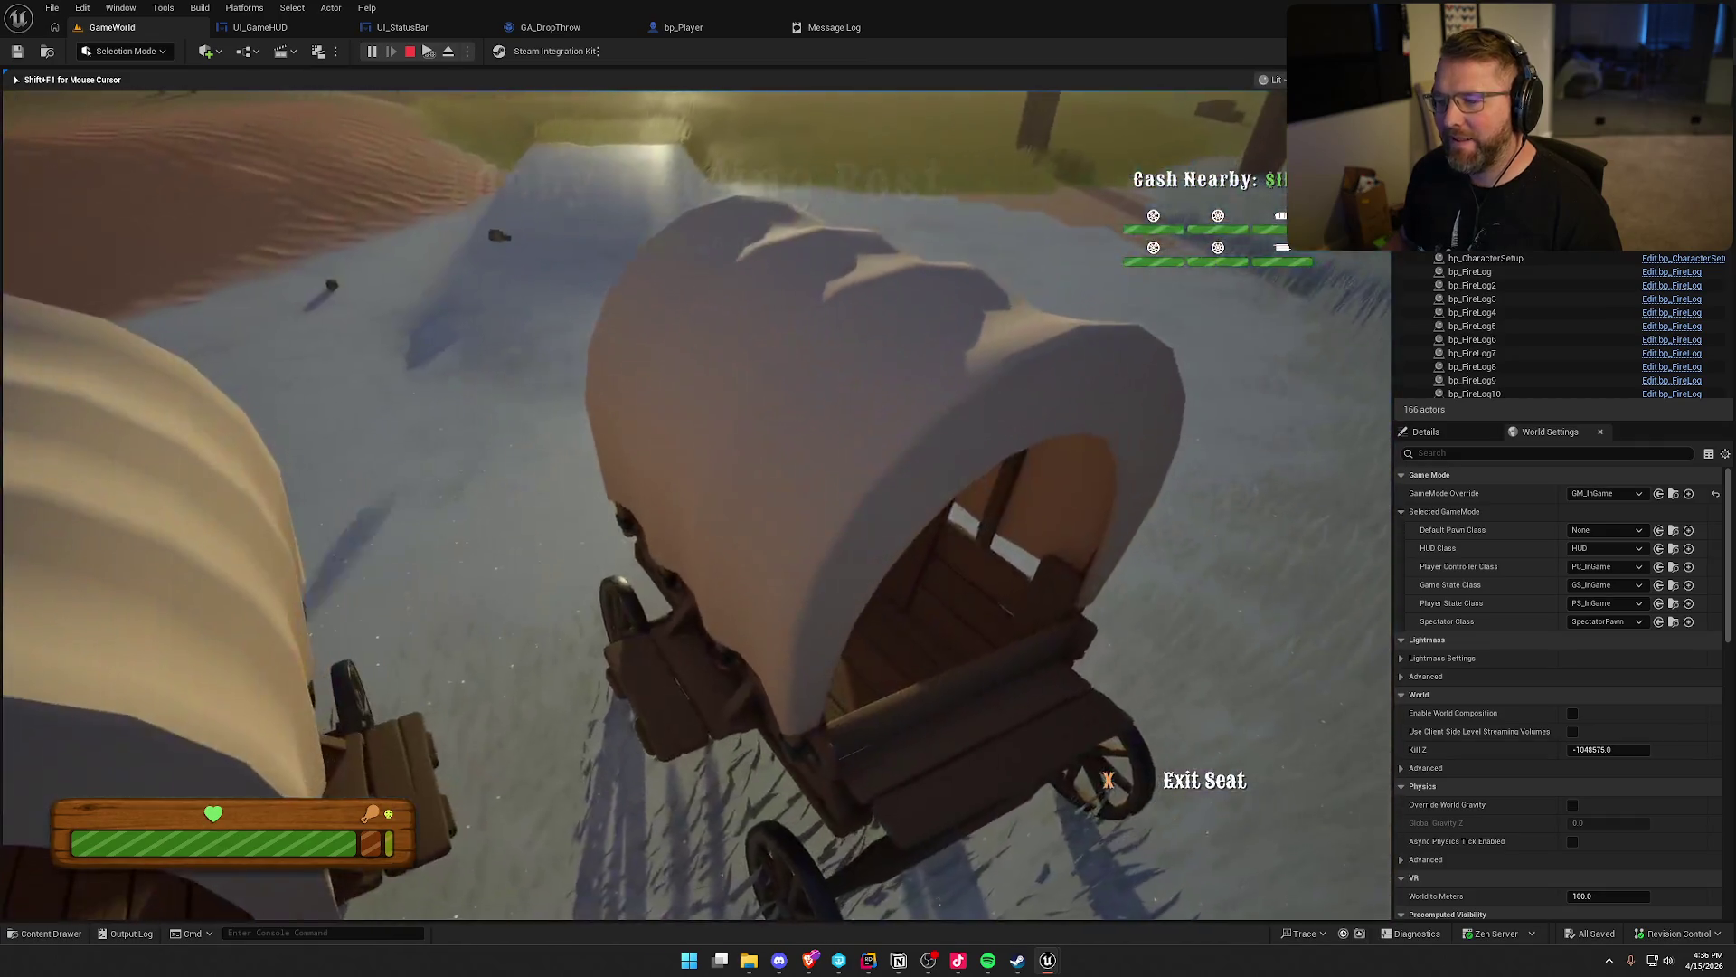
{"action": "key", "text": "x"}
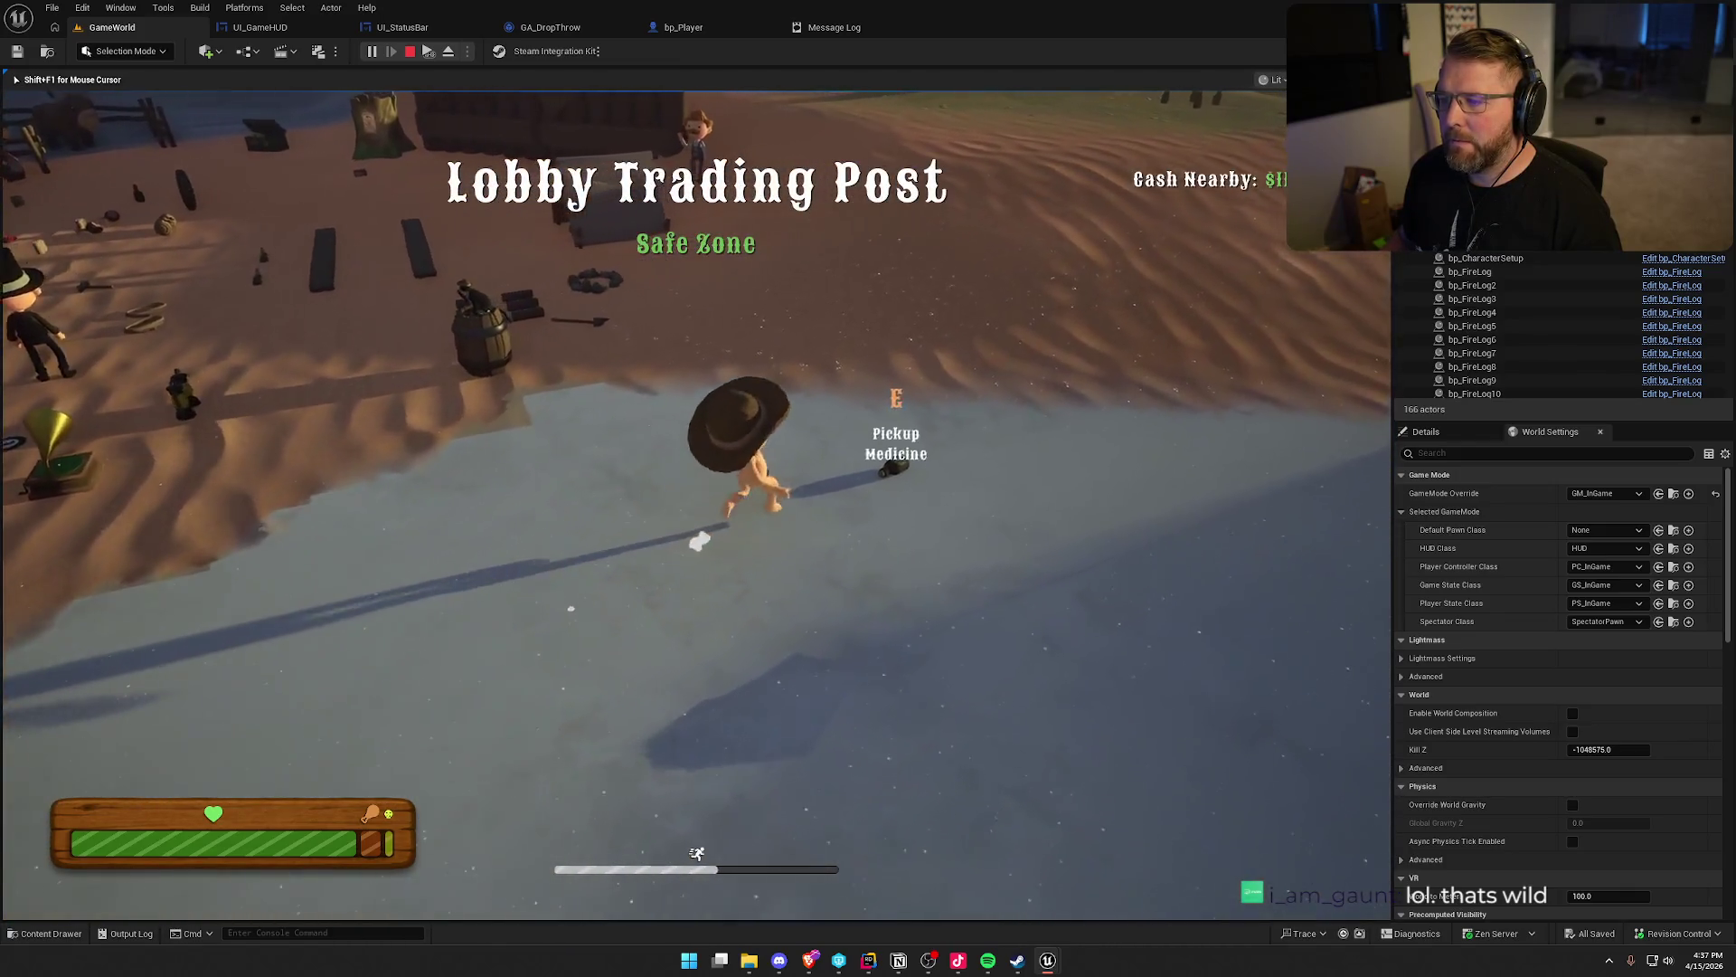
Pick up medicine, ride and dismount the ox, throw the bottle into the lake, then stop playing
{"action": "key", "text": "e"}
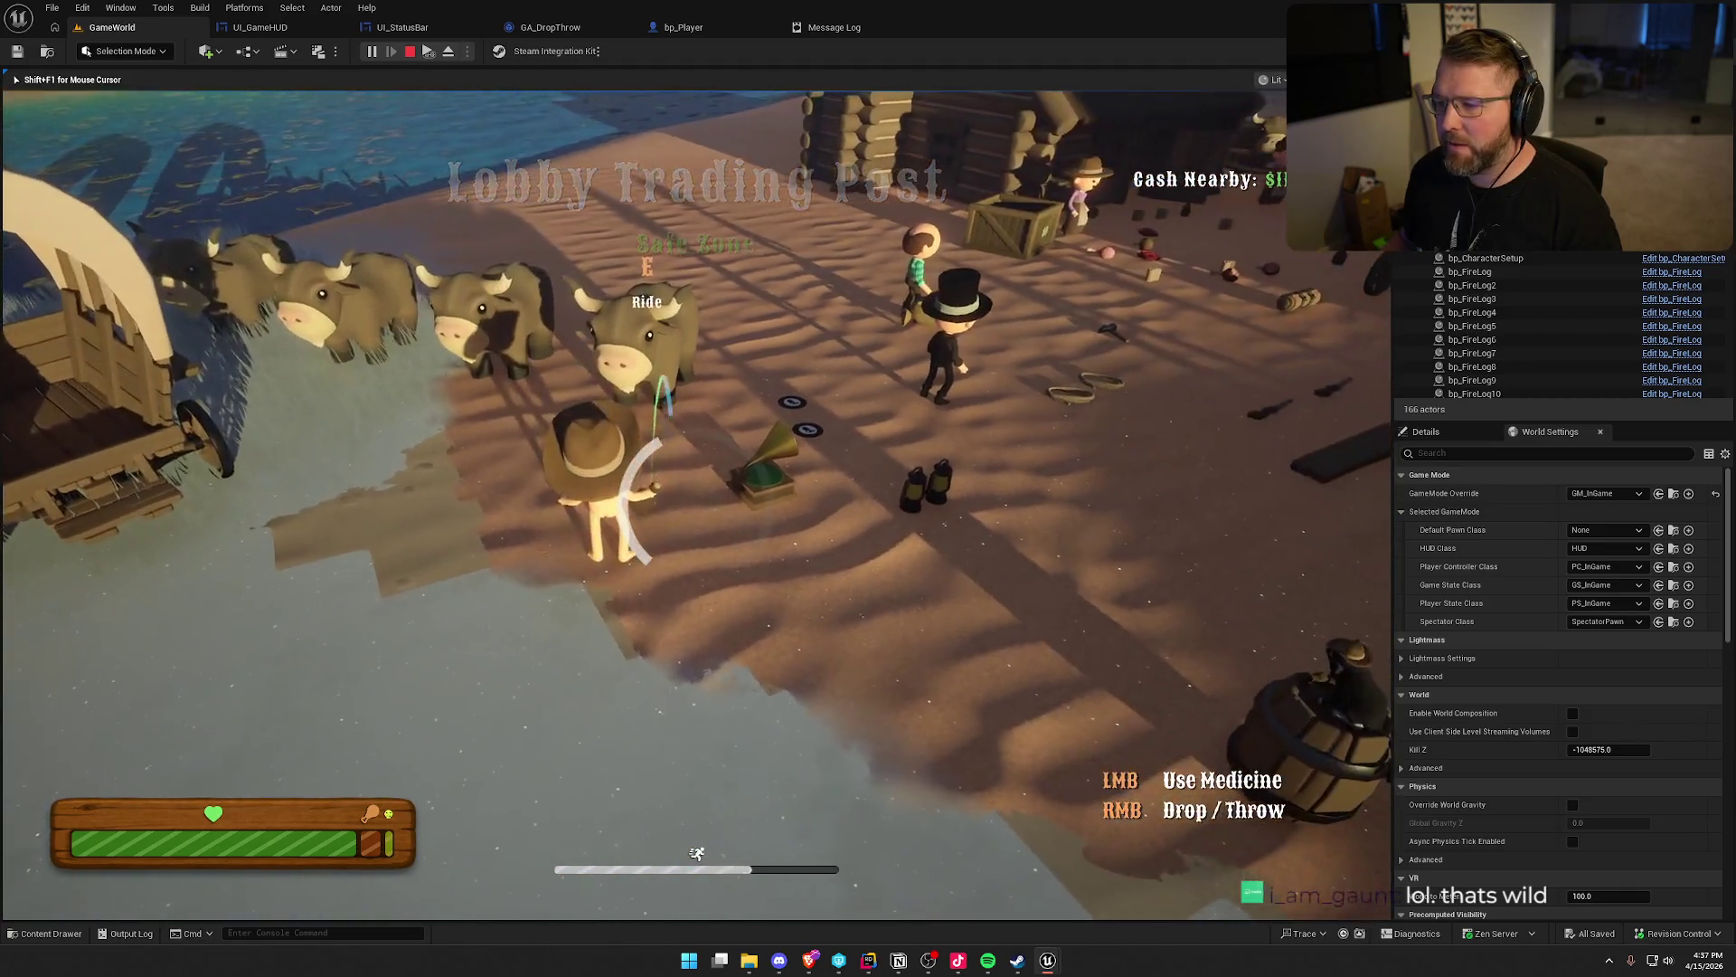
{"action": "key", "text": "e"}
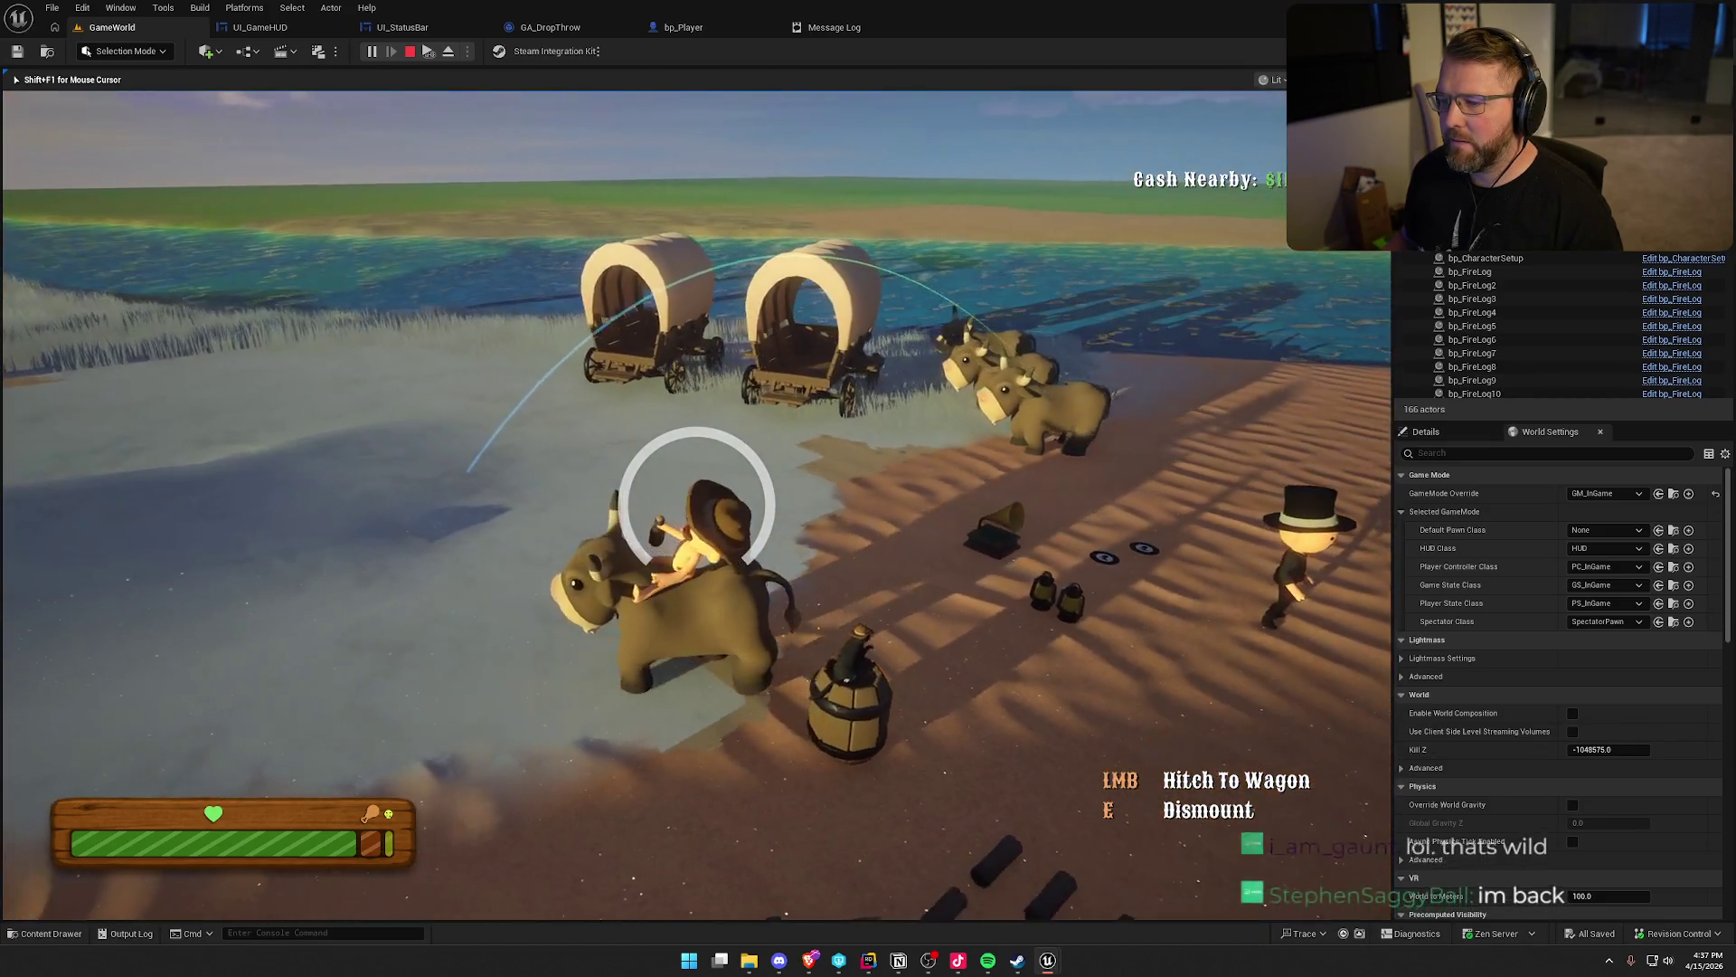
{"action": "key", "text": "e"}
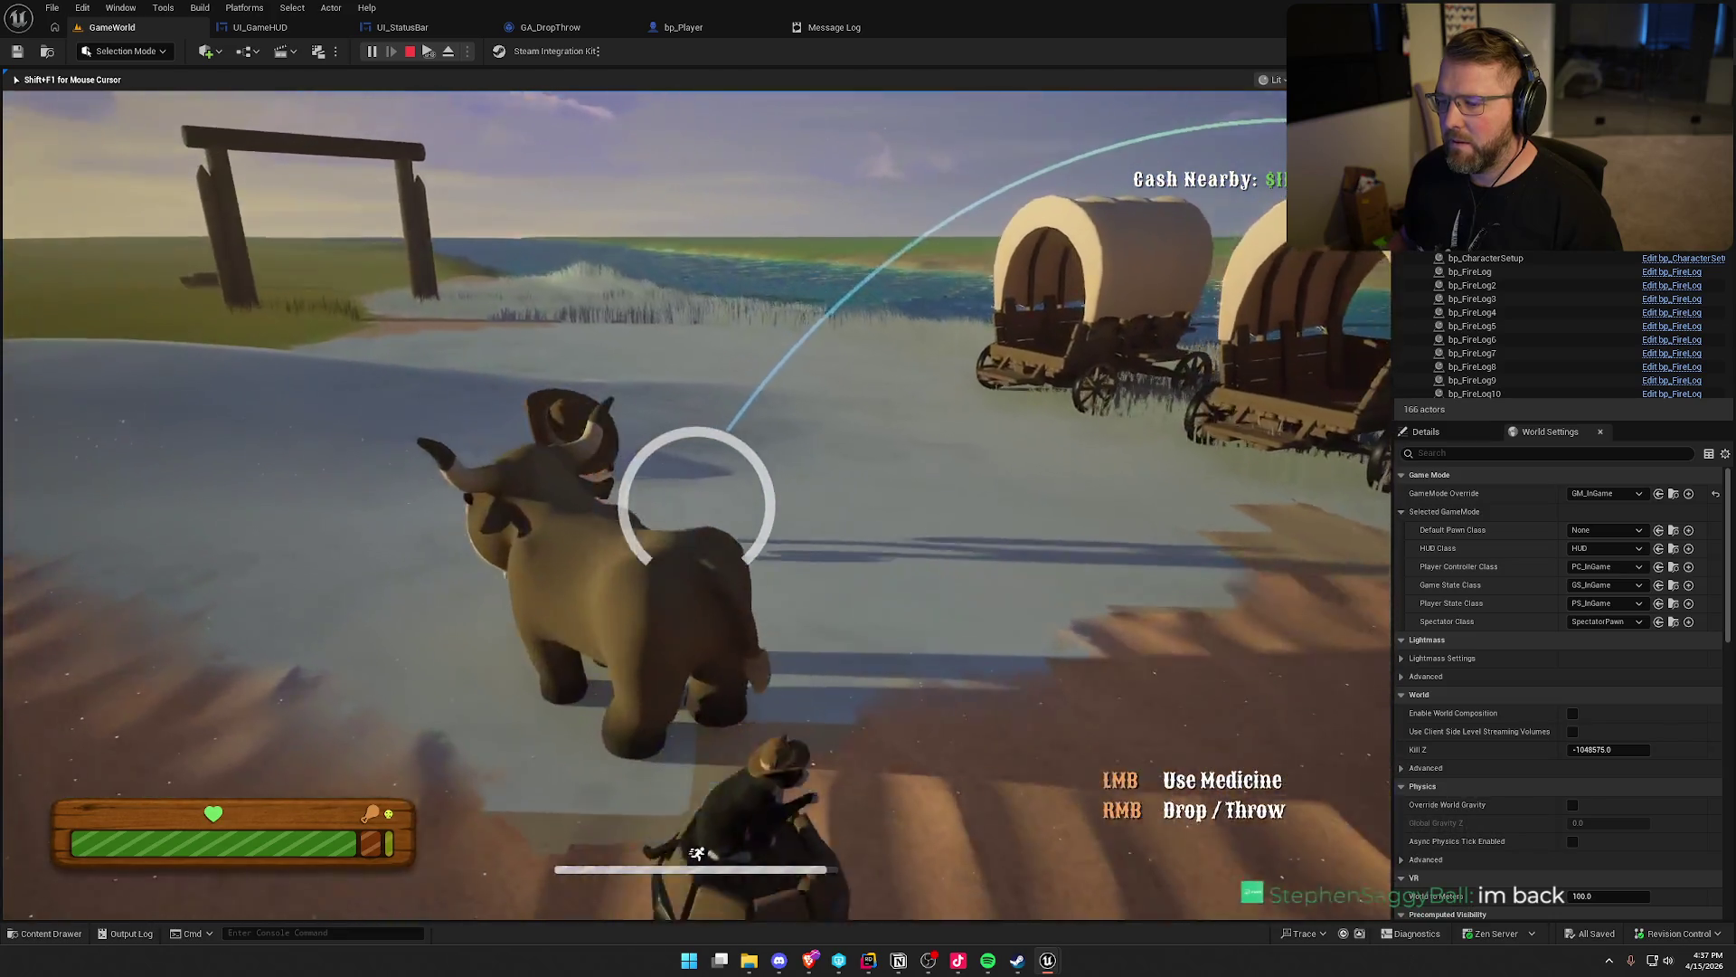
{"action": "key", "text": "a"}
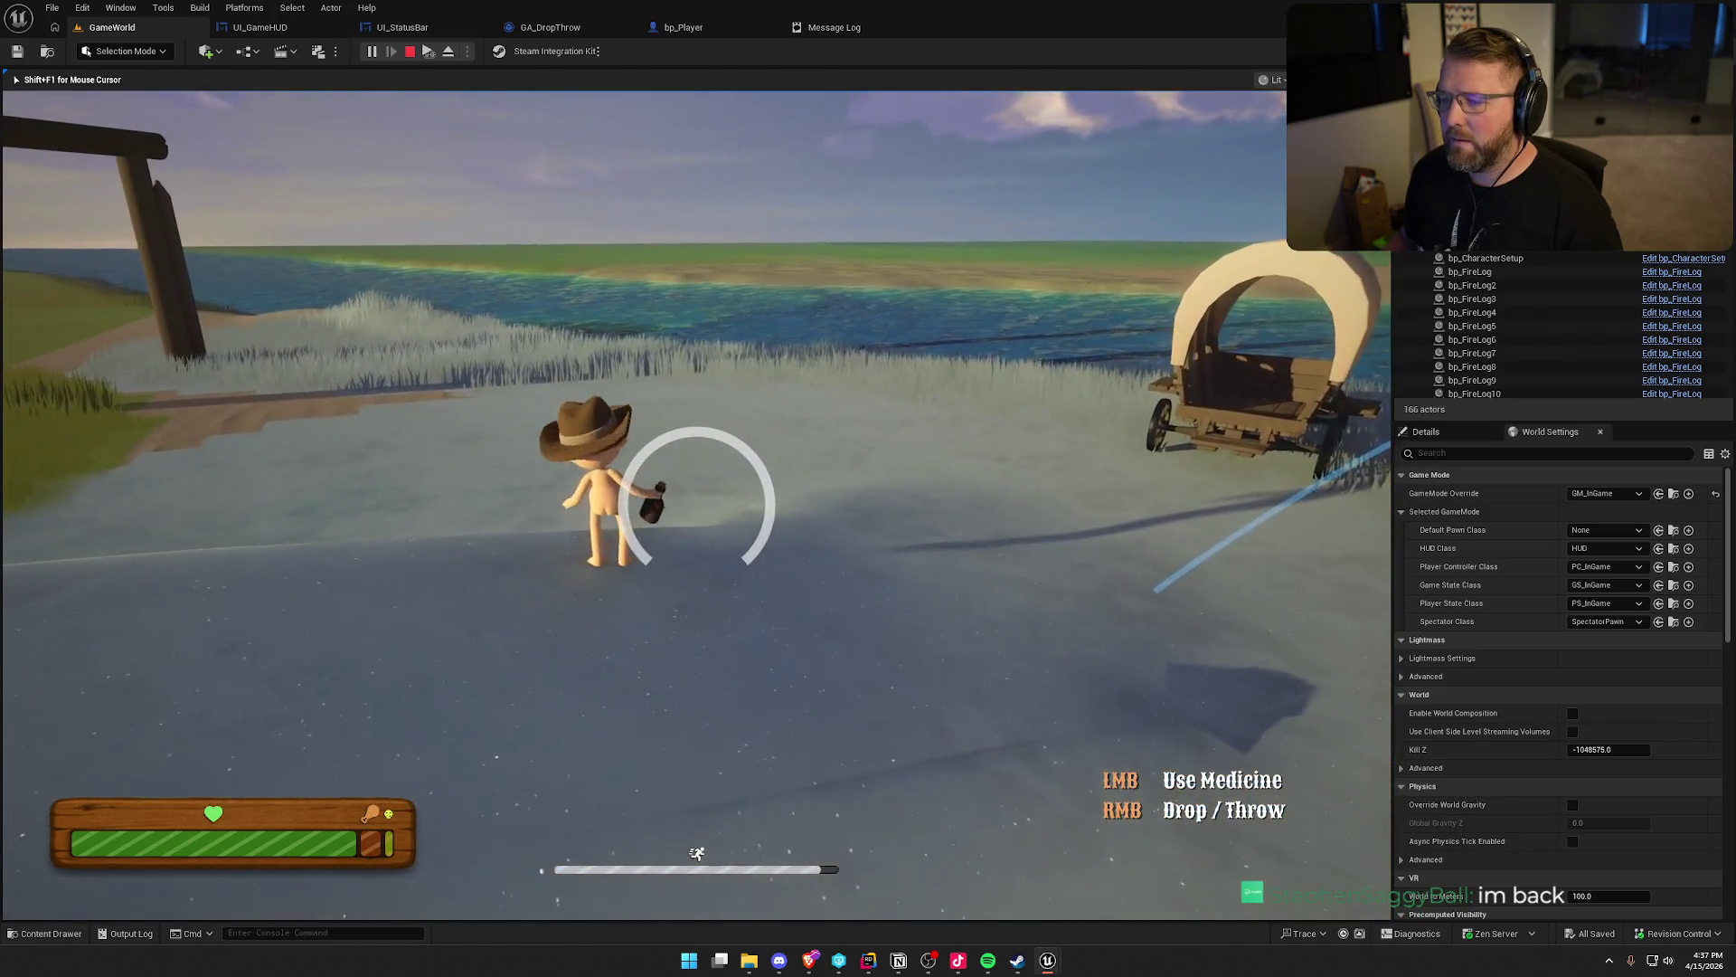
{"action": "right_click", "coordinate": [696, 498]}
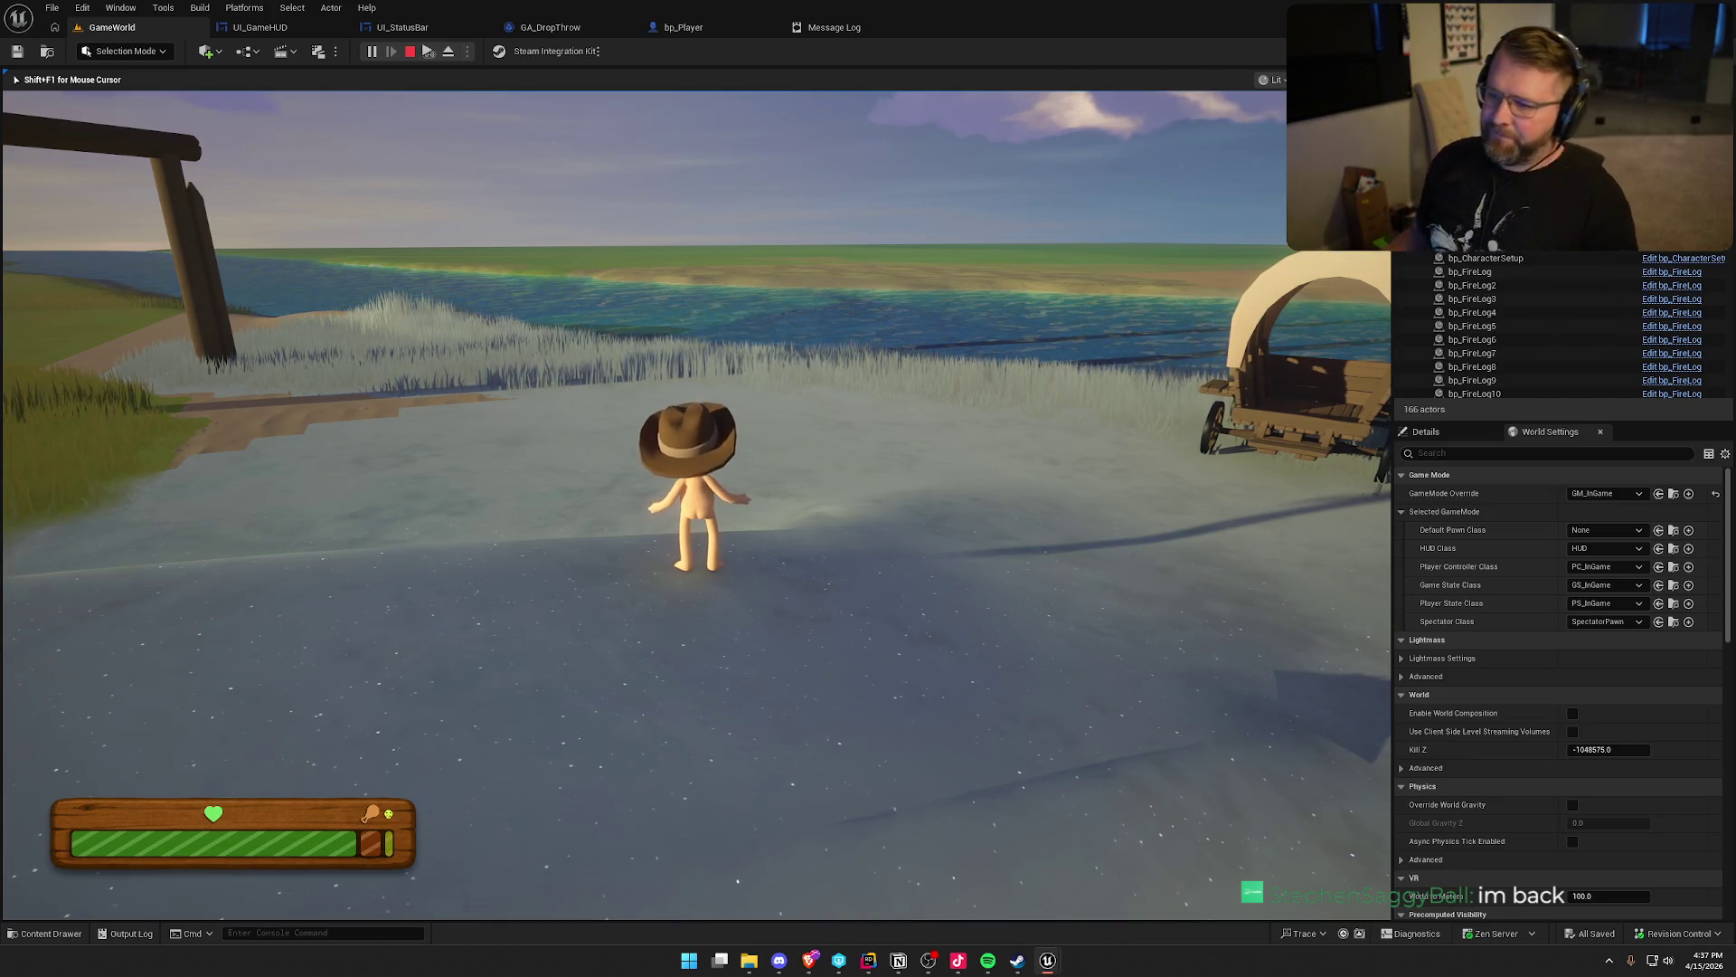
{"action": "key", "text": "w"}
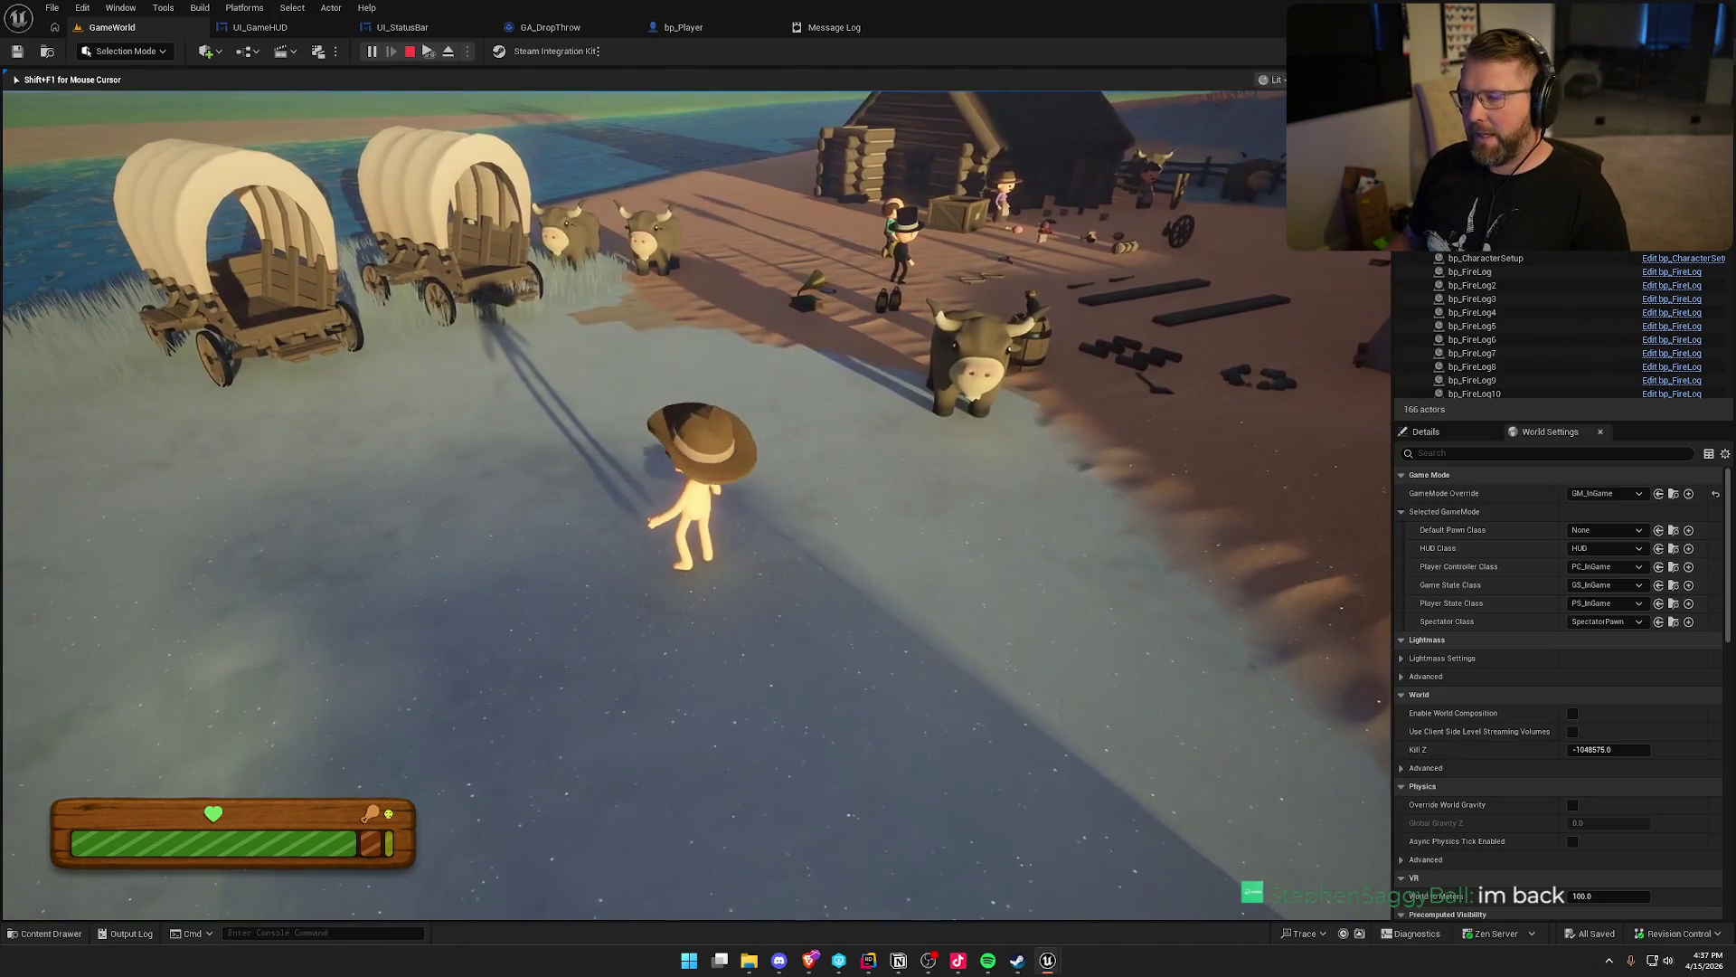
{"action": "key", "text": "Escape"}
Open GA_Die from the Content Drawer's Logic > GAS > Abilities folder
{"action": "key", "text": "ctrl+space"}
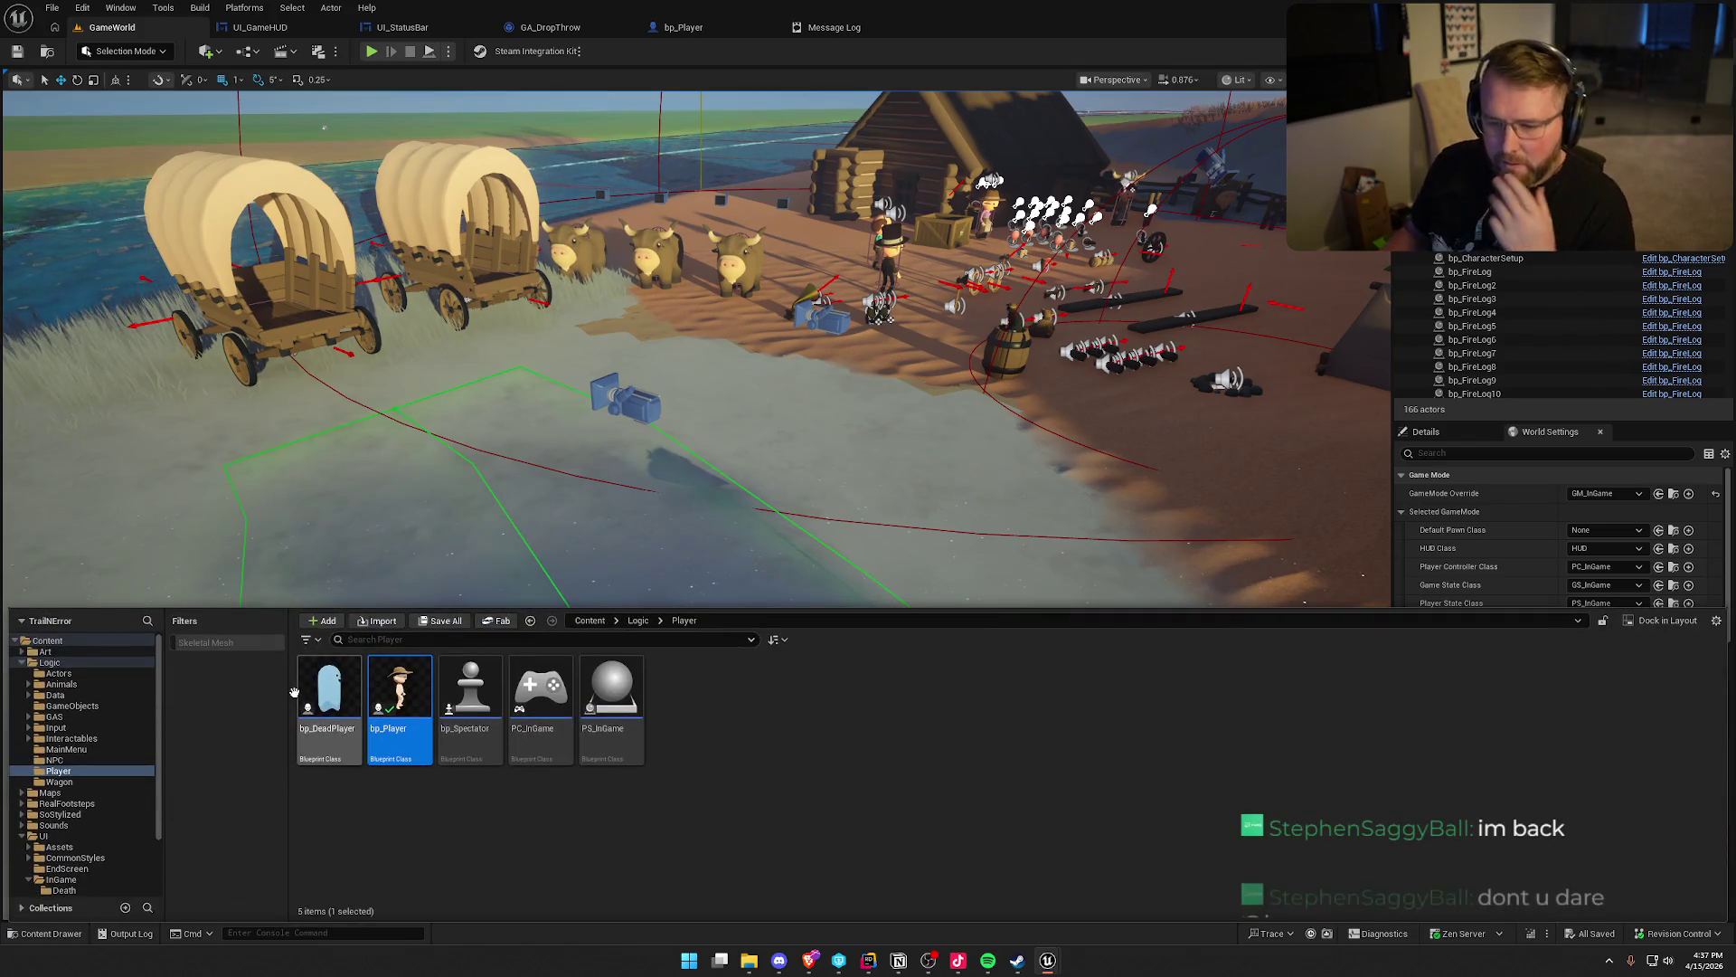
{"action": "left_click", "coordinate": [56, 716]}
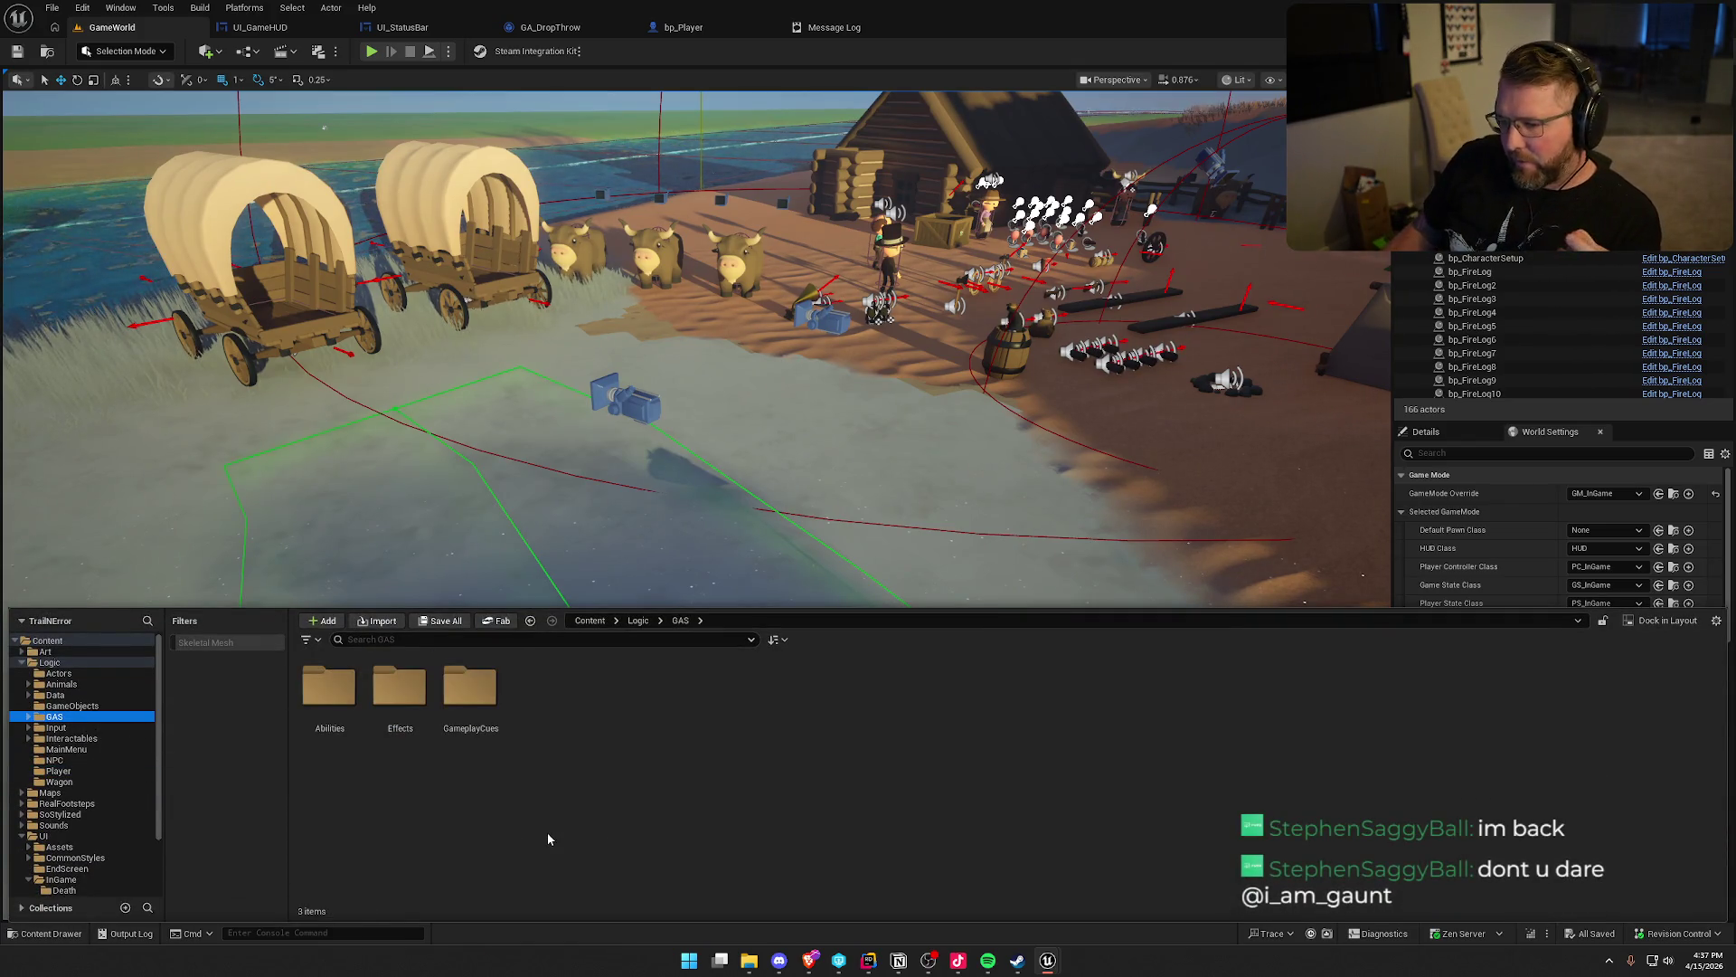
{"action": "left_click", "coordinate": [348, 697]}
{"action": "double_click", "coordinate": [349, 697]}
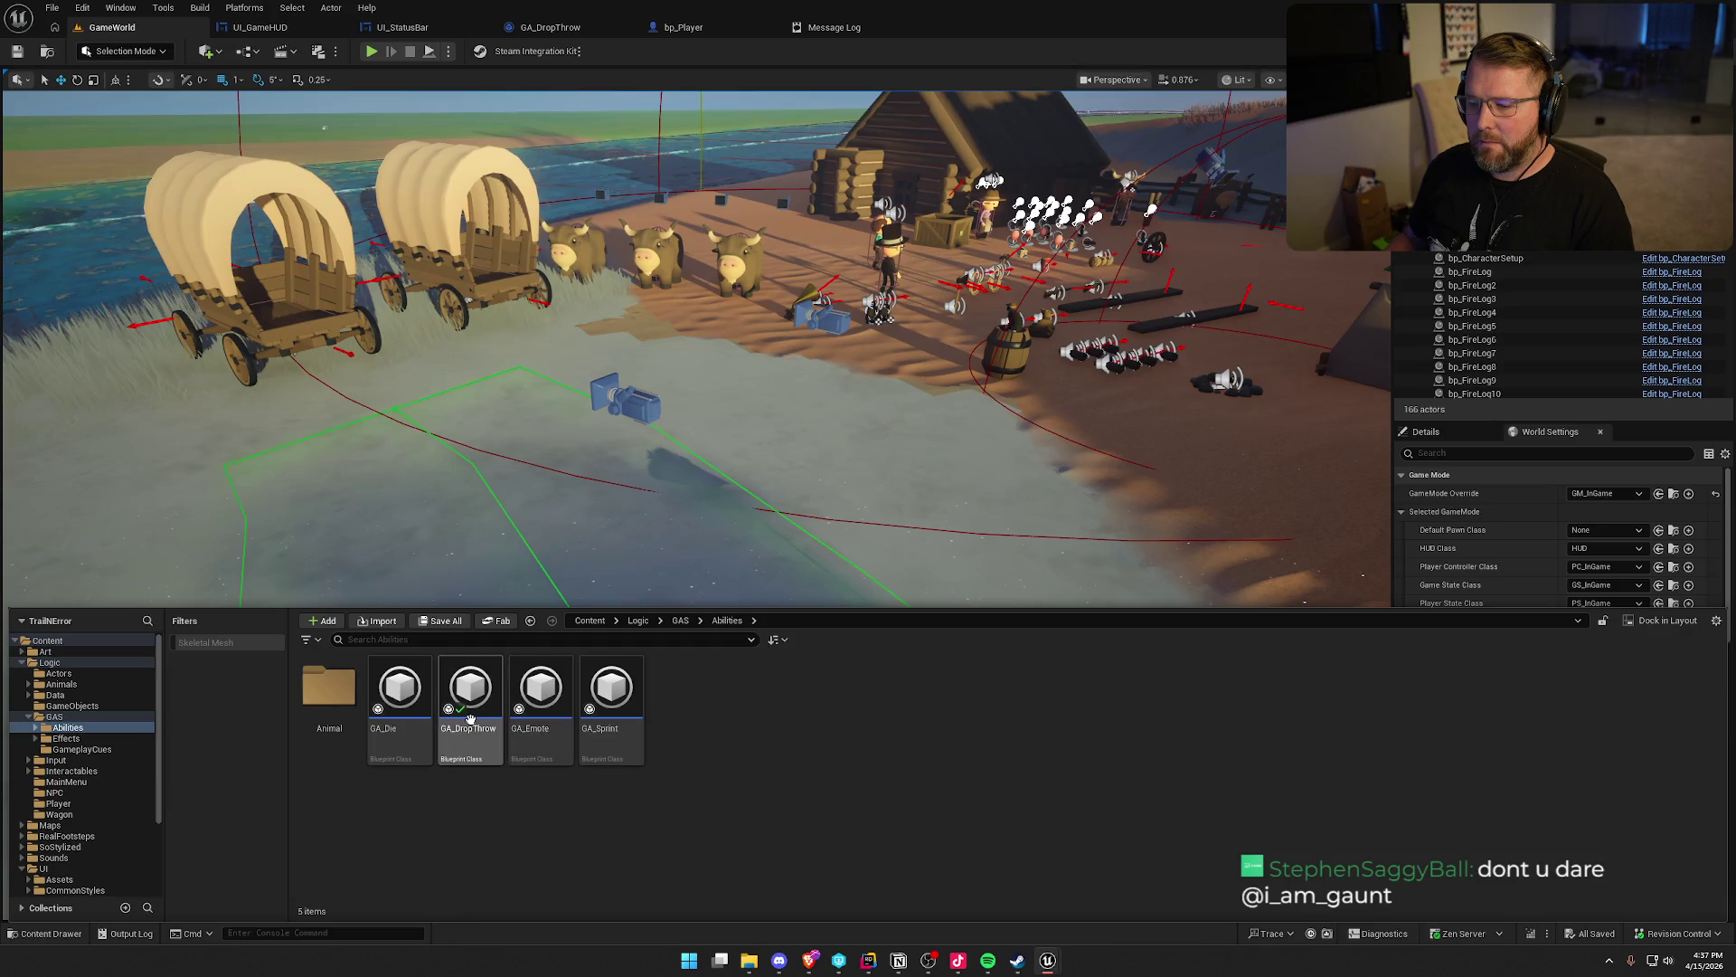
{"action": "mouse_move", "coordinate": [465, 717]}
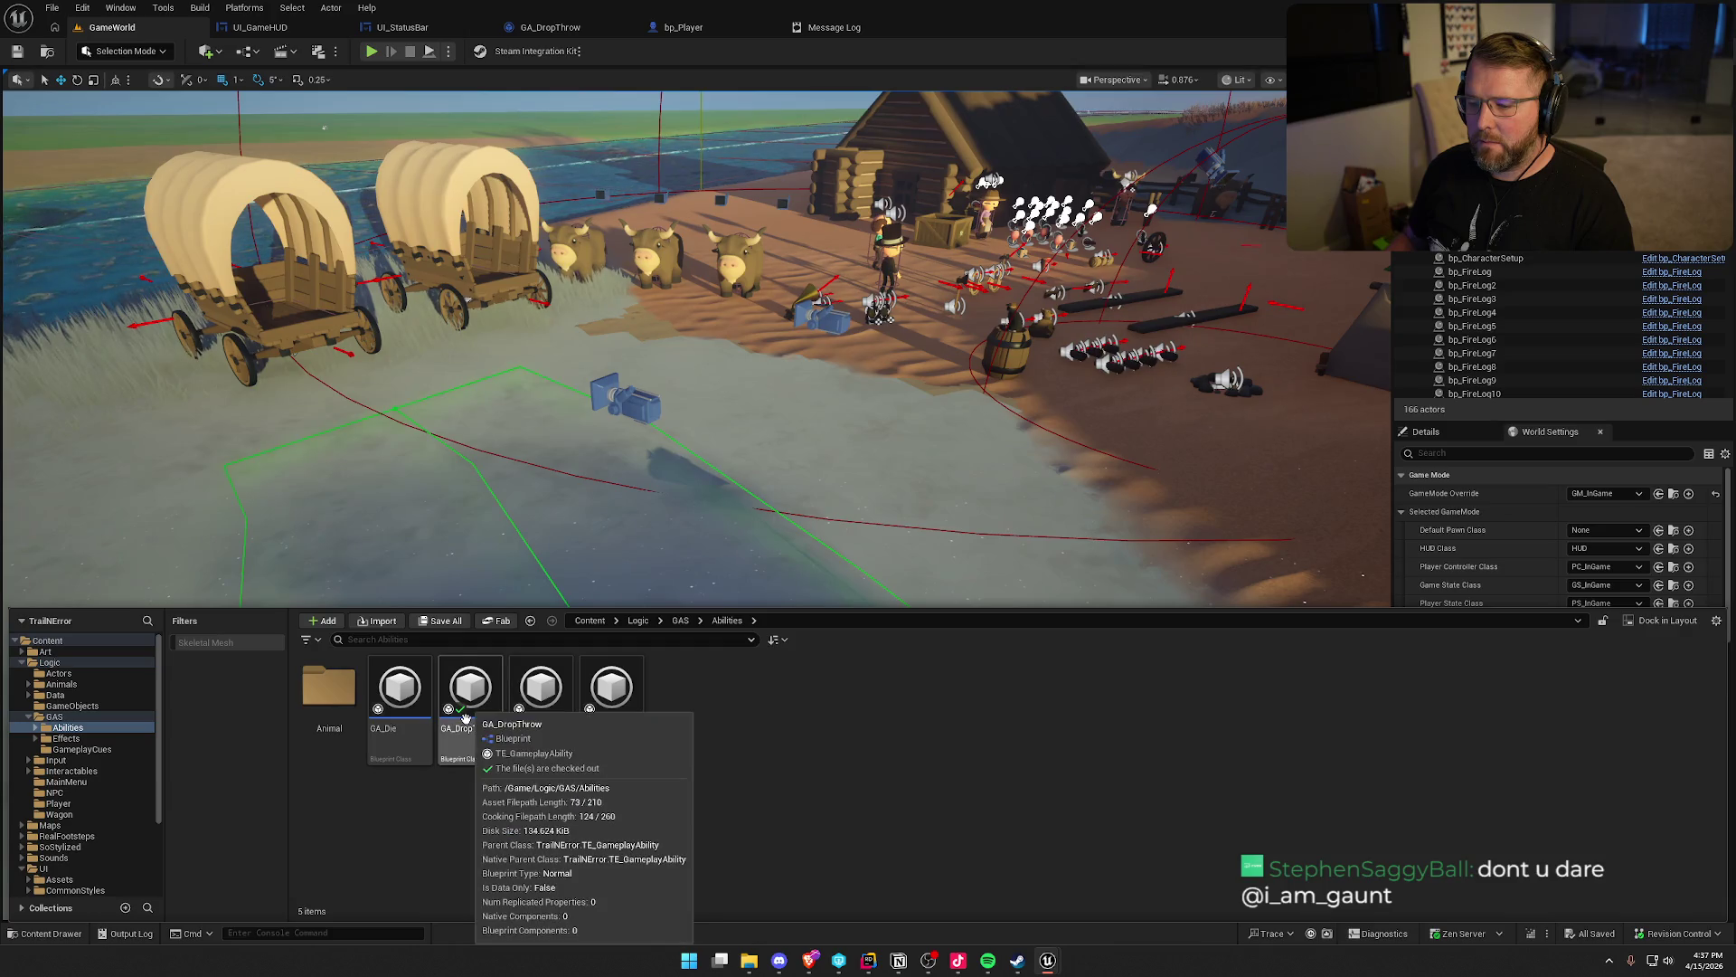
{"action": "double_click", "coordinate": [410, 694]}
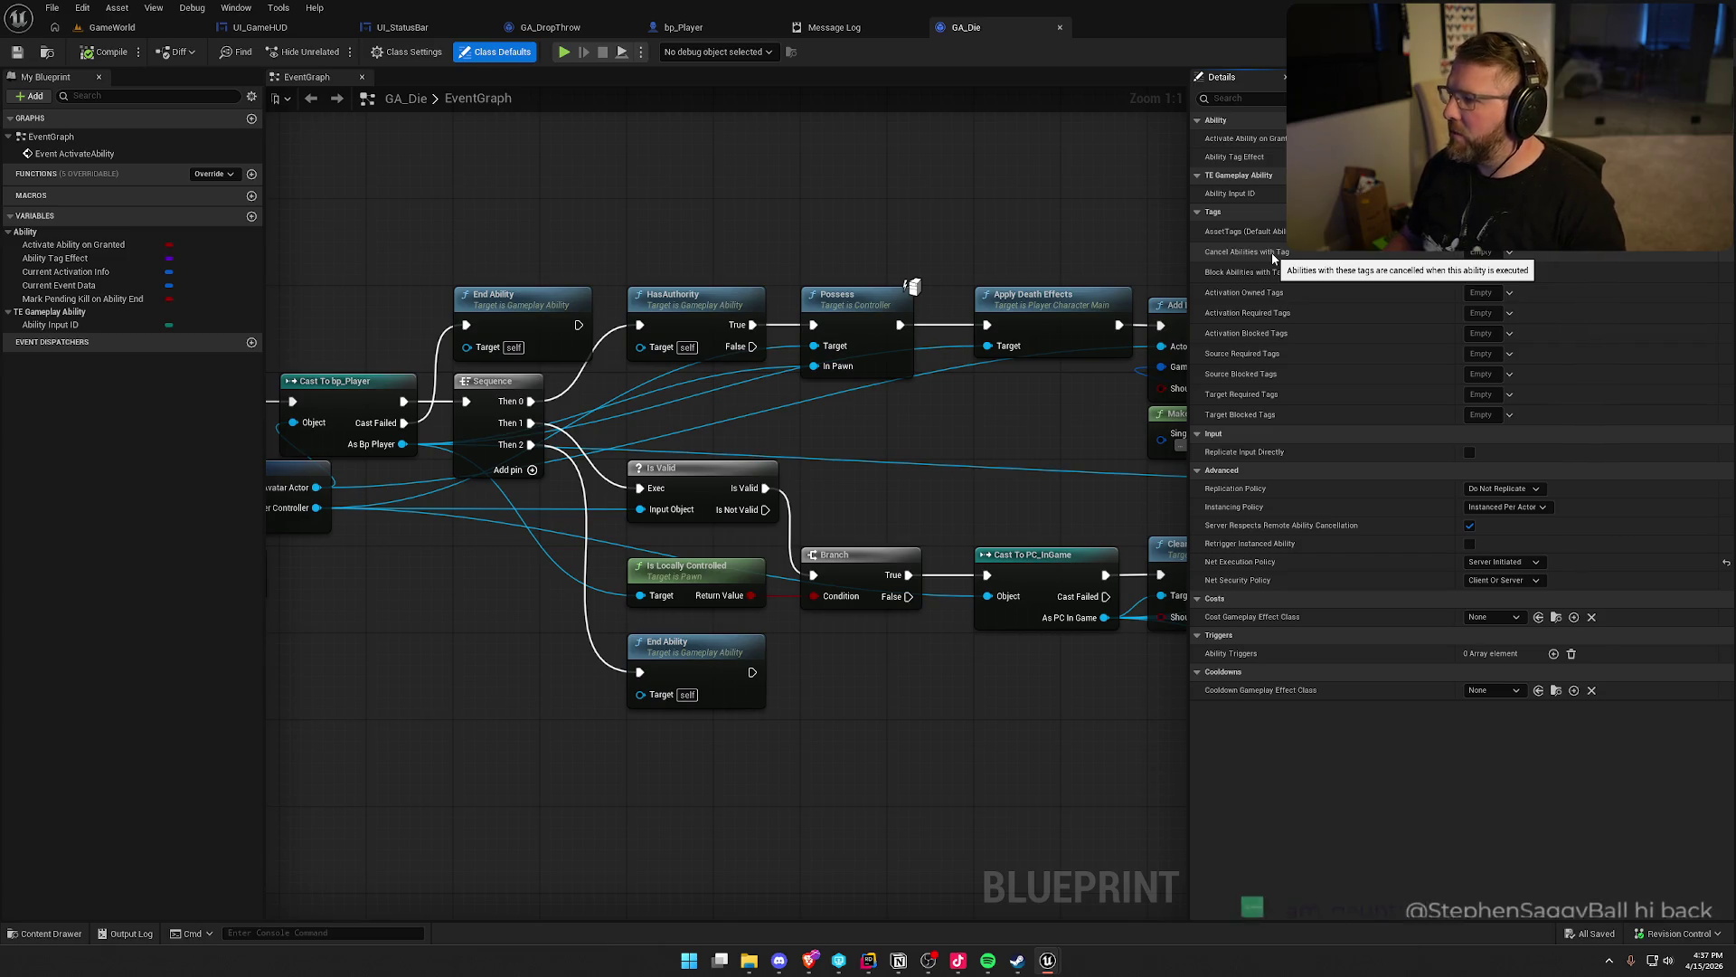
Search GA_DropThrow's Class Defaults AssetTags picker for a 'drop' tag, then switch to Rider
{"action": "left_click", "coordinate": [547, 28]}
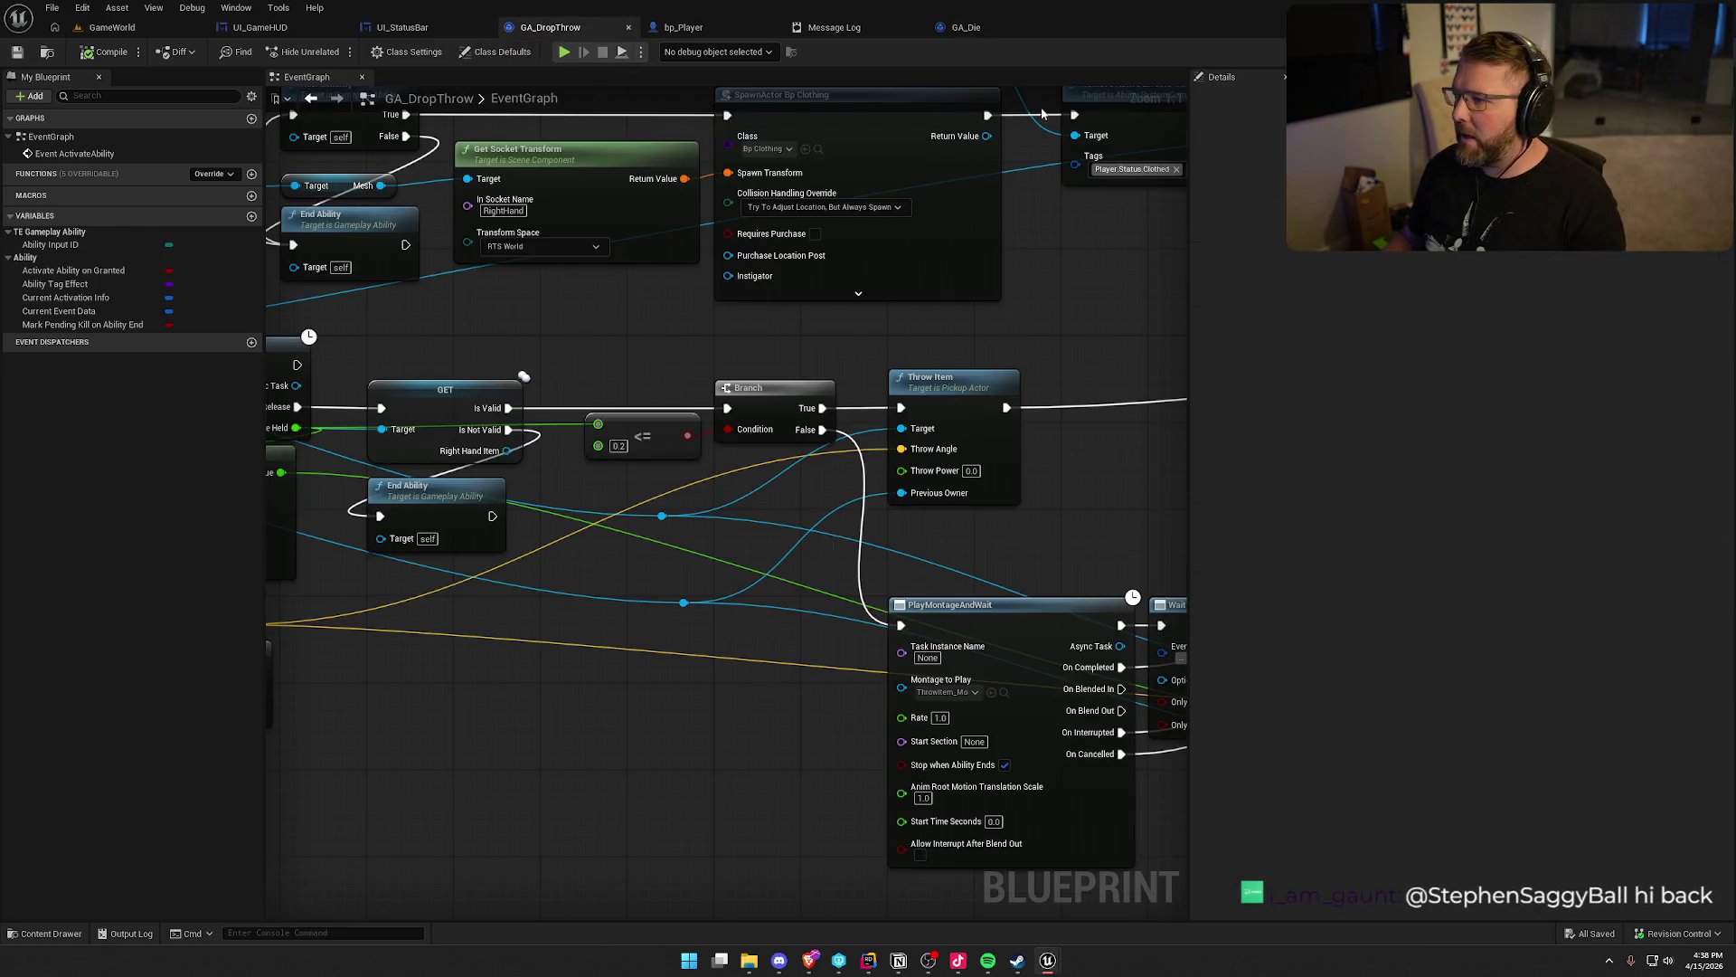
{"action": "left_click", "coordinate": [496, 55]}
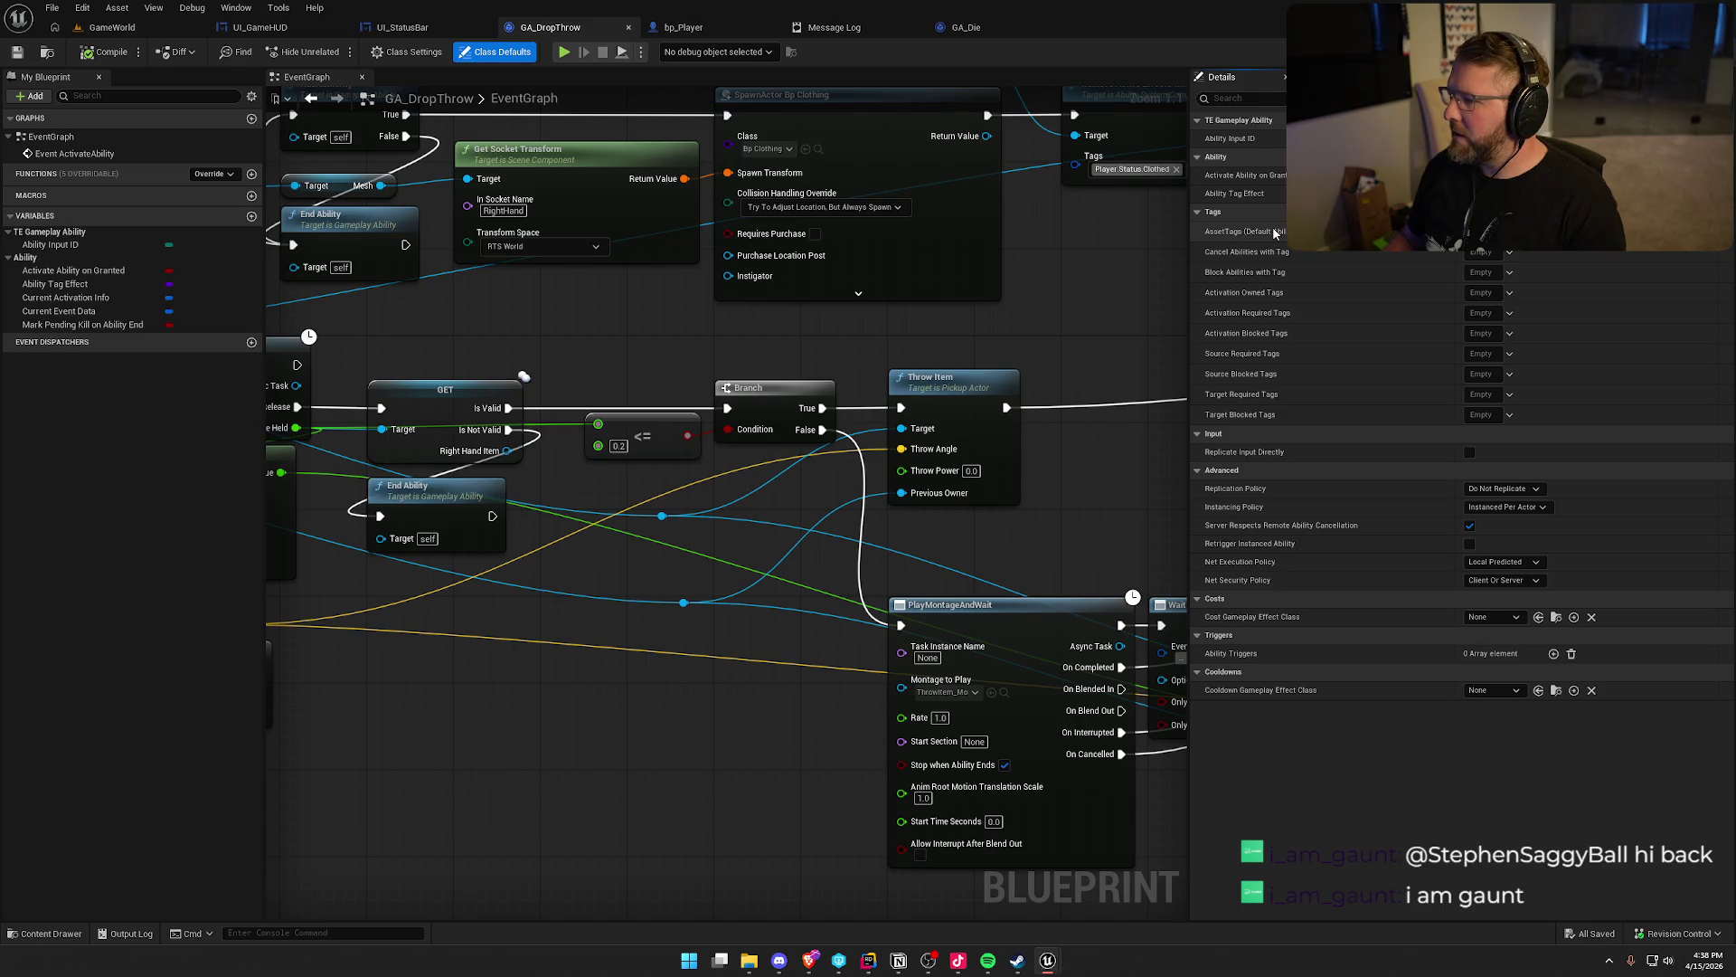
{"action": "left_click", "coordinate": [1487, 231]}
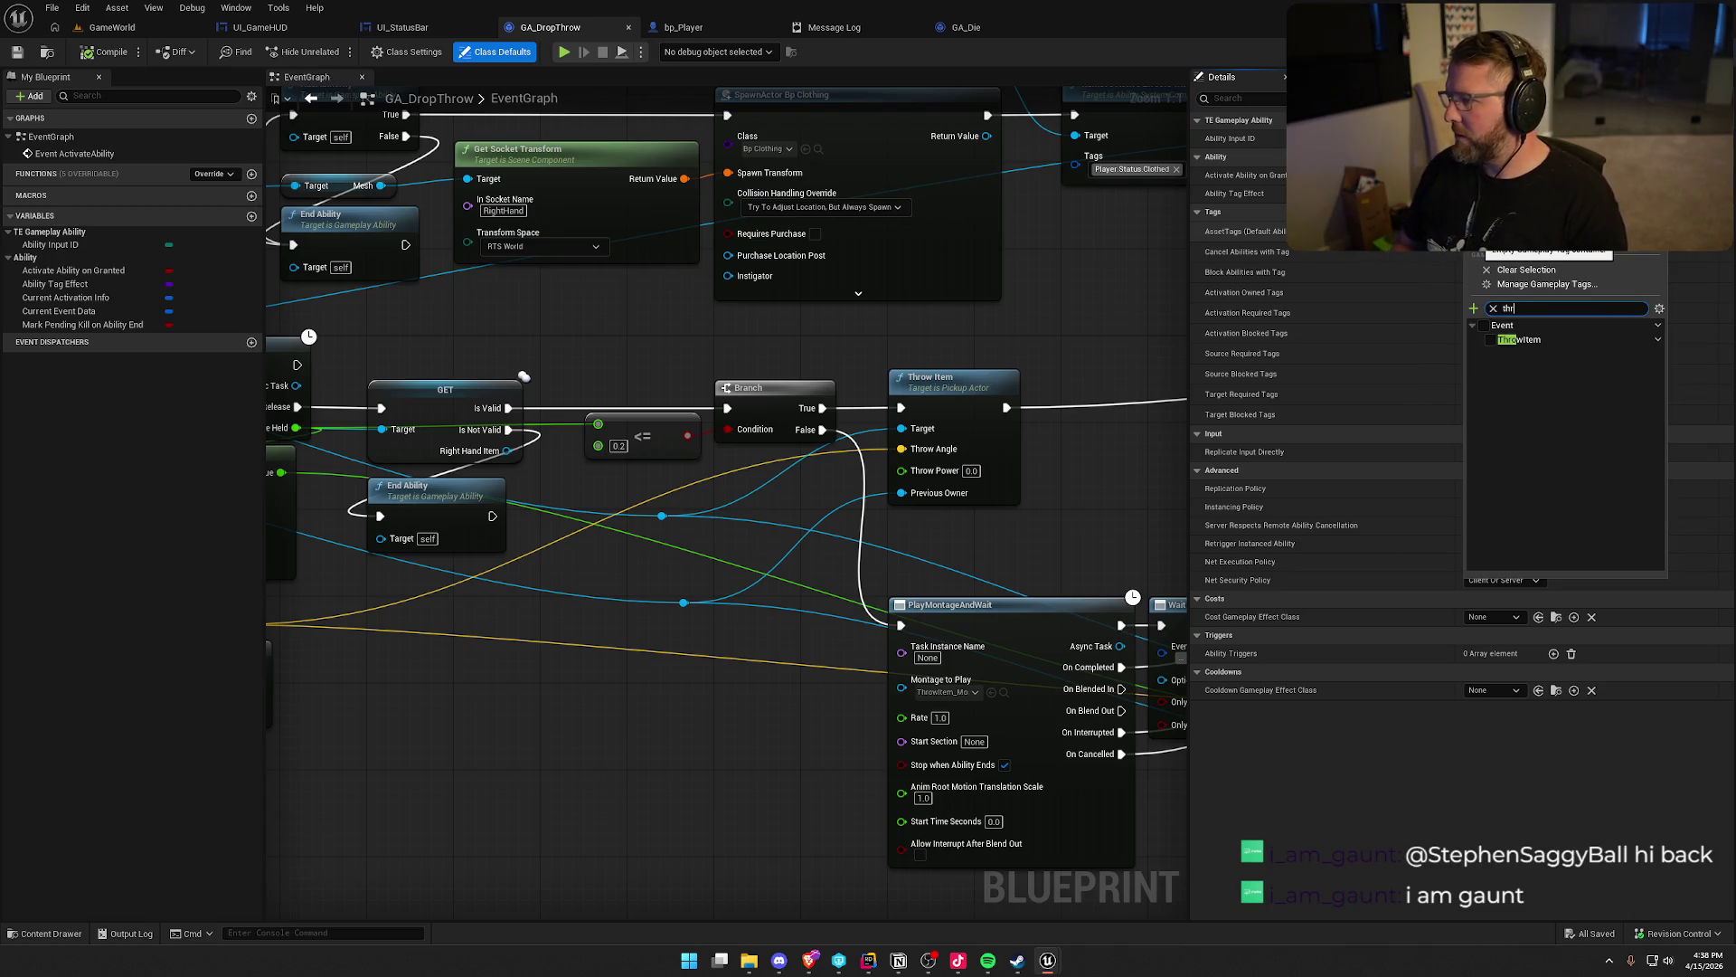
{"action": "type", "text": "drop"}
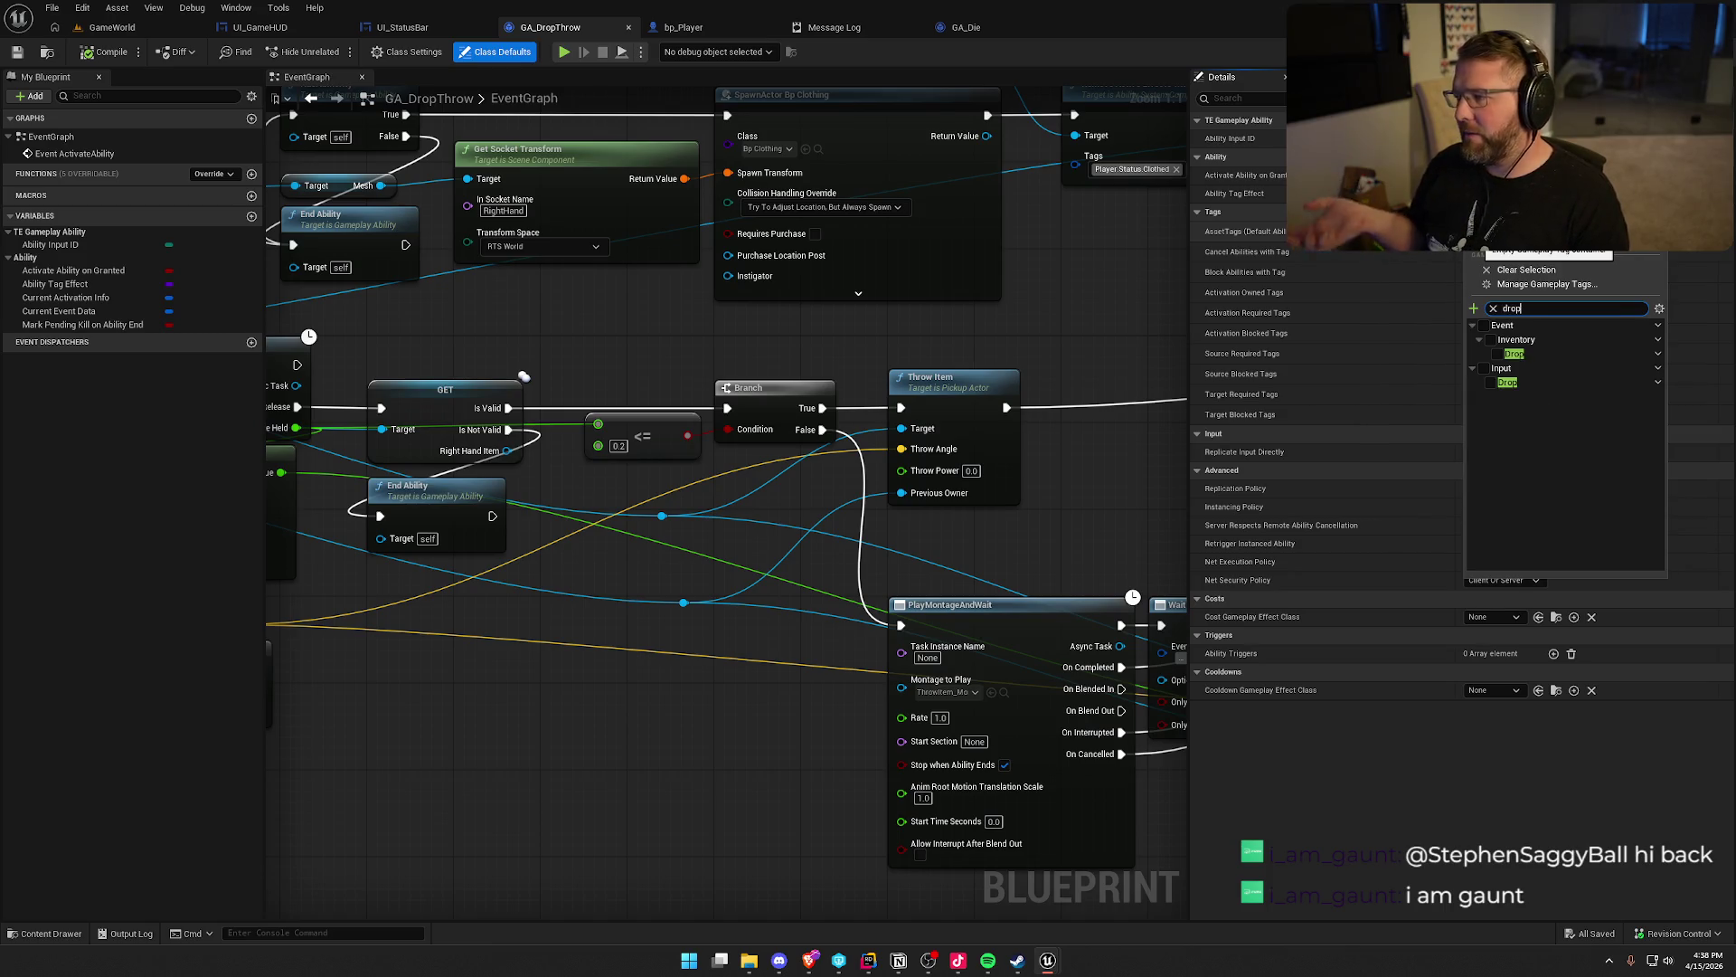
{"action": "key", "text": "Escape"}
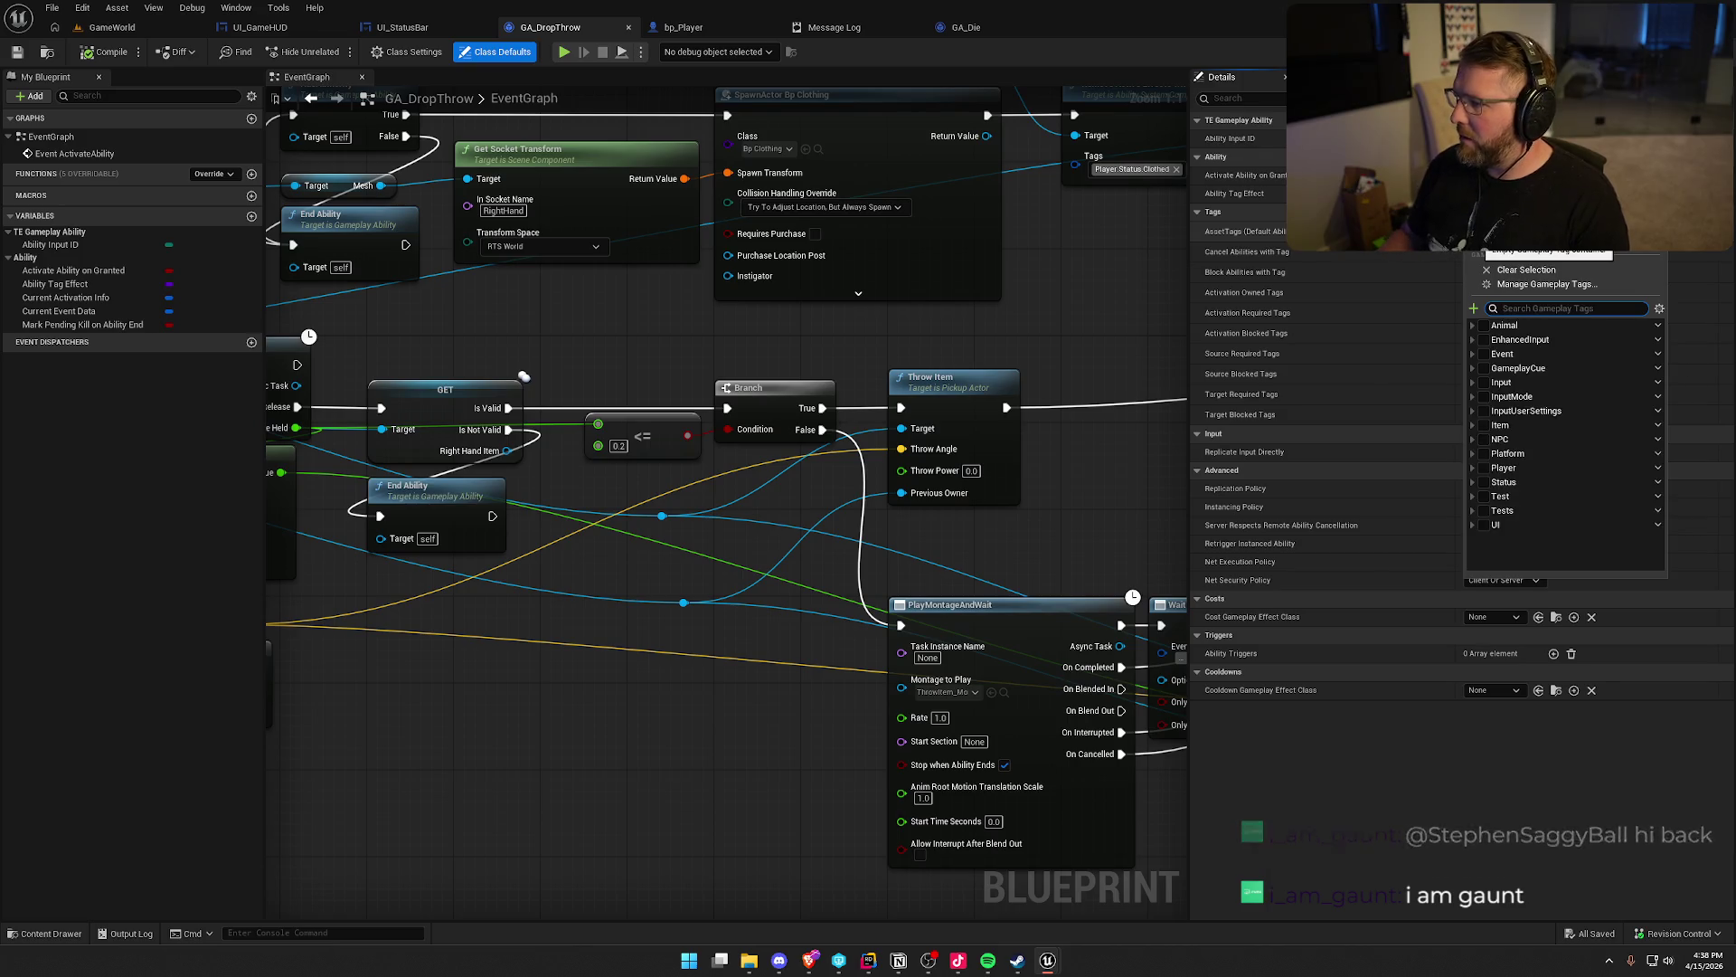
{"action": "key", "text": "Escape"}
{"action": "left_click", "coordinate": [866, 958]}
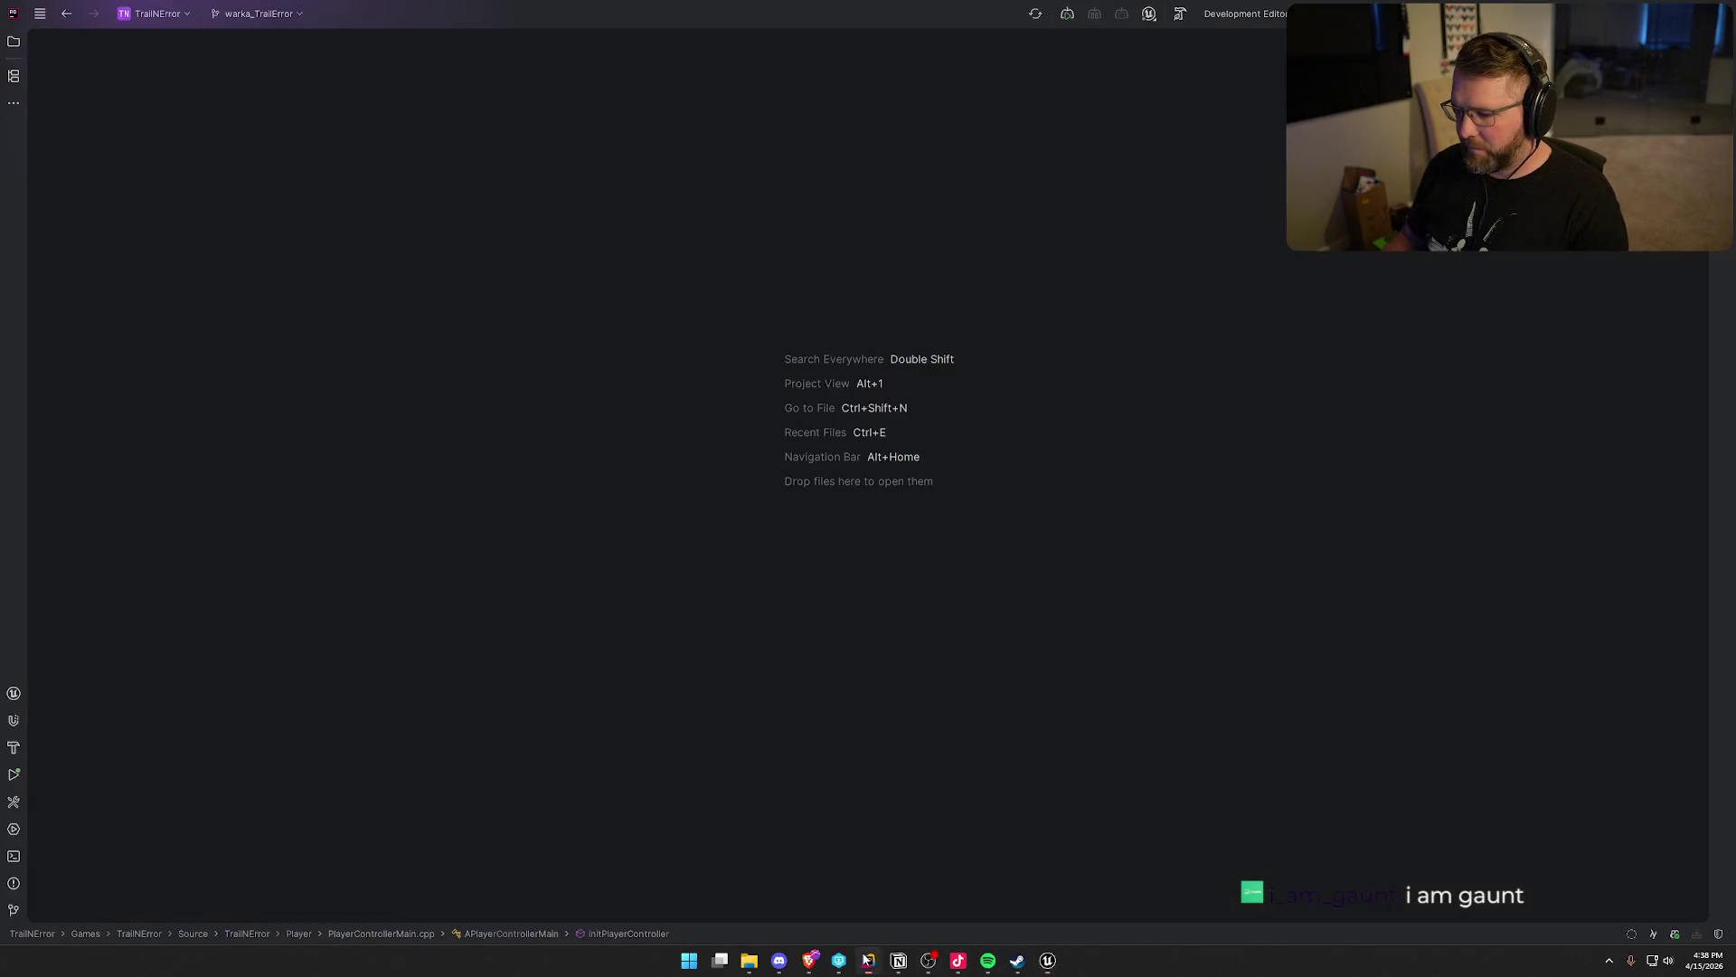
Open TrailErrorTags.h and TrailErrorTags.cpp side by side in Rider
{"action": "left_click", "coordinate": [14, 45]}
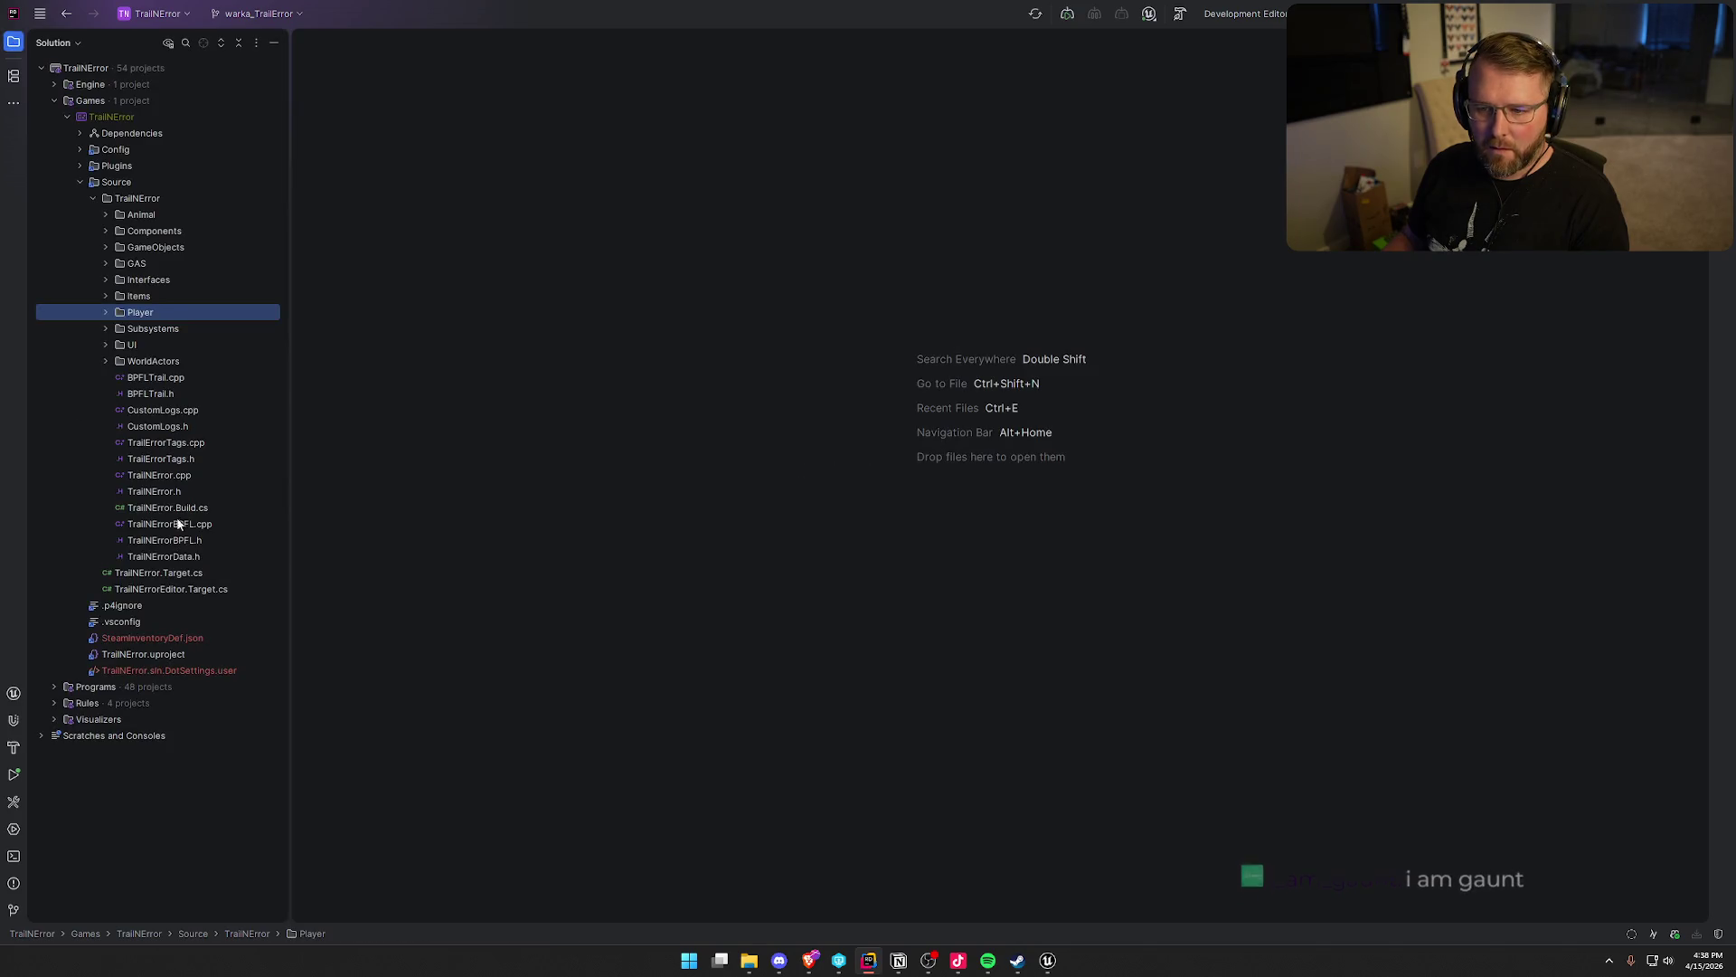
{"action": "double_click", "coordinate": [183, 459]}
{"action": "double_click", "coordinate": [183, 442]}
{"action": "left_click_drag", "start_coordinate": [439, 42], "coordinate": [1483, 389]}
{"action": "left_click", "coordinate": [14, 43]}
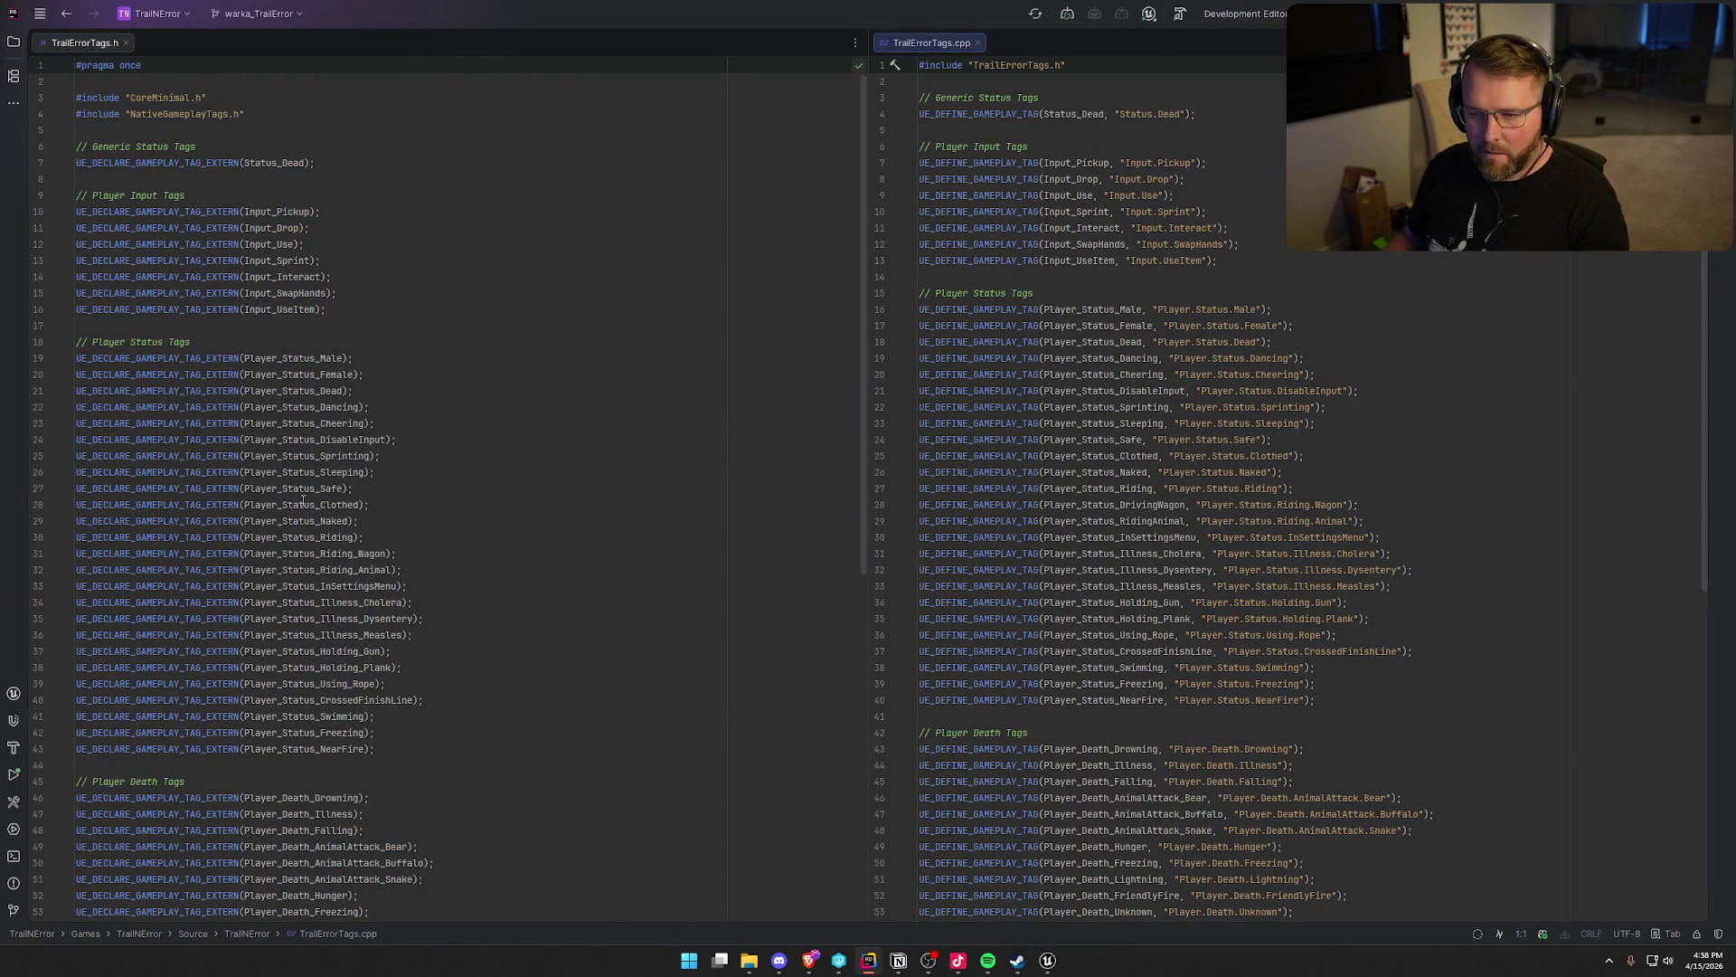
Add UE_DECLARE_GAMEPLAY_TAG_EXTERN(Player_Status_Throwing) below the NearFire declaration in the header
{"action": "left_click", "coordinate": [399, 749]}
{"action": "key", "text": "Return"}
{"action": "type", "text": "UE_DECLARE_GAM"}
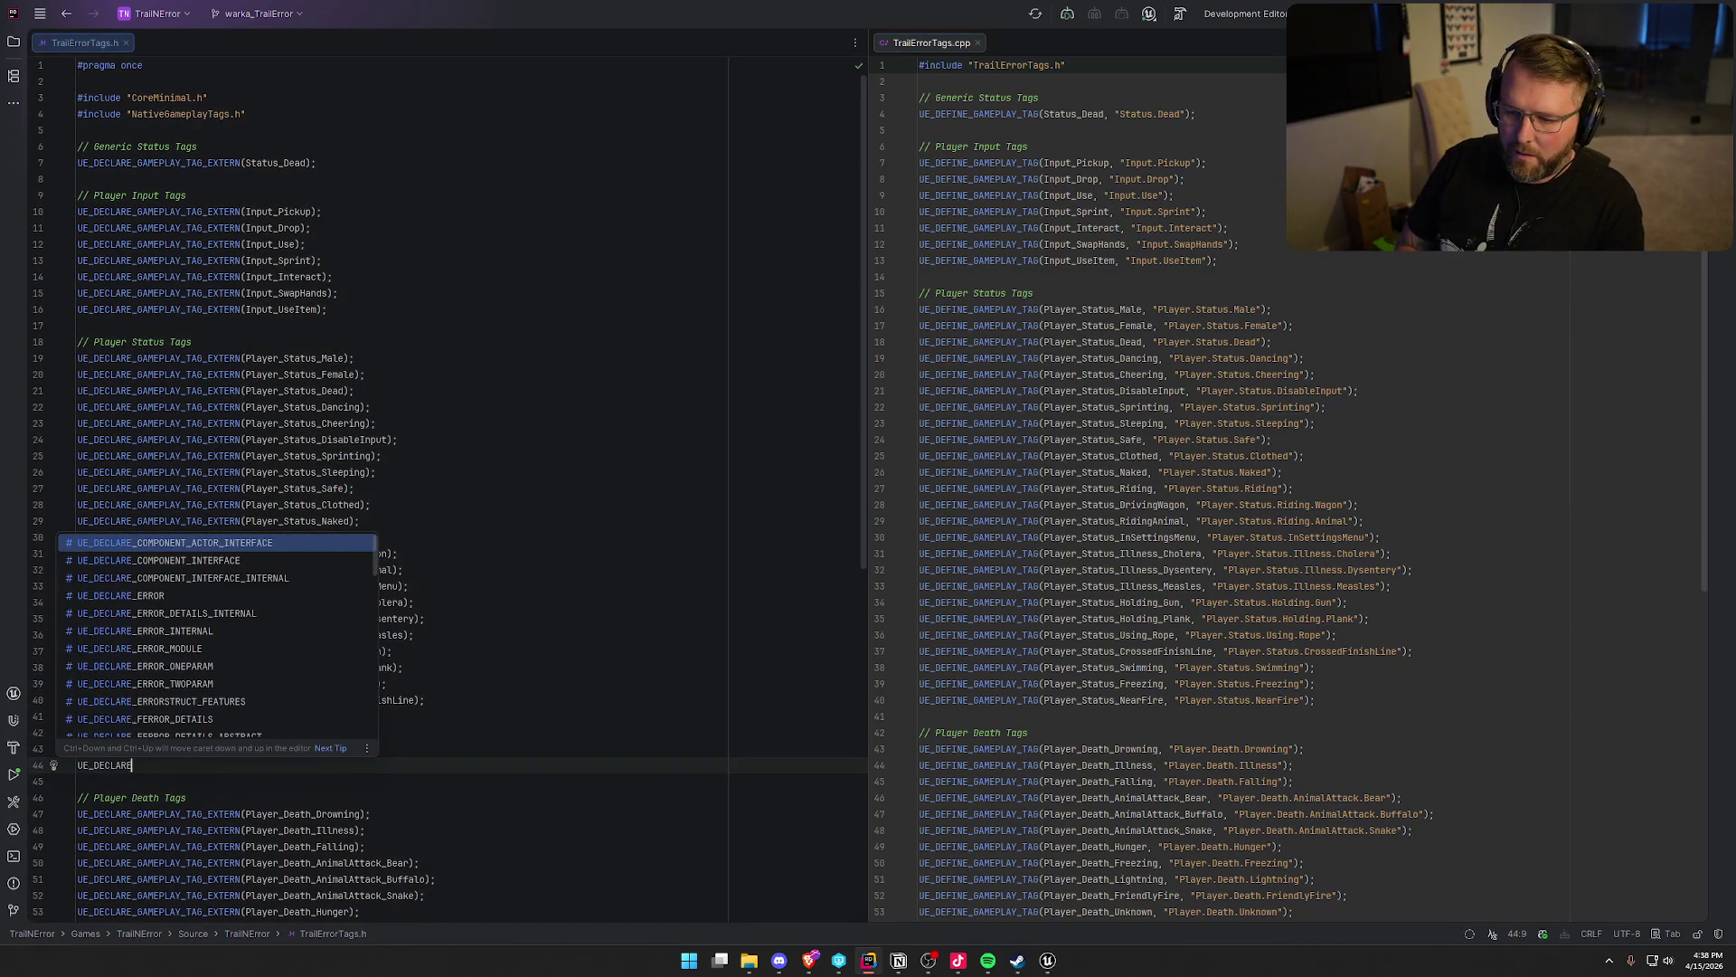
{"action": "key", "text": "Tab"}
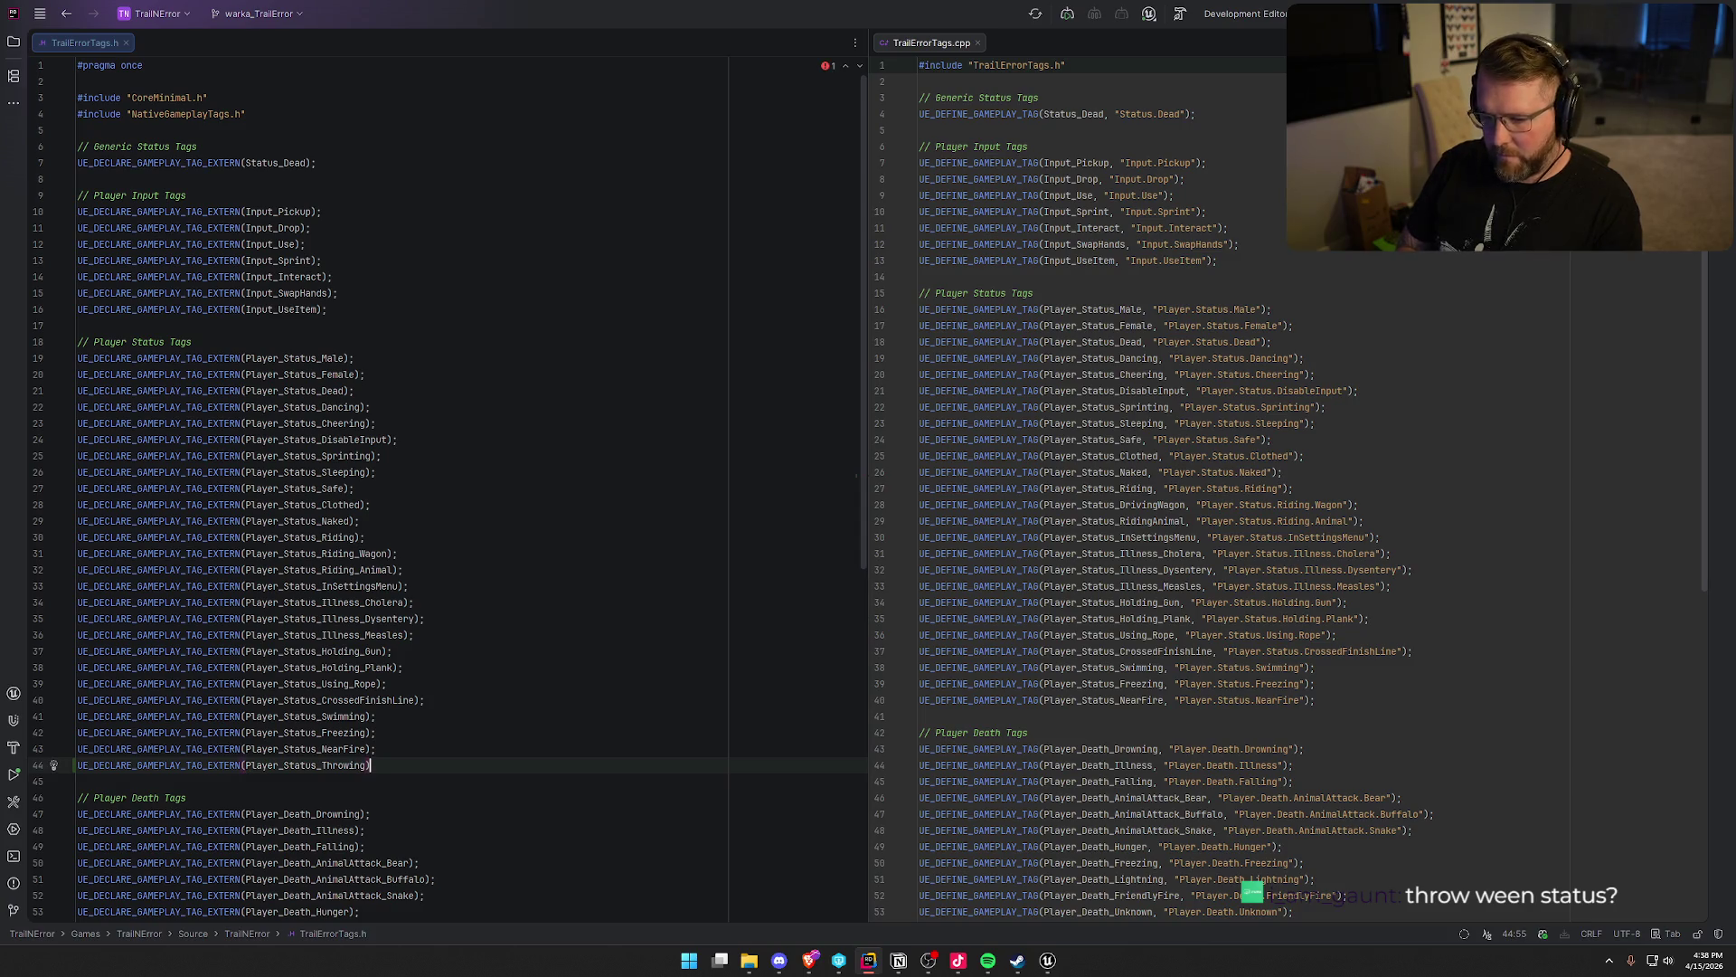
{"action": "type", "text": ";"}
Define Player_Status_Throwing as "Player.Status.Throwing" below the NearFire definition in the .cpp
{"action": "left_click", "coordinate": [1359, 705]}
{"action": "key", "text": "Return"}
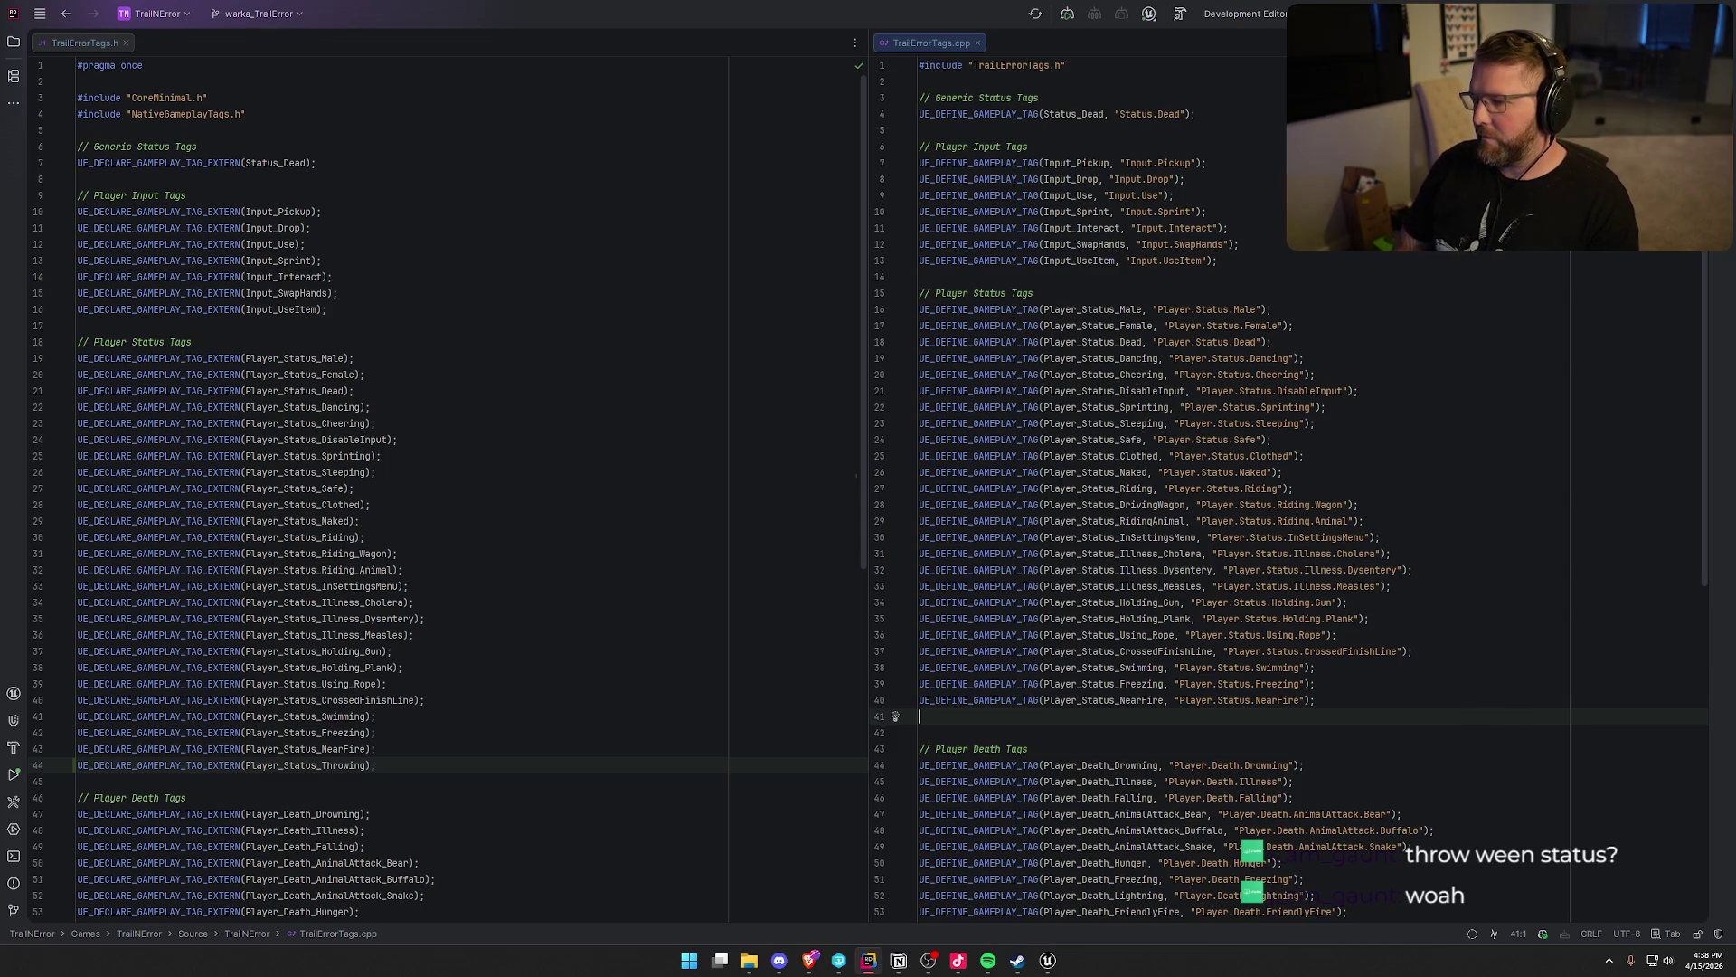
{"action": "type", "text": "UE_DEFINE"}
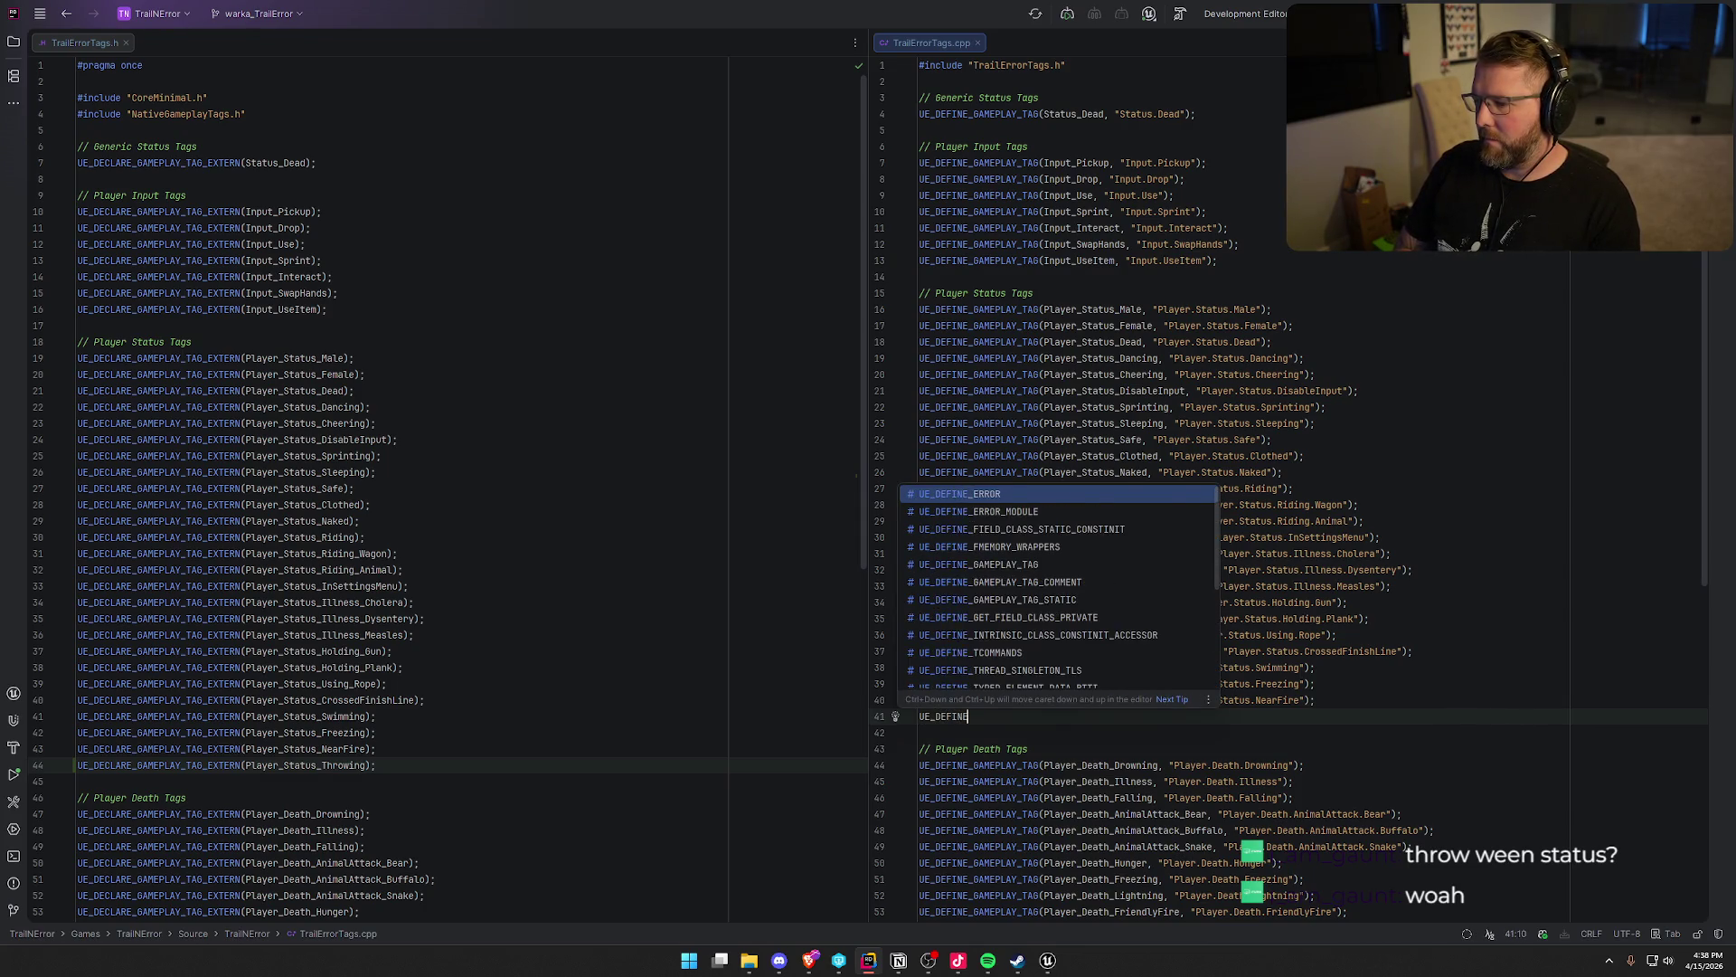
{"action": "type", "text": "_GAM"}
{"action": "key", "text": "Return"}
{"action": "key", "text": "Tab"}
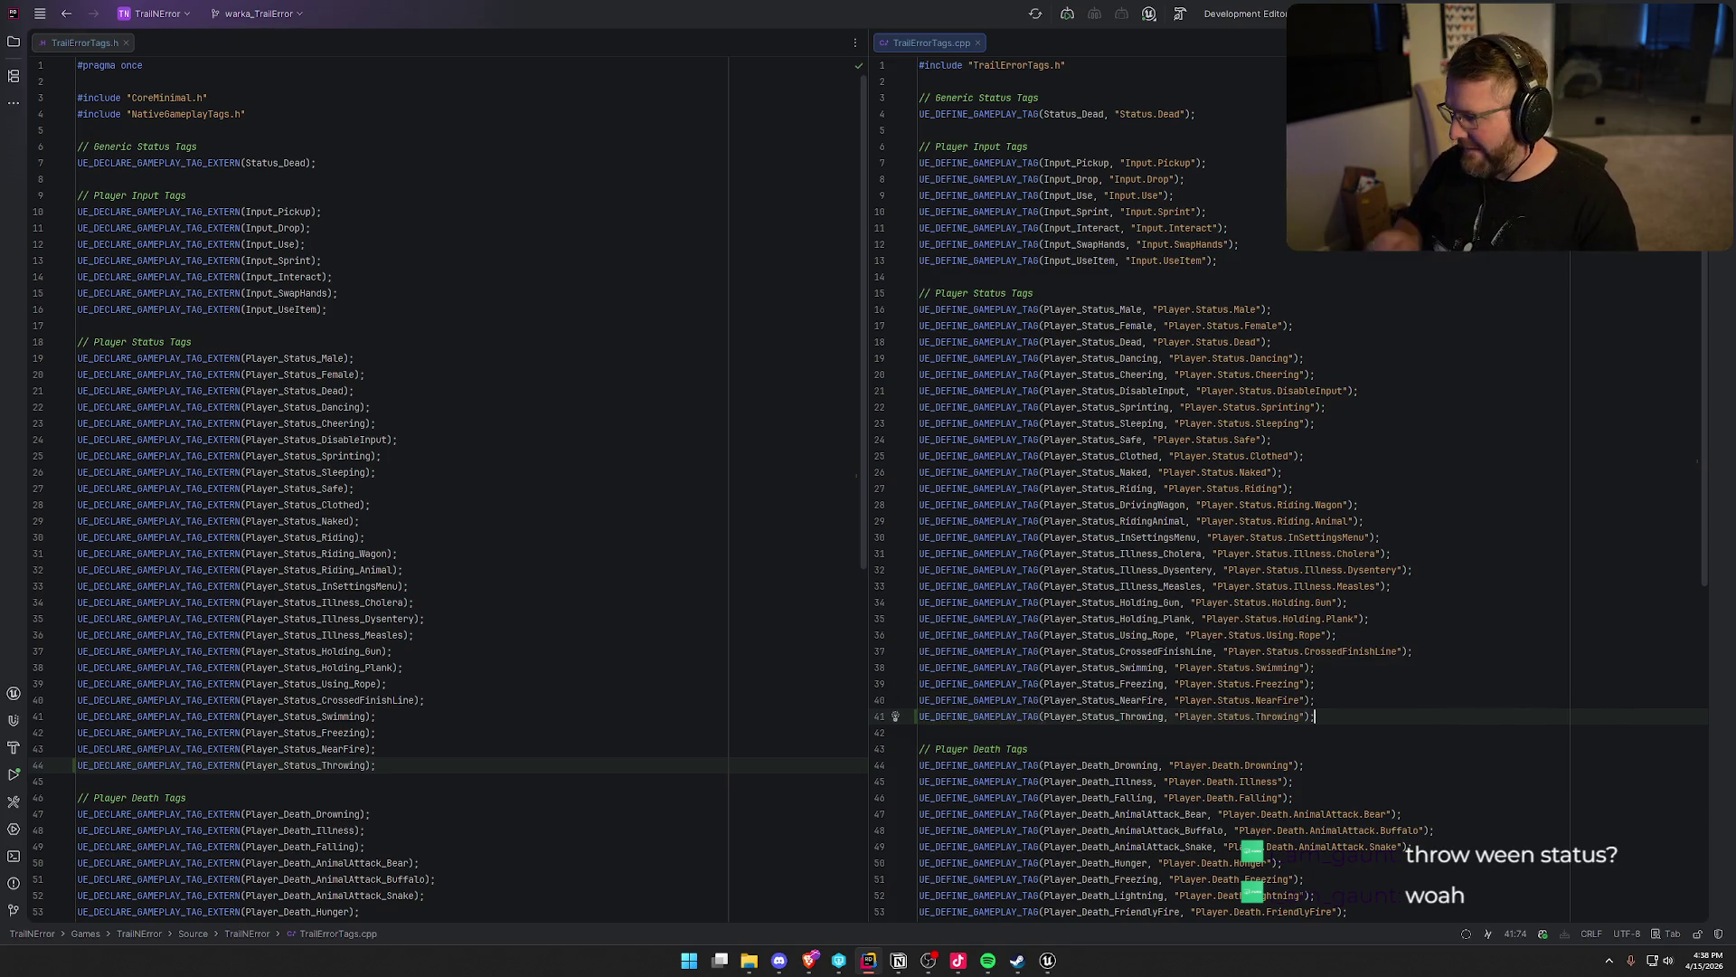
Return to Unreal Engine and start a Live Coding compile of the new tag code
{"action": "mouse_move", "coordinate": [1049, 956]}
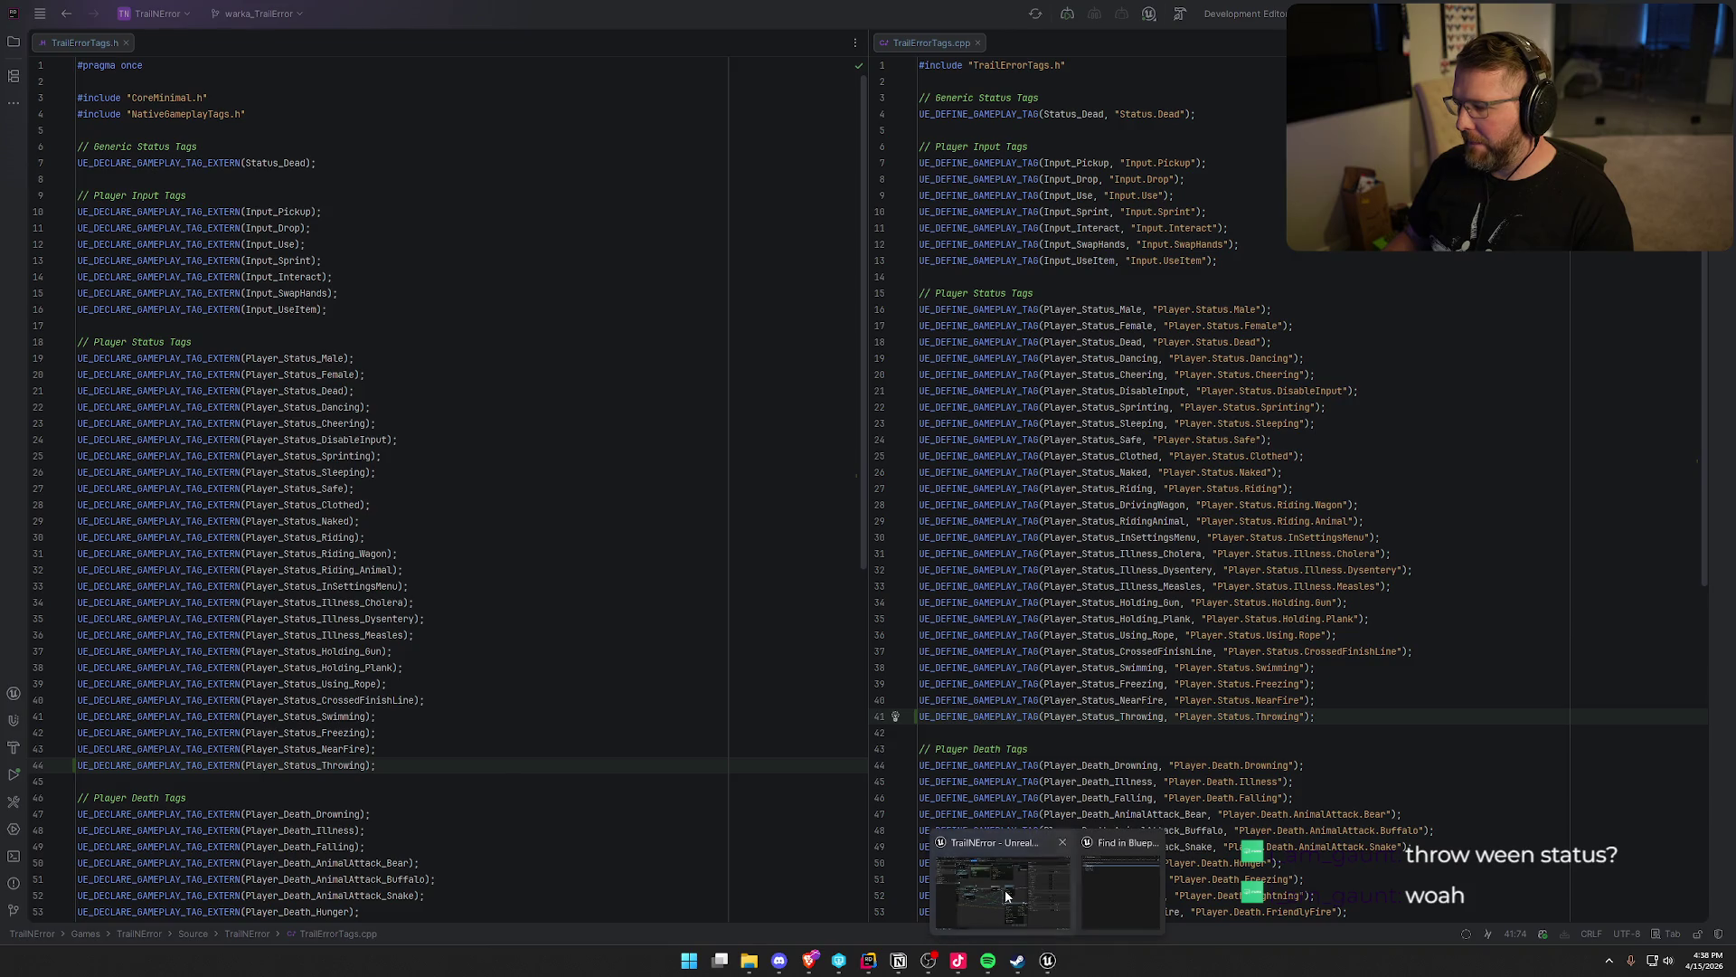
{"action": "left_click", "coordinate": [1004, 895]}
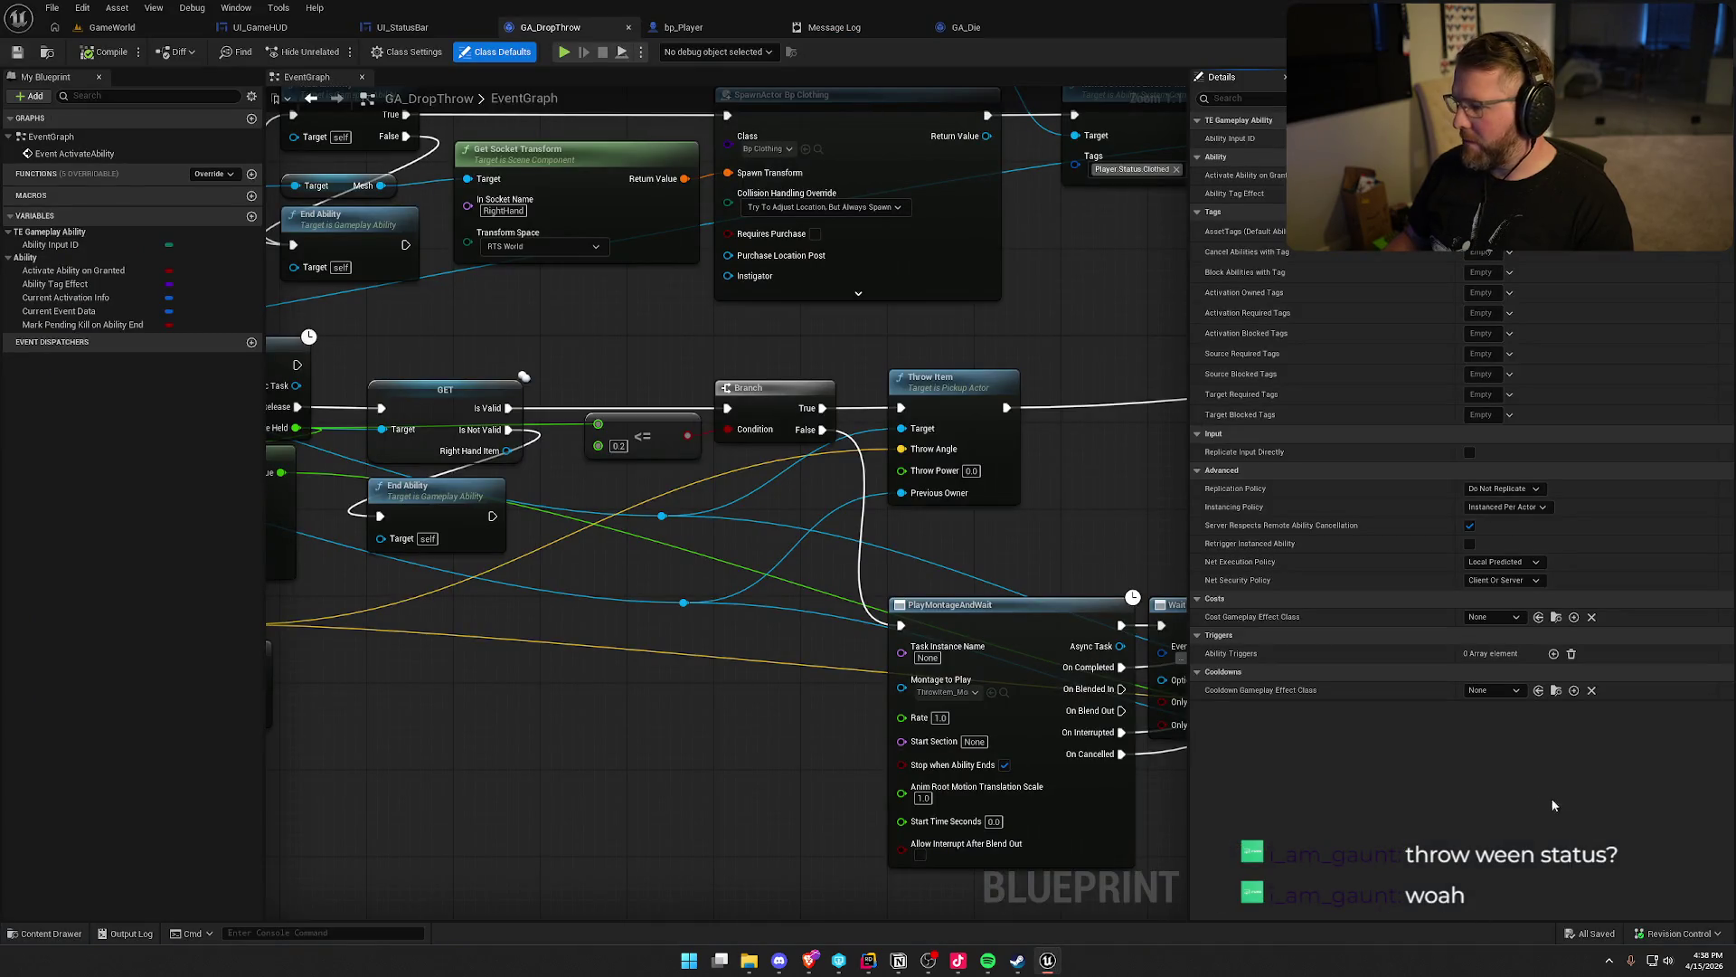
{"action": "key", "text": "ctrl+Tab"}
{"action": "left_click", "coordinate": [1546, 935]}
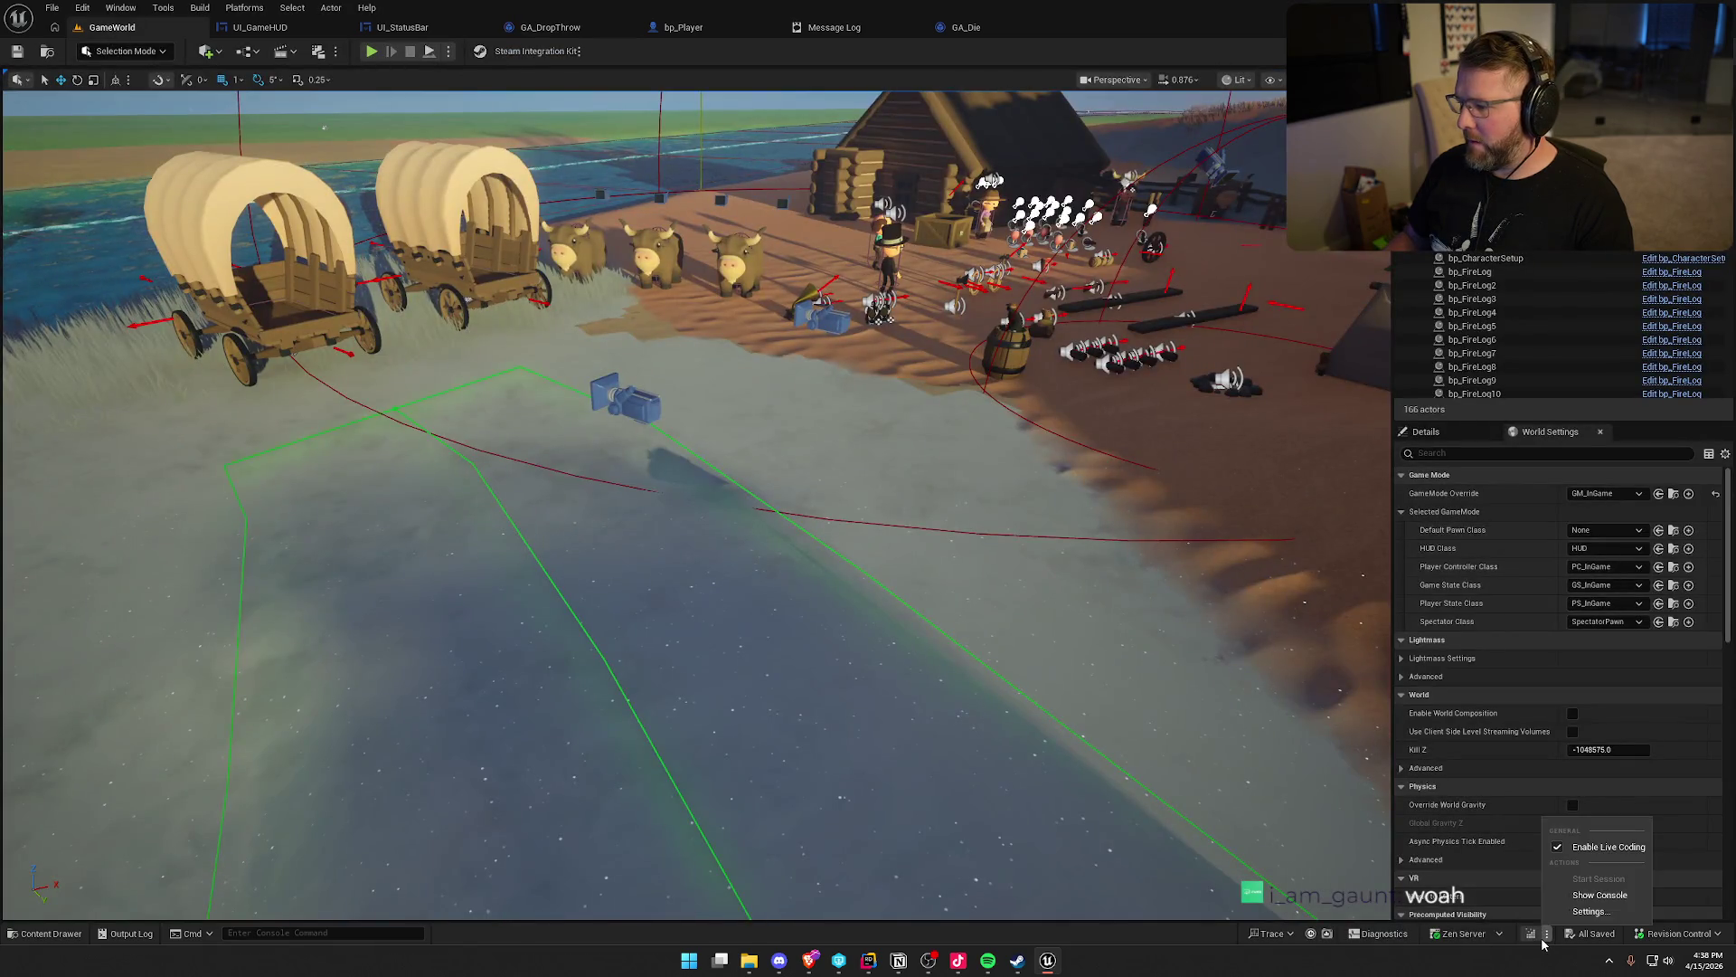
{"action": "left_click", "coordinate": [1530, 933]}
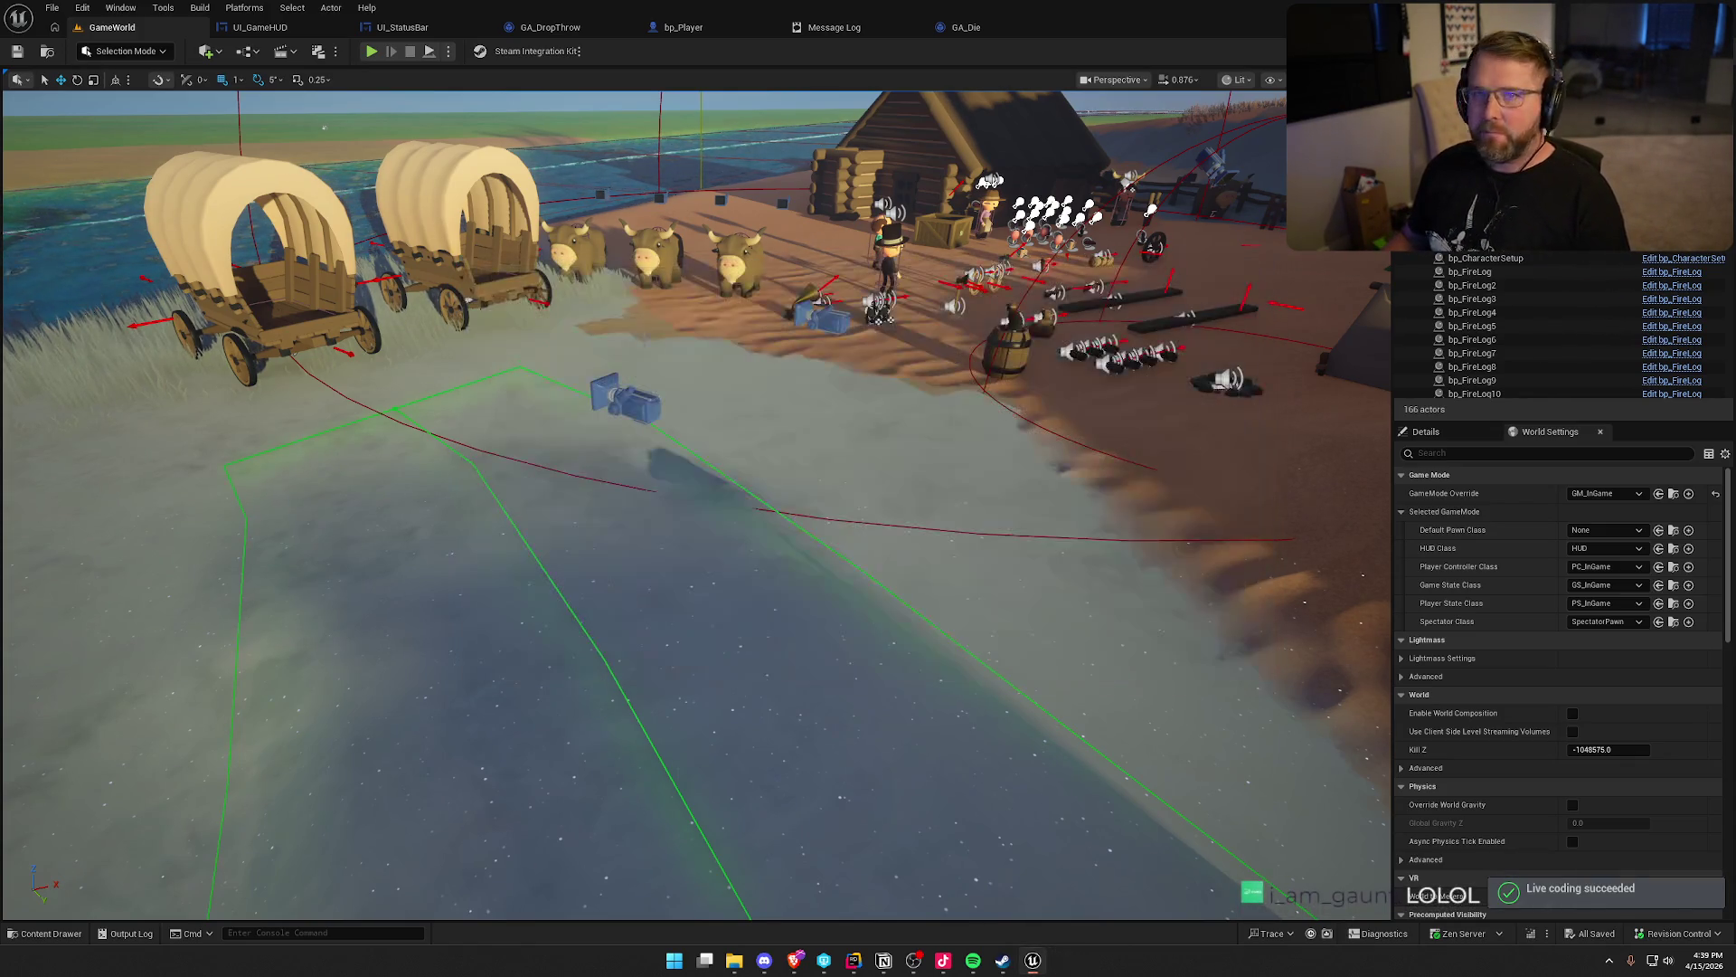
Add Player.Status.Throwing to GA_Die's Cancel Abilities with Tag
{"action": "left_click", "coordinate": [964, 27]}
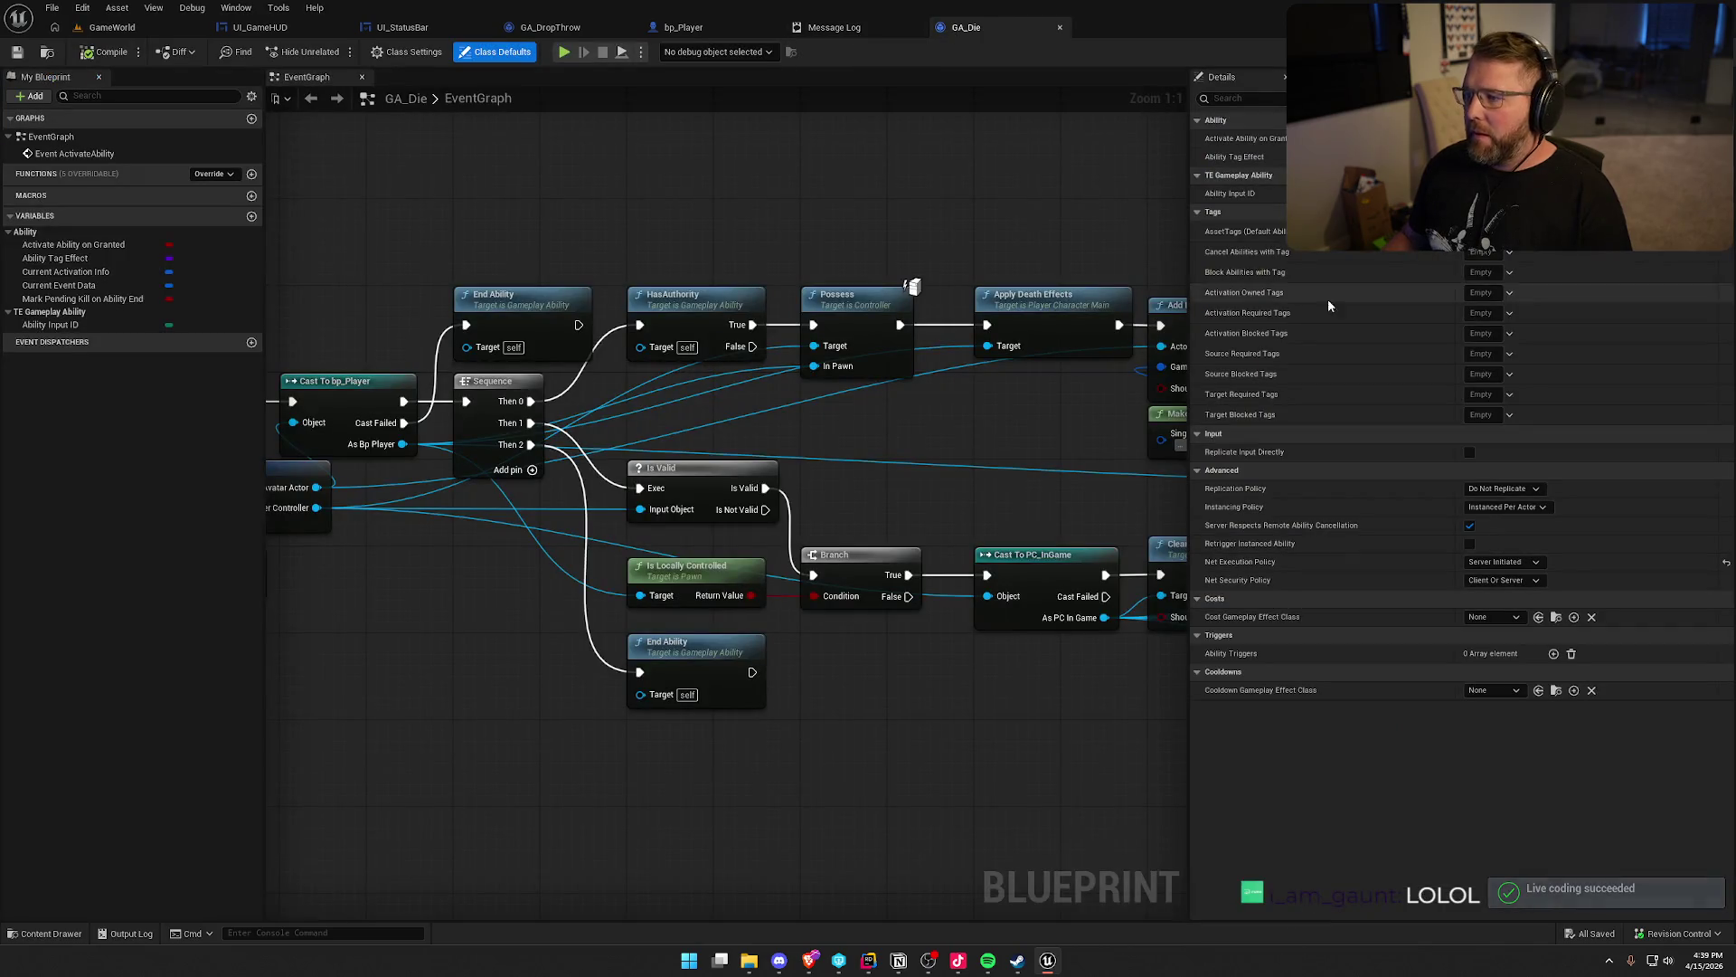
{"action": "left_click", "coordinate": [1470, 252]}
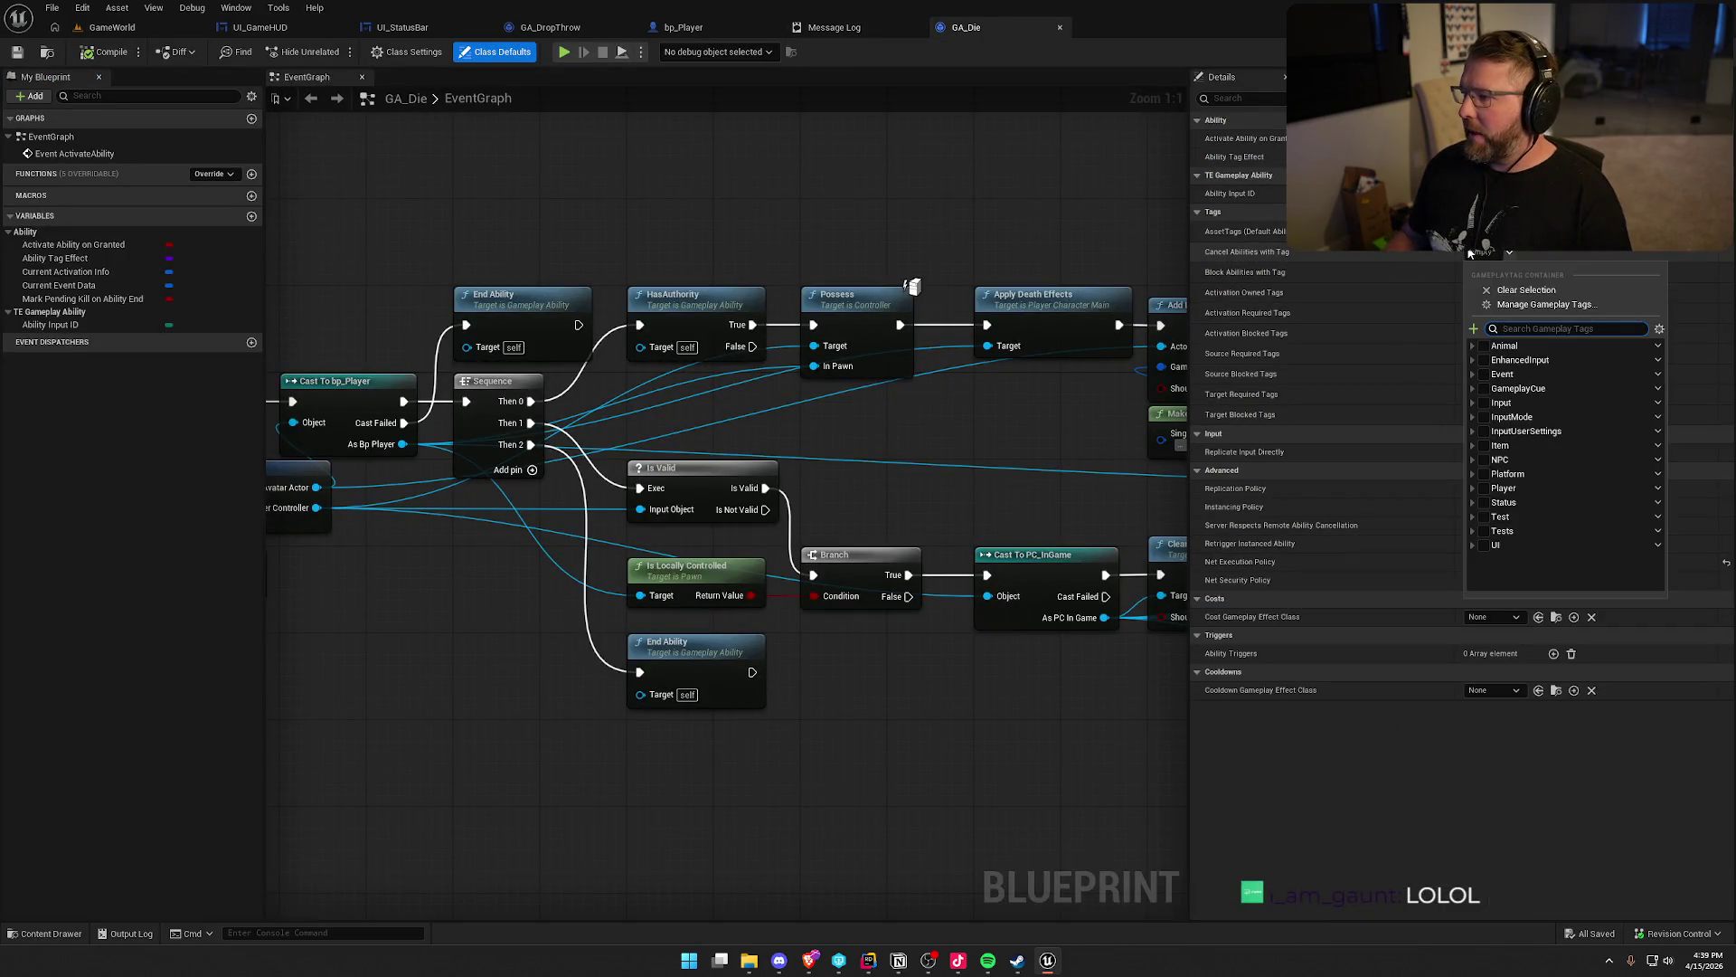
{"action": "type", "text": "throw"}
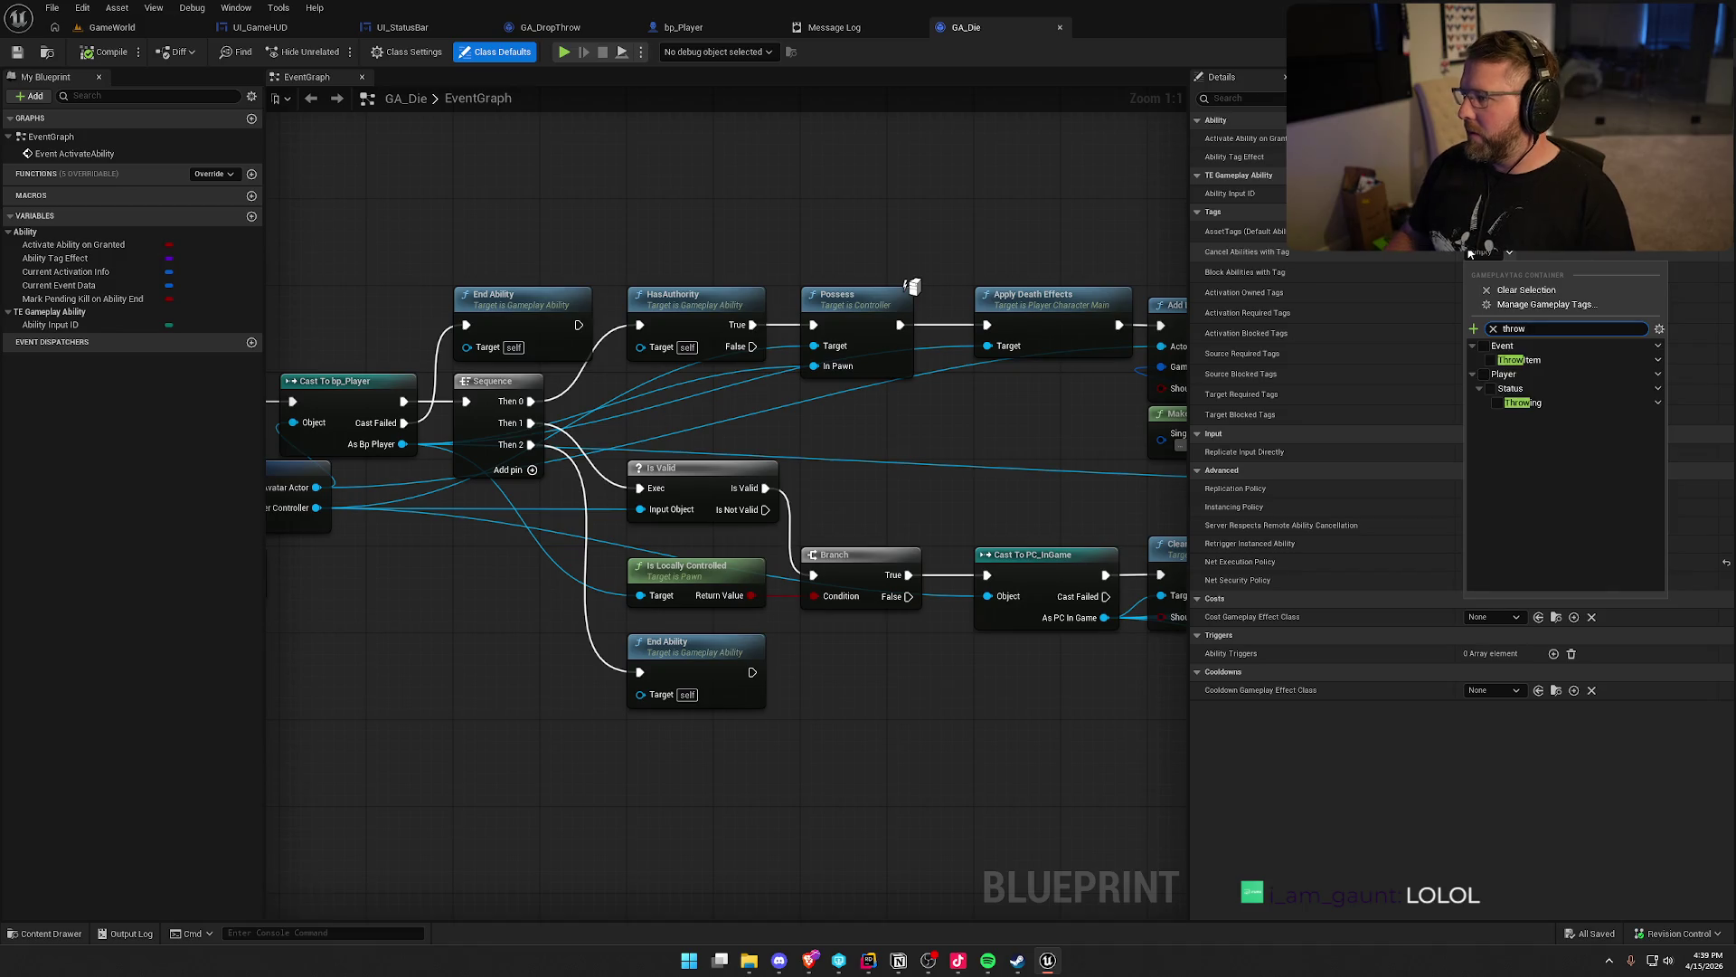
{"action": "left_click", "coordinate": [1497, 404]}
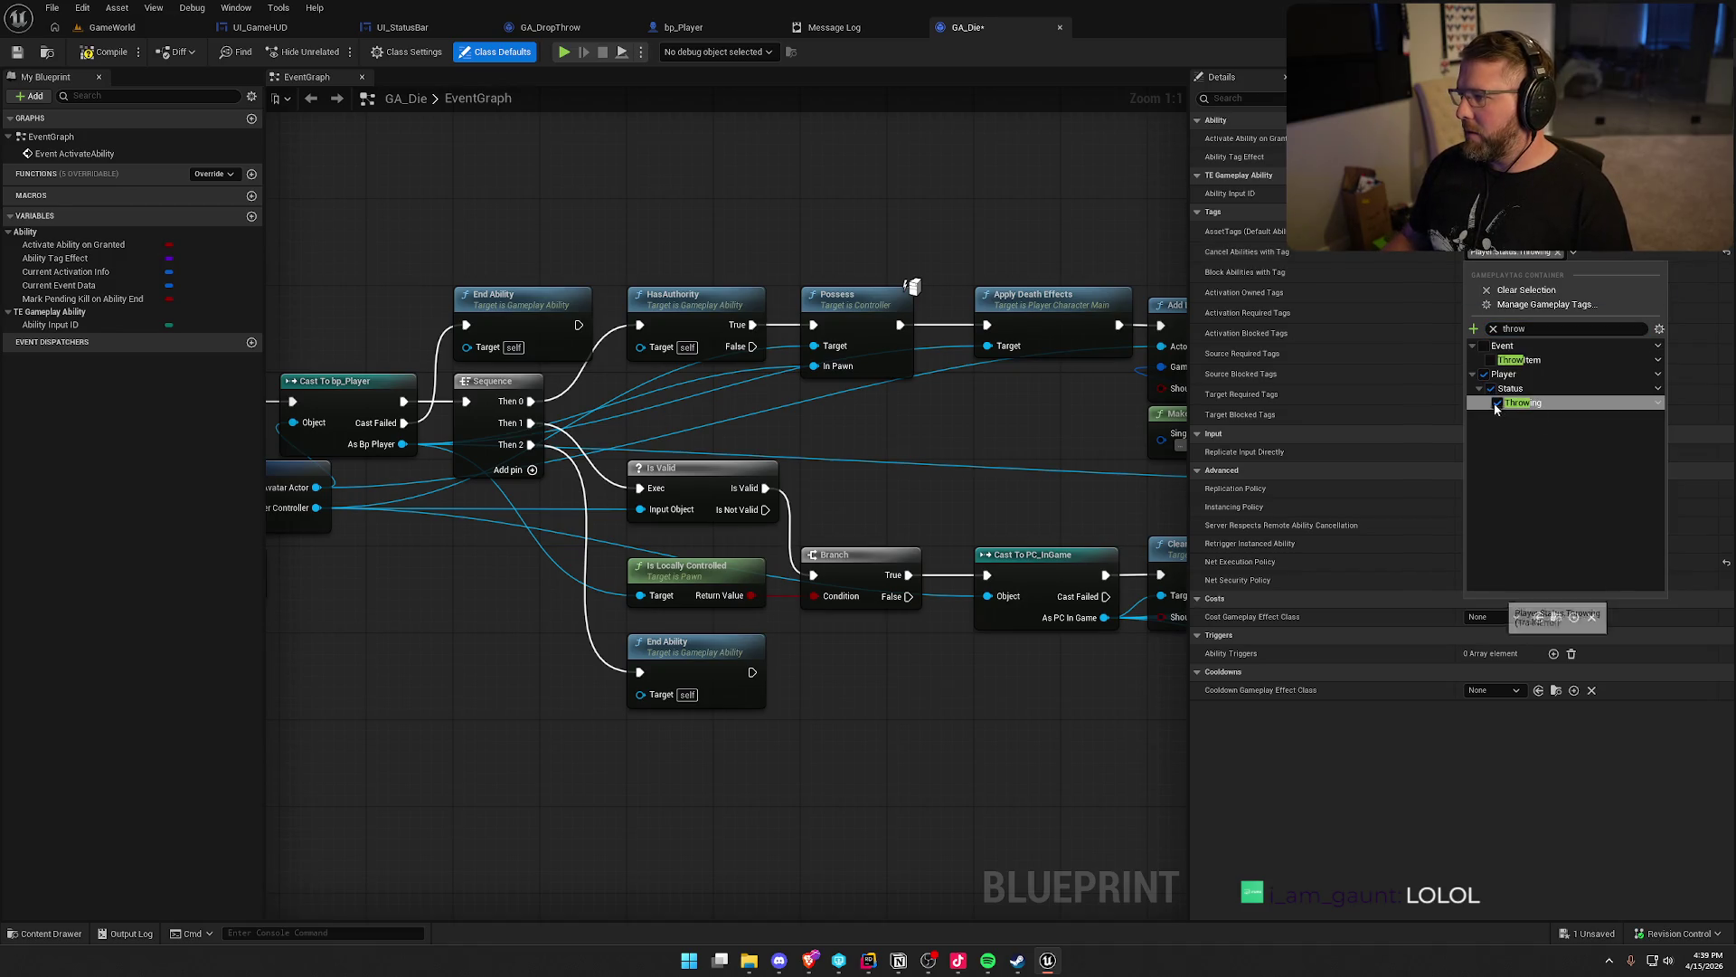
{"action": "left_click", "coordinate": [1293, 258]}
Add Player.Status.Throwing to GA_DropThrow's Cancel Abilities with Tag and compile it
{"action": "left_click", "coordinate": [524, 27]}
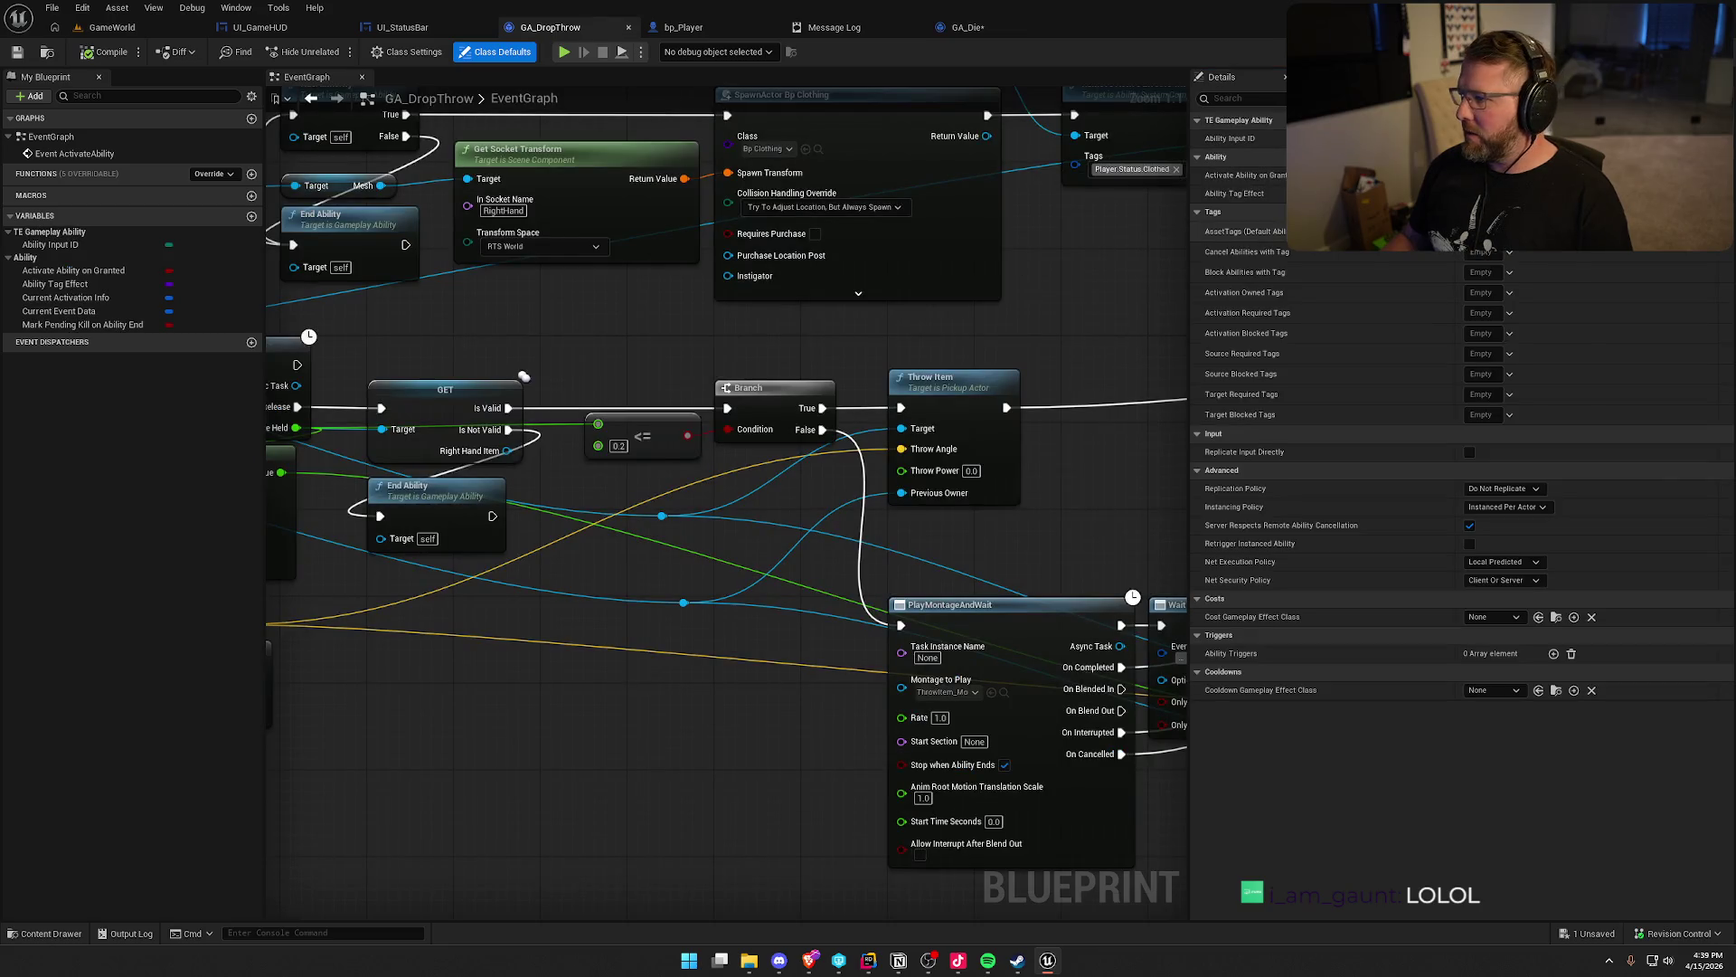
{"action": "left_click", "coordinate": [1483, 252]}
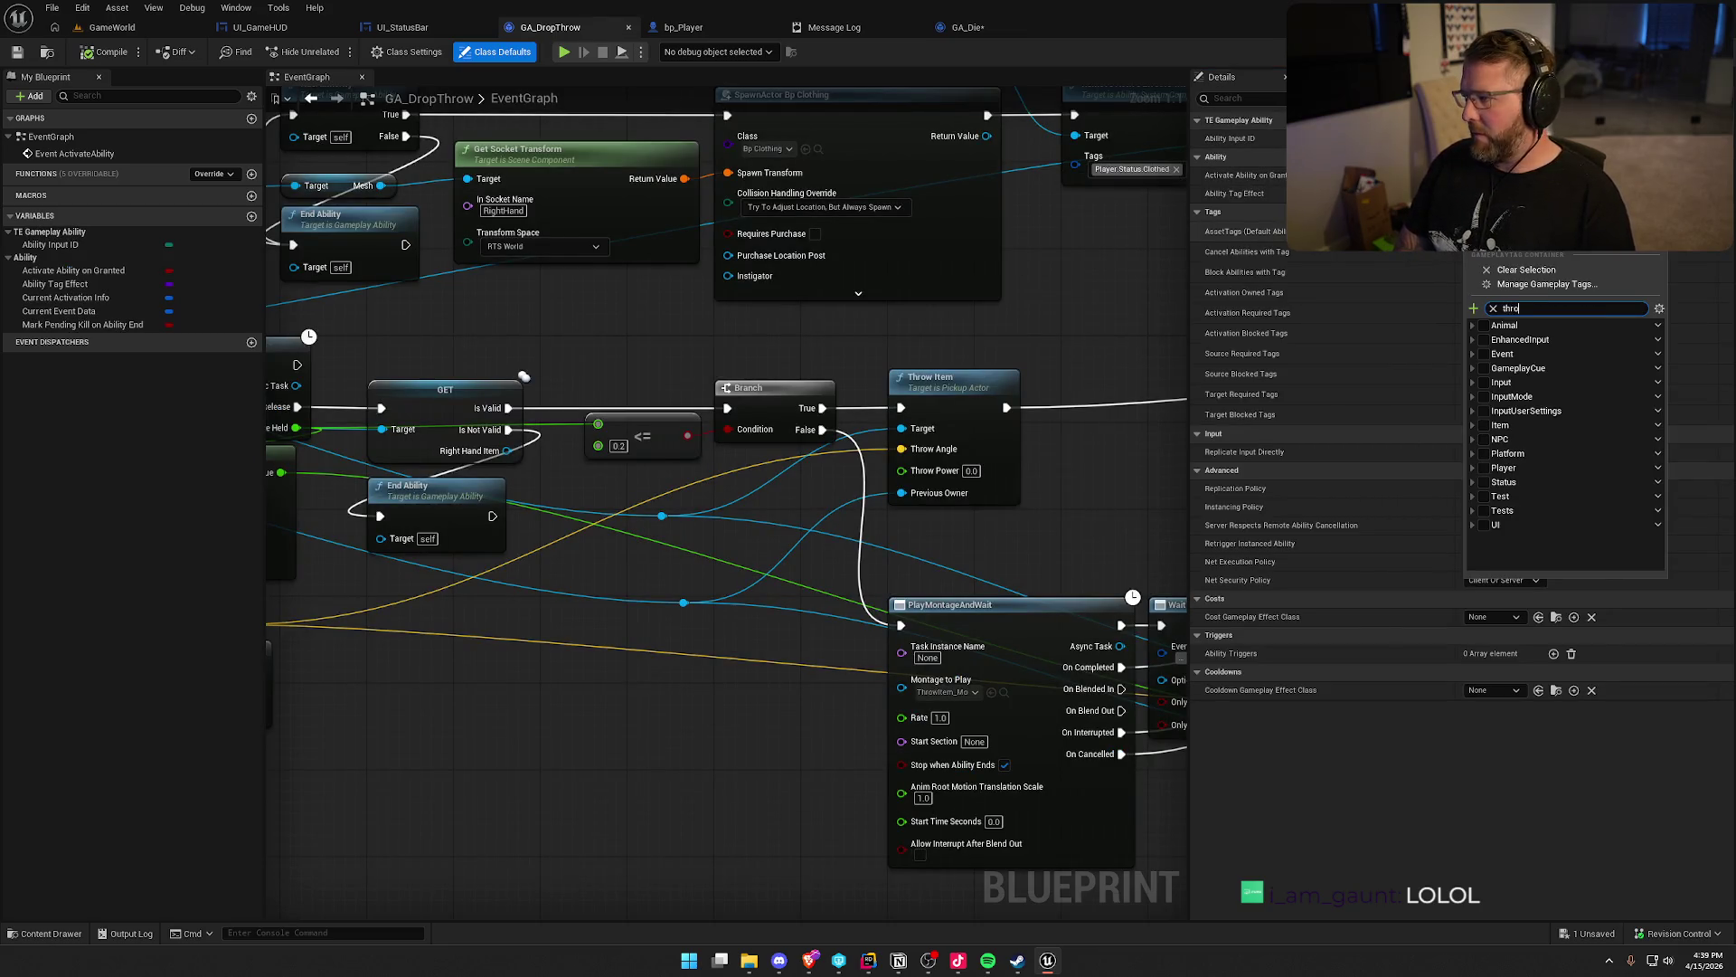
{"action": "type", "text": "throw"}
{"action": "left_click", "coordinate": [1498, 383]}
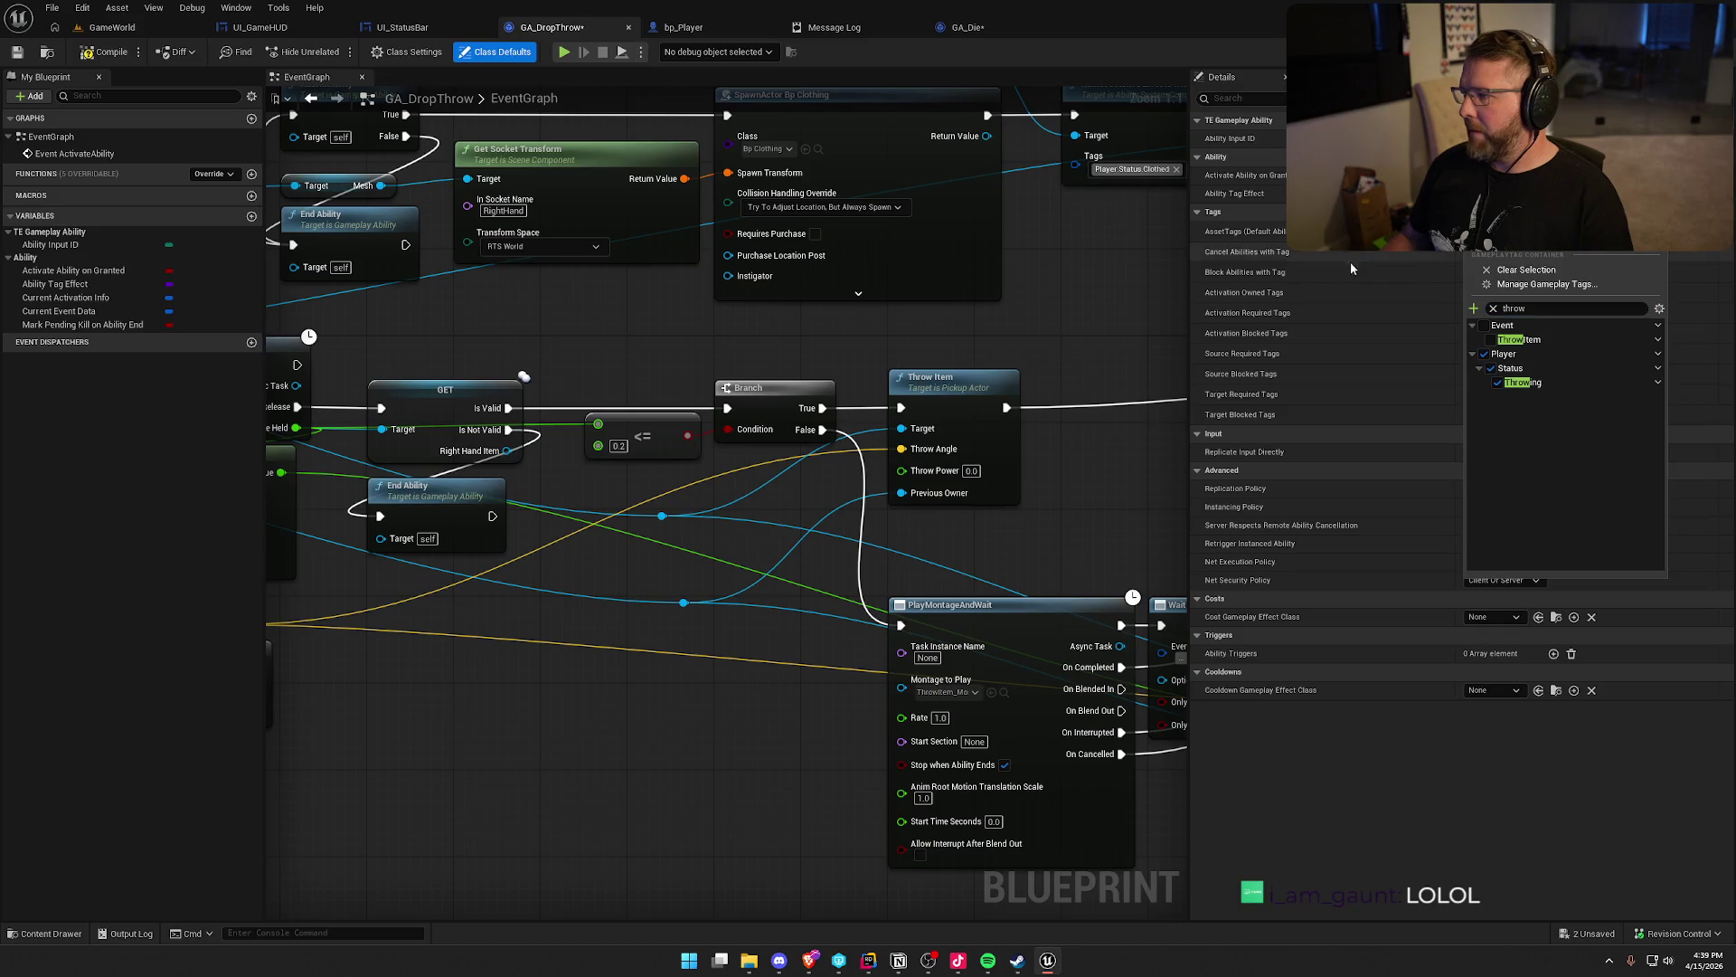
{"action": "left_click", "coordinate": [1338, 252]}
{"action": "mouse_move", "coordinate": [872, 515]}
{"action": "left_mouse_down"}
{"action": "mouse_move", "coordinate": [757, 758]}
{"action": "mouse_move", "coordinate": [935, 700]}
{"action": "left_mouse_up"}
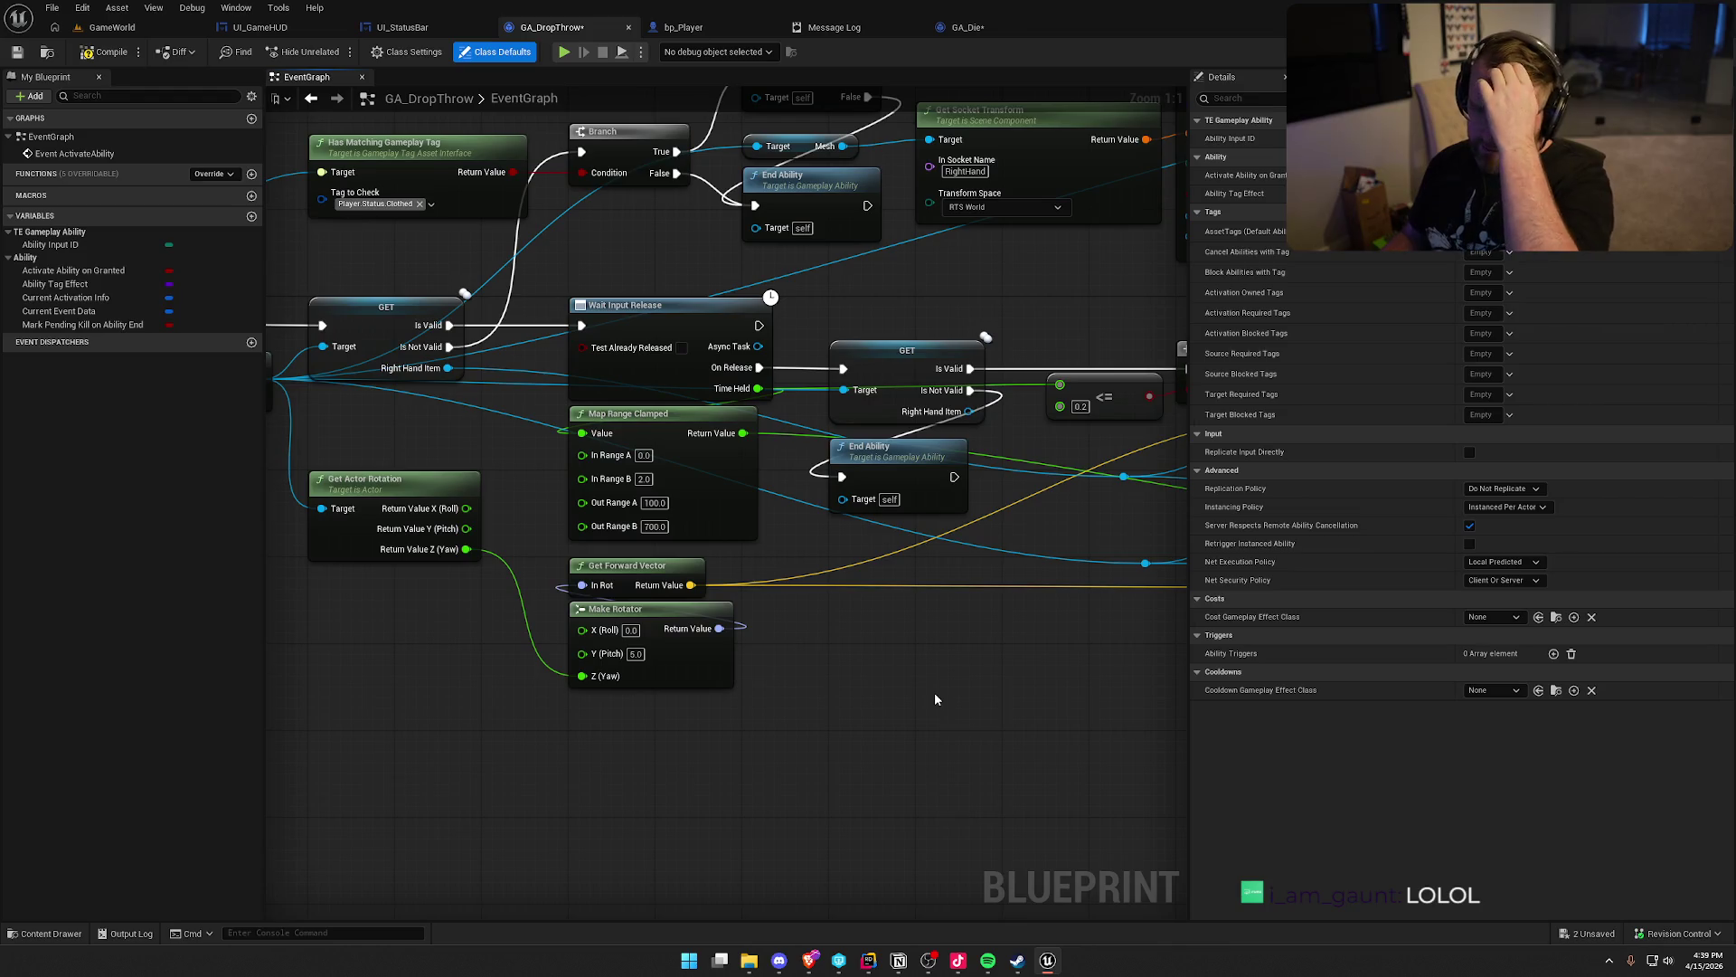
{"action": "mouse_move", "coordinate": [873, 708]}
{"action": "left_mouse_down"}
{"action": "mouse_move", "coordinate": [995, 687]}
{"action": "mouse_move", "coordinate": [1091, 598]}
{"action": "mouse_move", "coordinate": [802, 615]}
{"action": "left_mouse_up"}
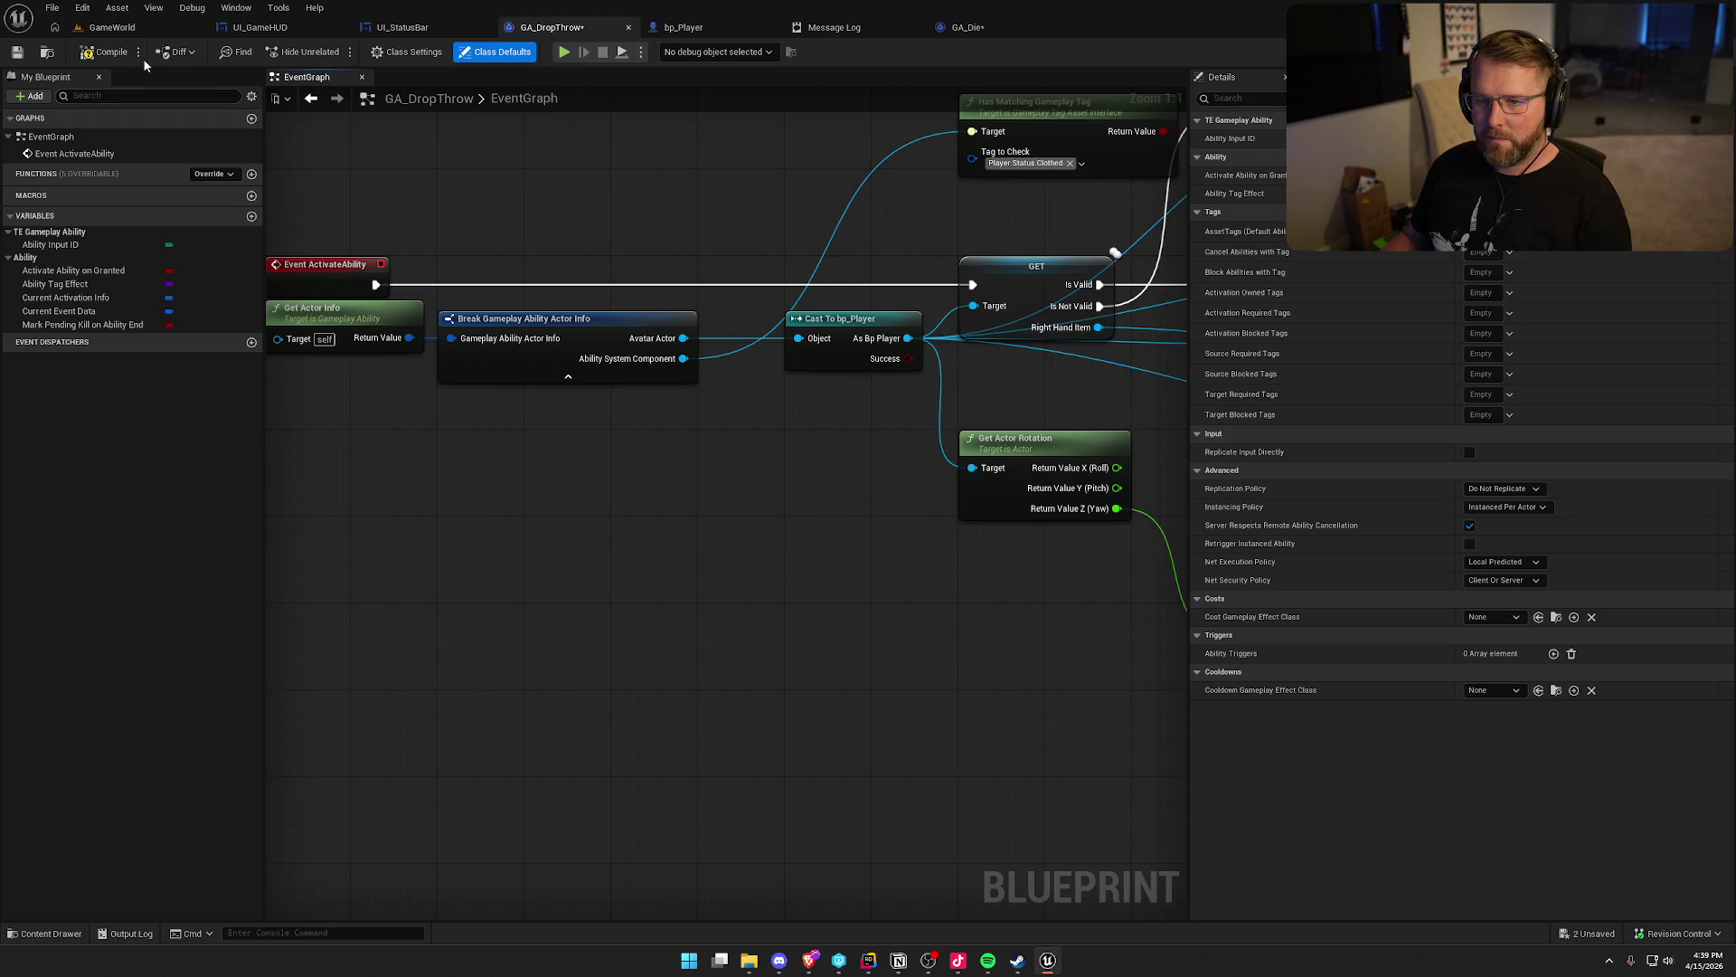
{"action": "key", "text": "F7"}
{"action": "left_click_drag", "start_coordinate": [681, 554], "coordinate": [532, 679]}
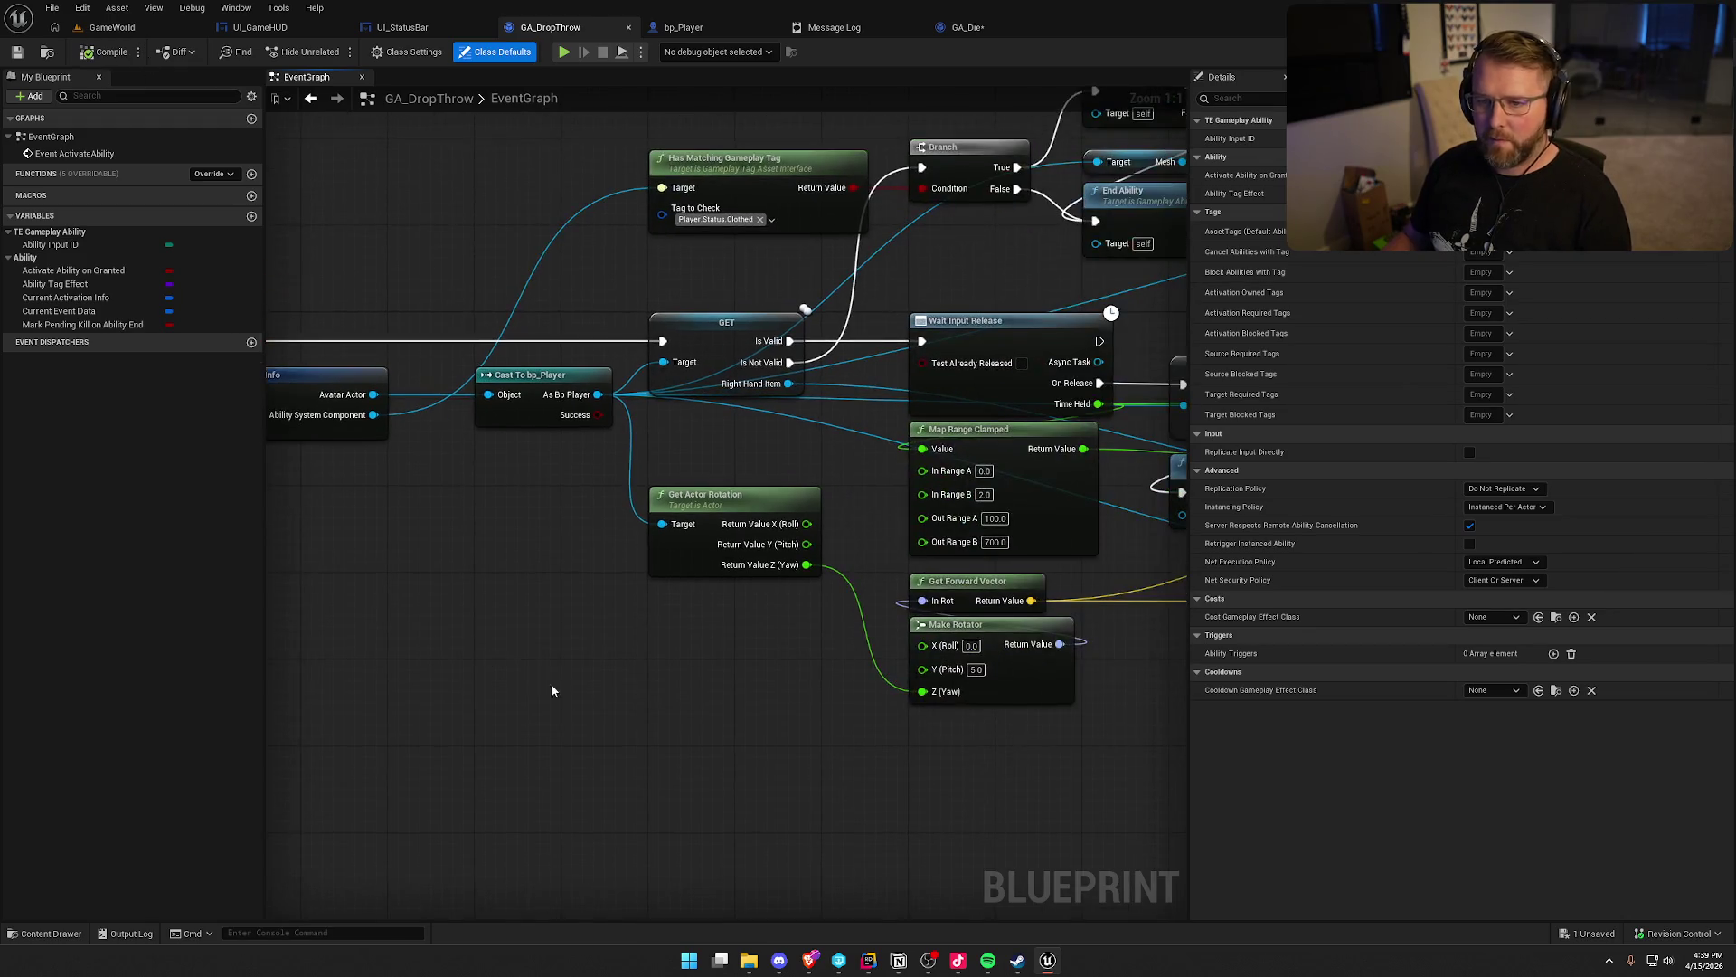
Close the Message Log, open the Content Drawer, and bring Rider forward
{"action": "left_click", "coordinate": [832, 27]}
{"action": "middle_click", "coordinate": [832, 27]}
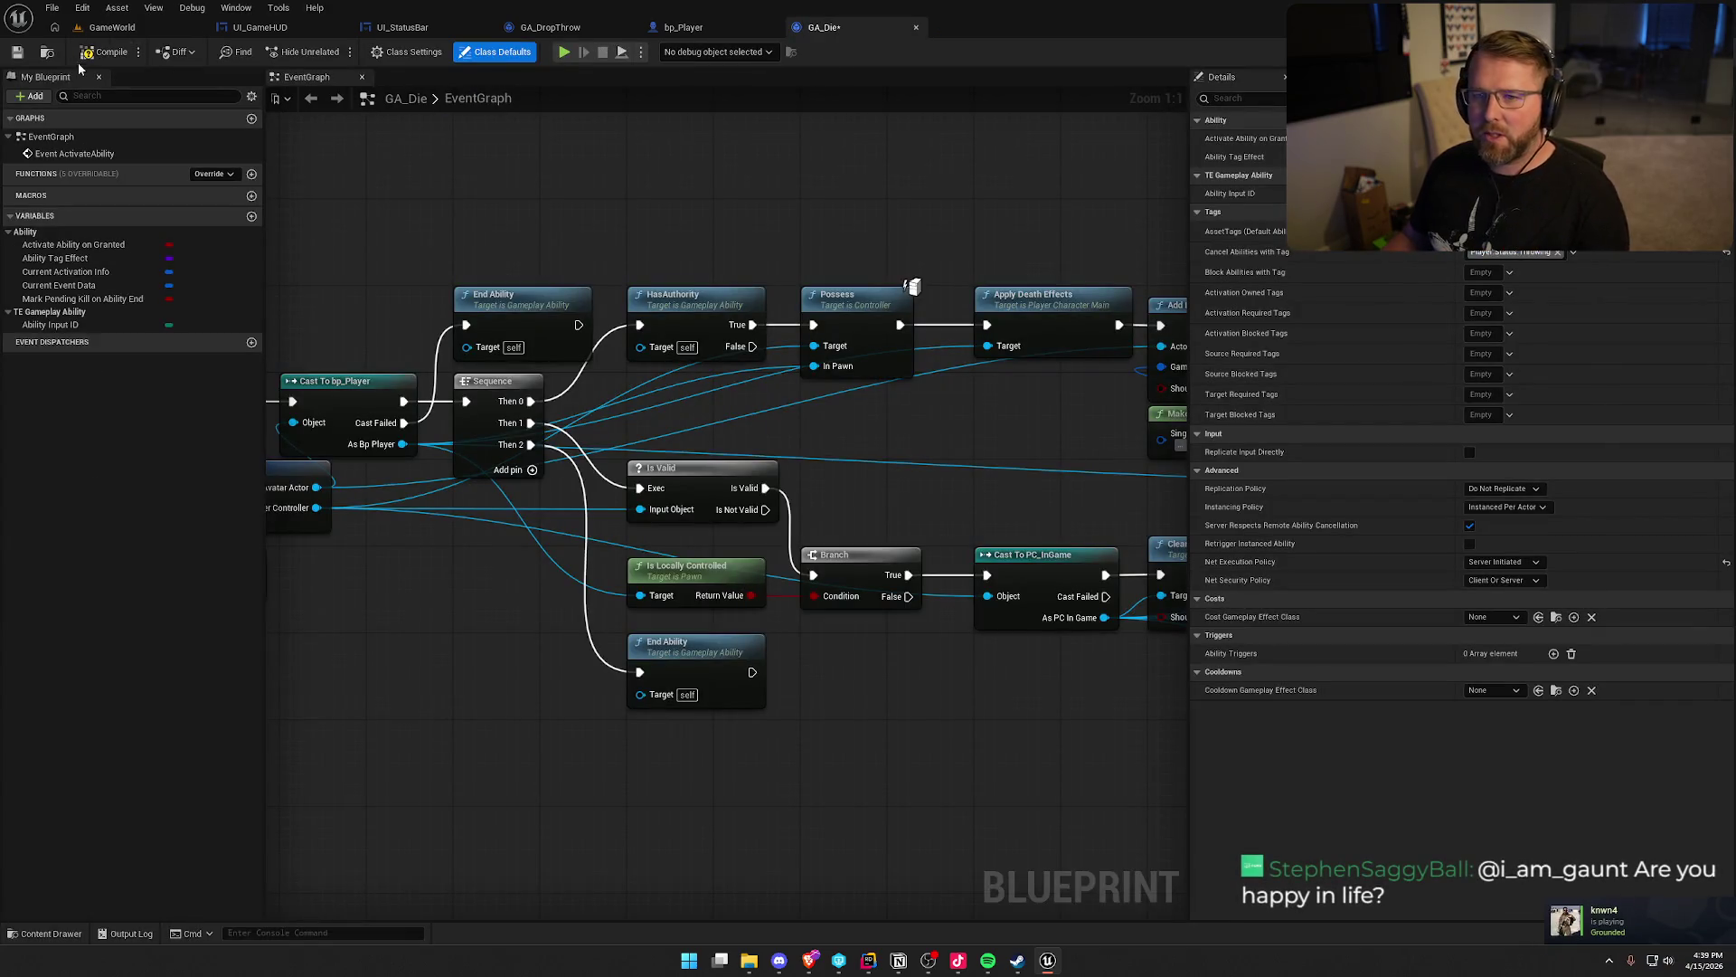
{"action": "key", "text": "ctrl+space"}
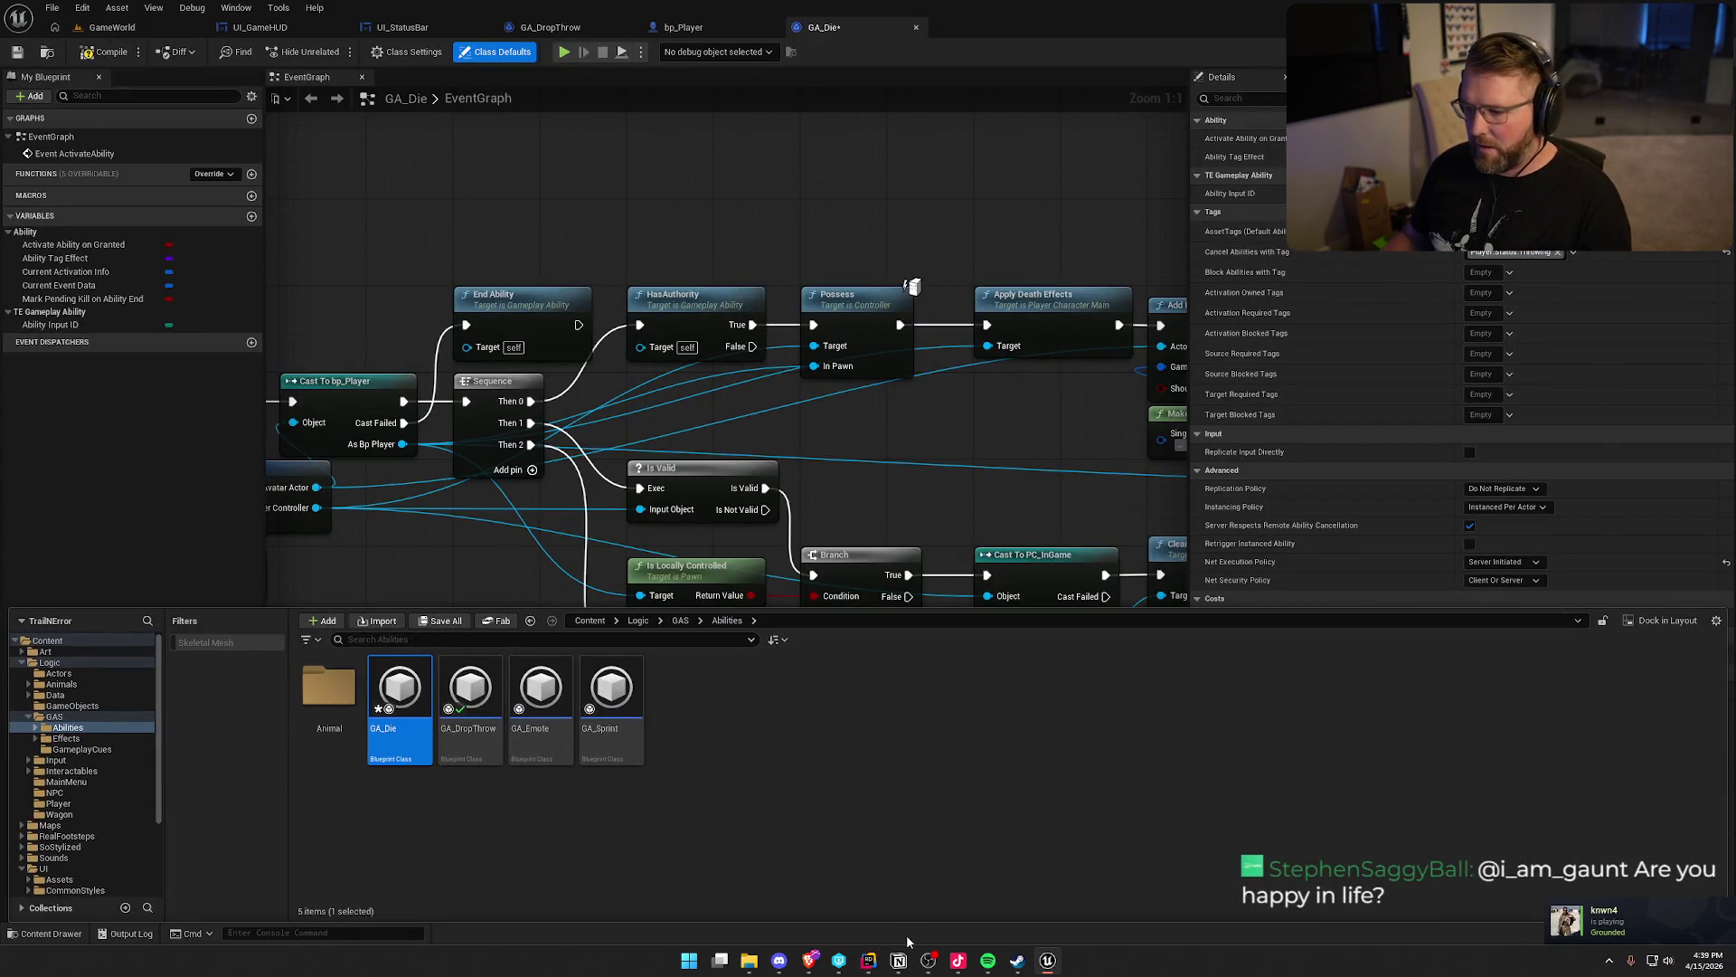
{"action": "left_click", "coordinate": [868, 960]}
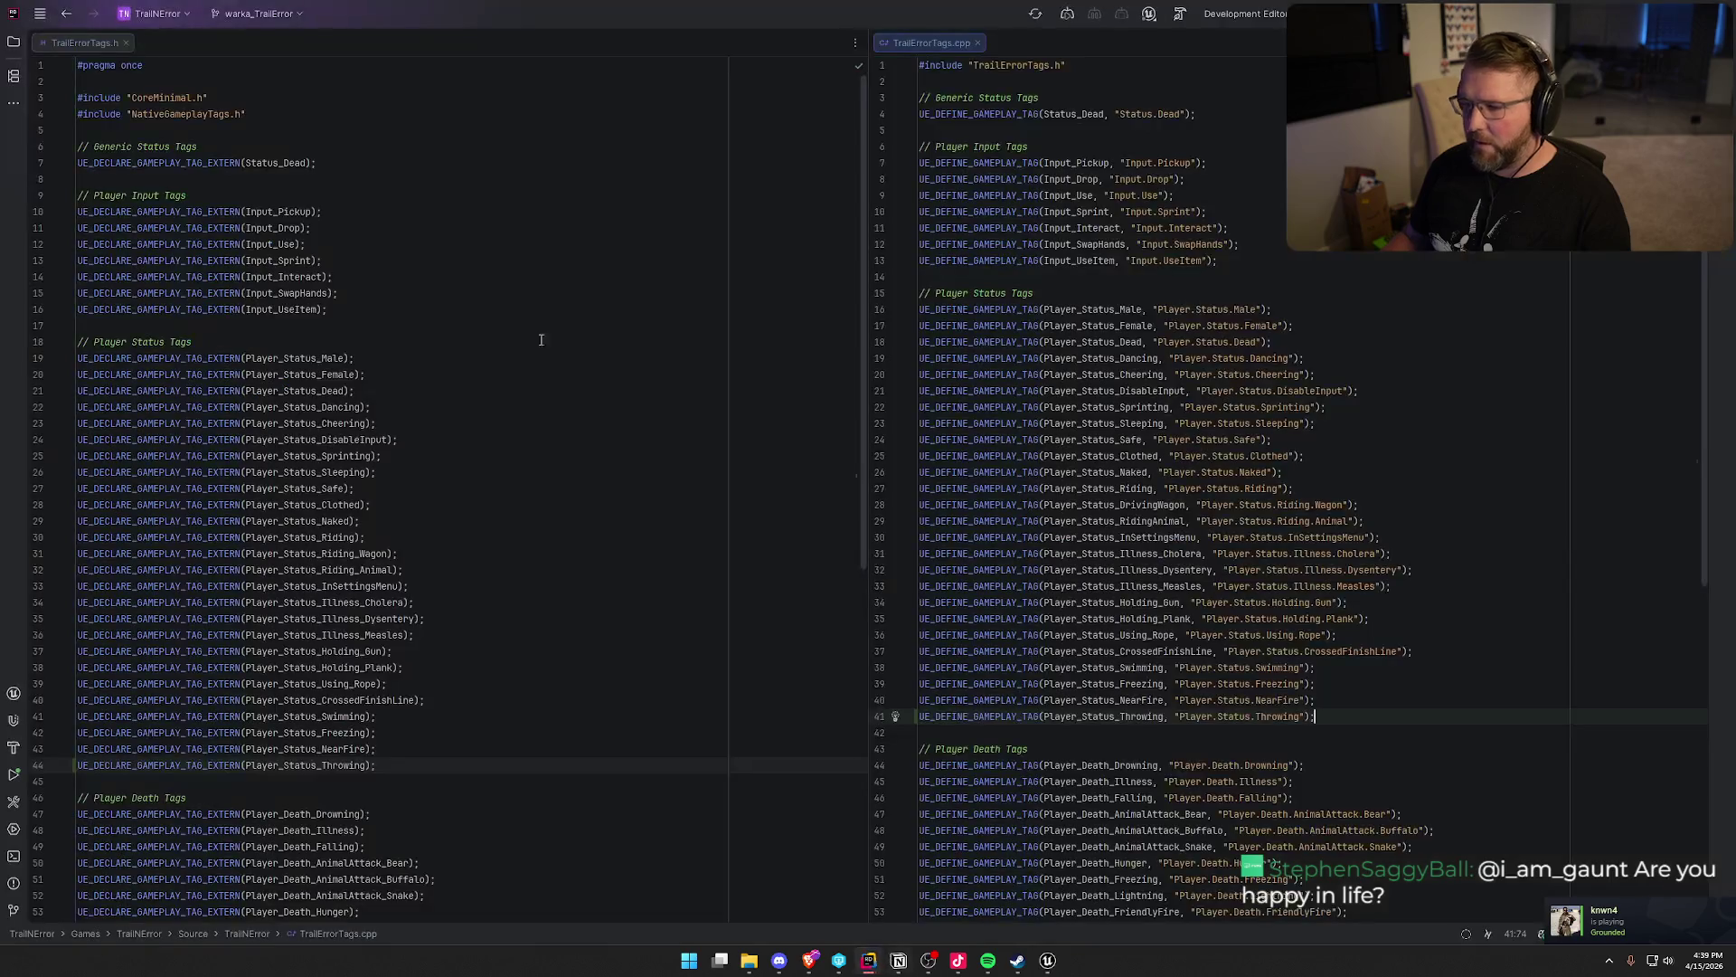
Close both tag files in Rider and show the Solution file tree
{"action": "middle_click", "coordinate": [81, 46]}
{"action": "middle_click", "coordinate": [81, 46]}
{"action": "left_click", "coordinate": [14, 41]}
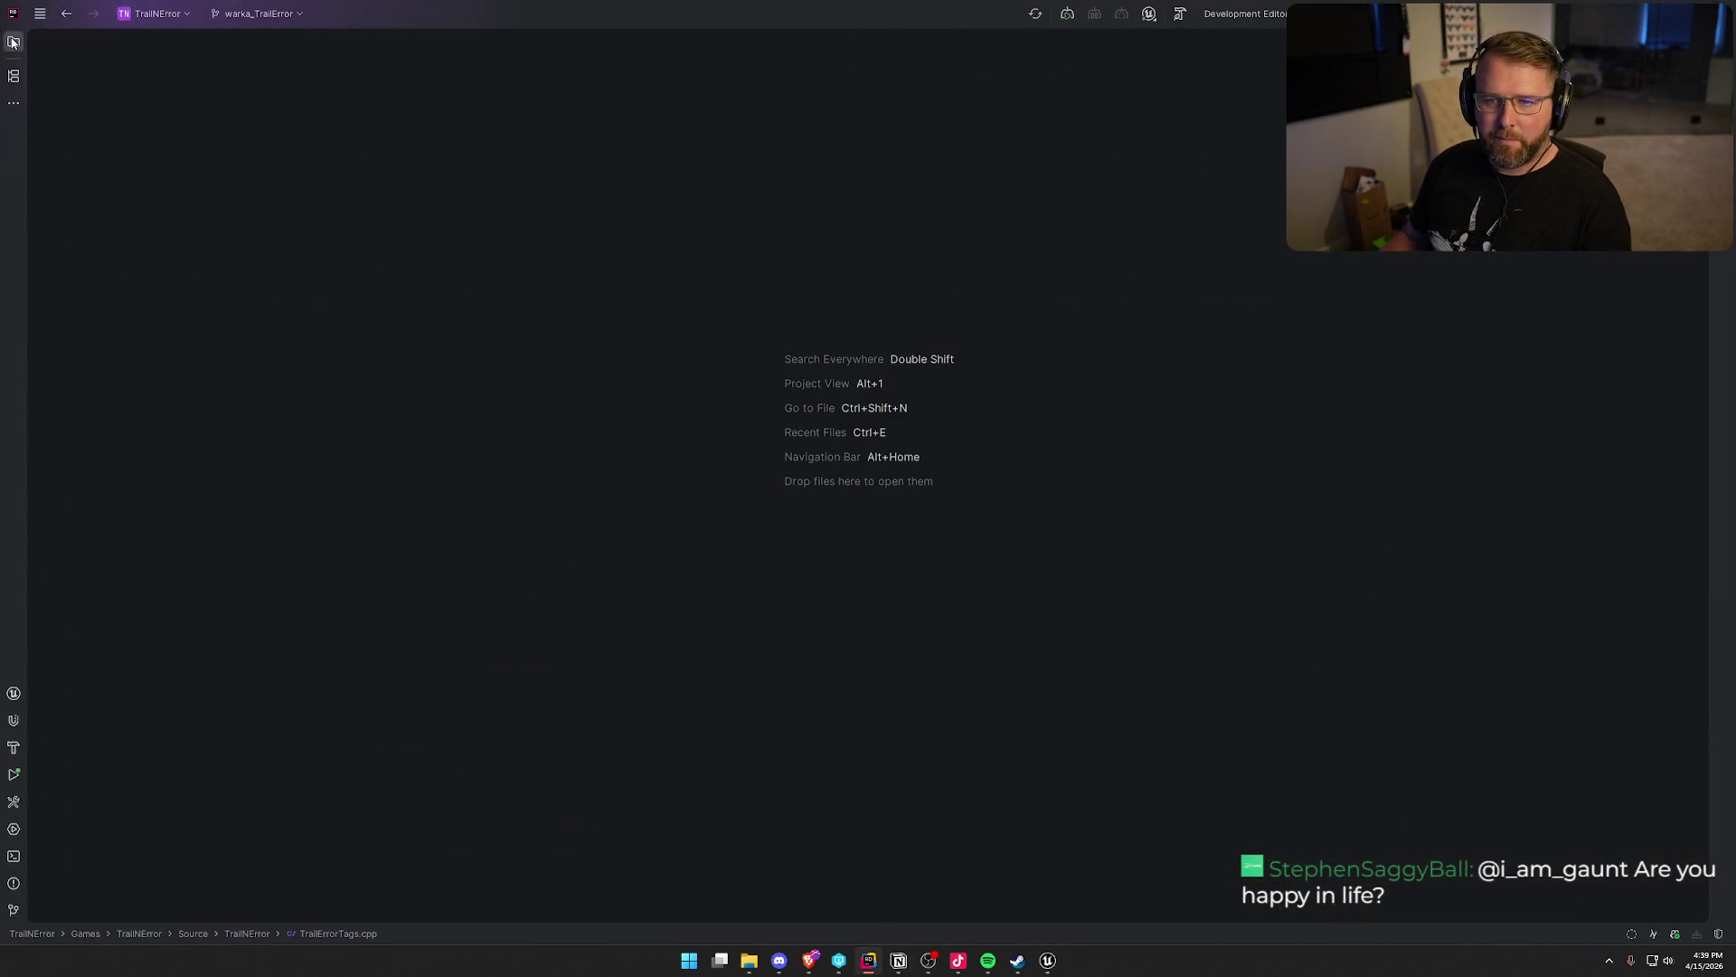
Save all in Unreal, checking out GA_Die so it saves, then go back to Rider
{"action": "left_click", "coordinate": [1048, 960]}
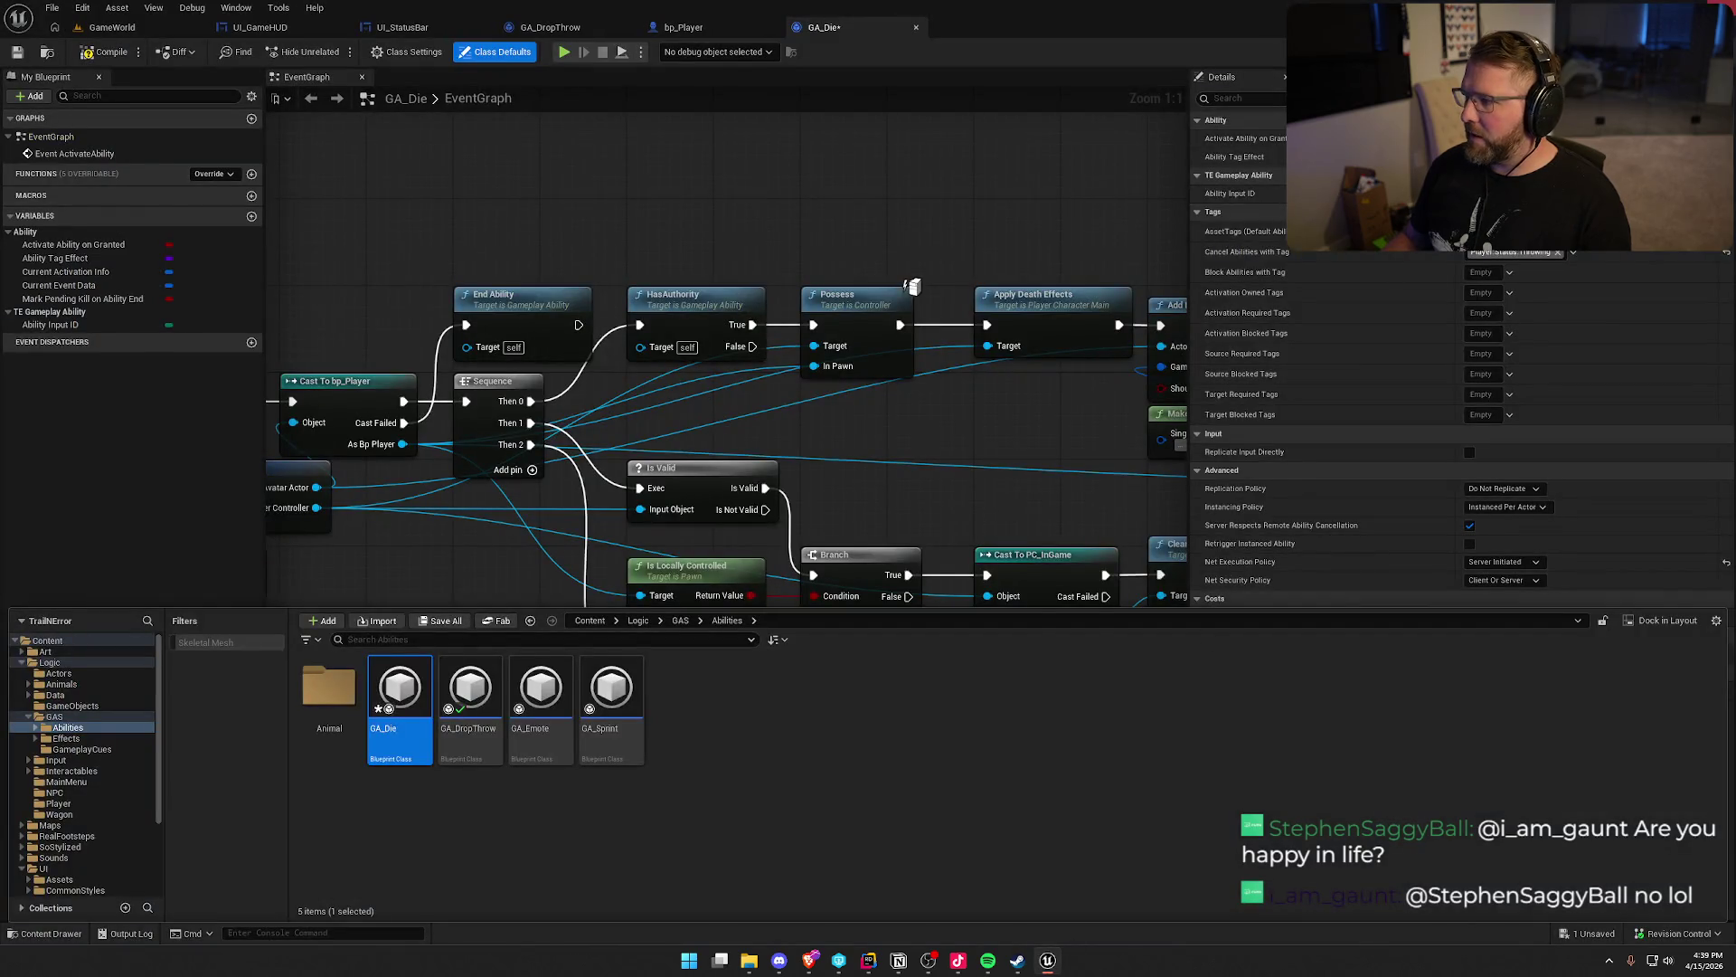
{"action": "key", "text": "ctrl+shift+s"}
{"action": "left_click", "coordinate": [906, 632]}
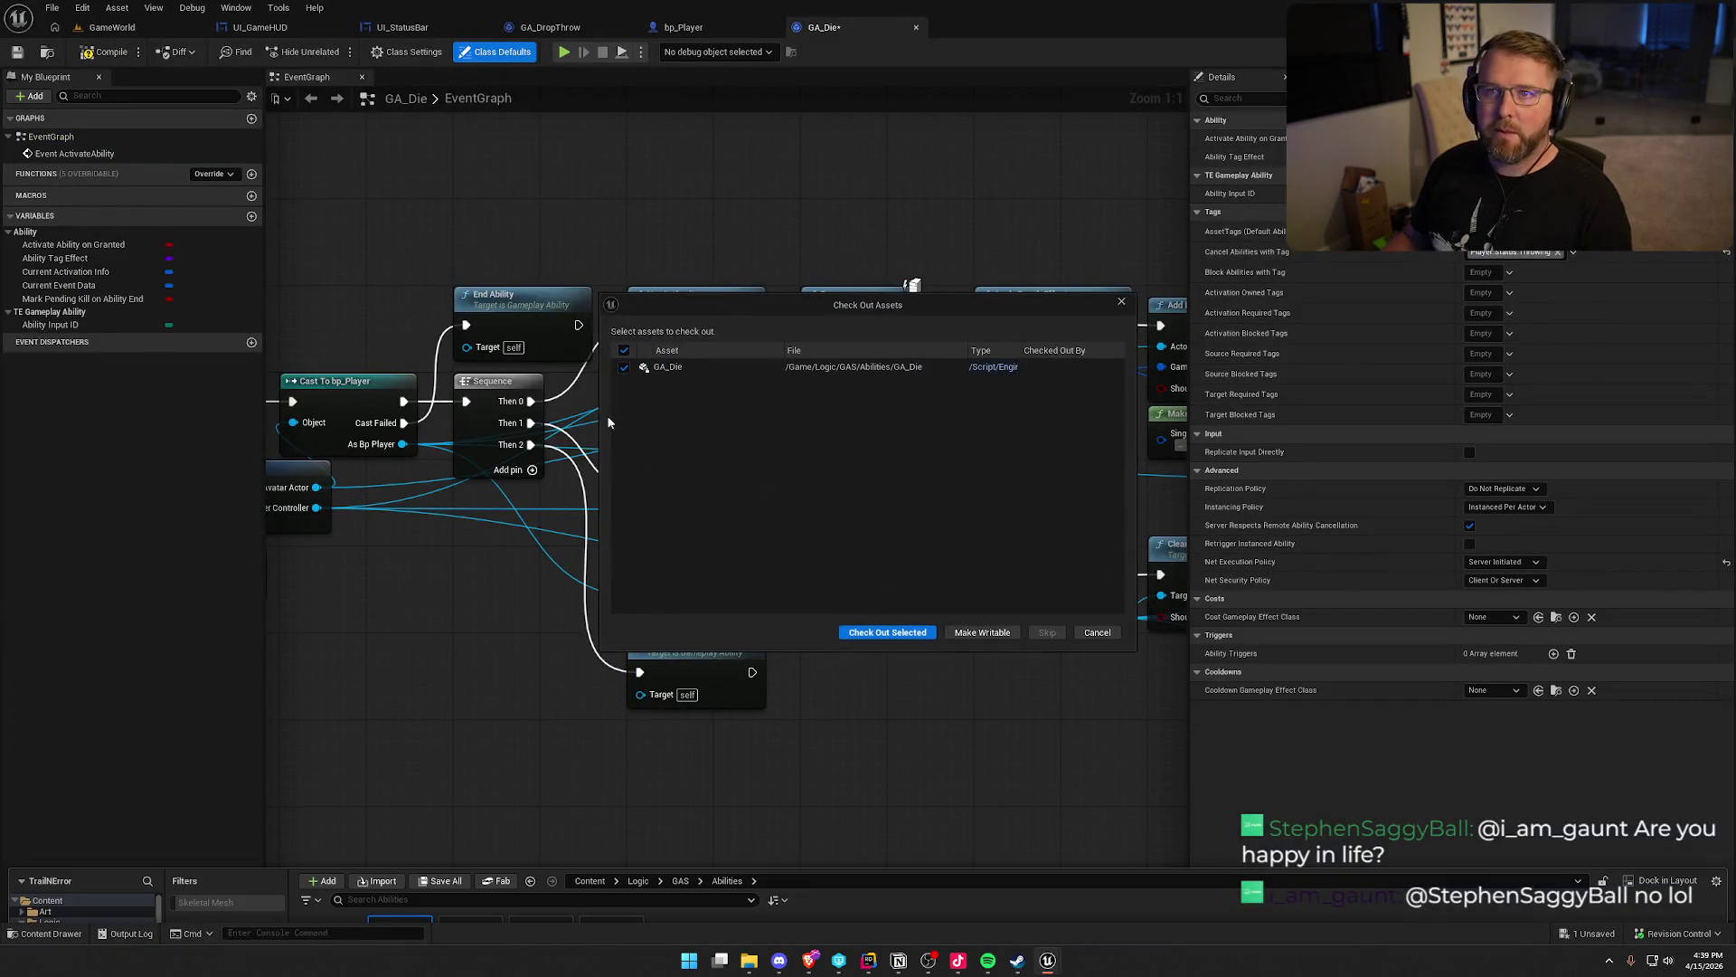
{"action": "left_click", "coordinate": [873, 628]}
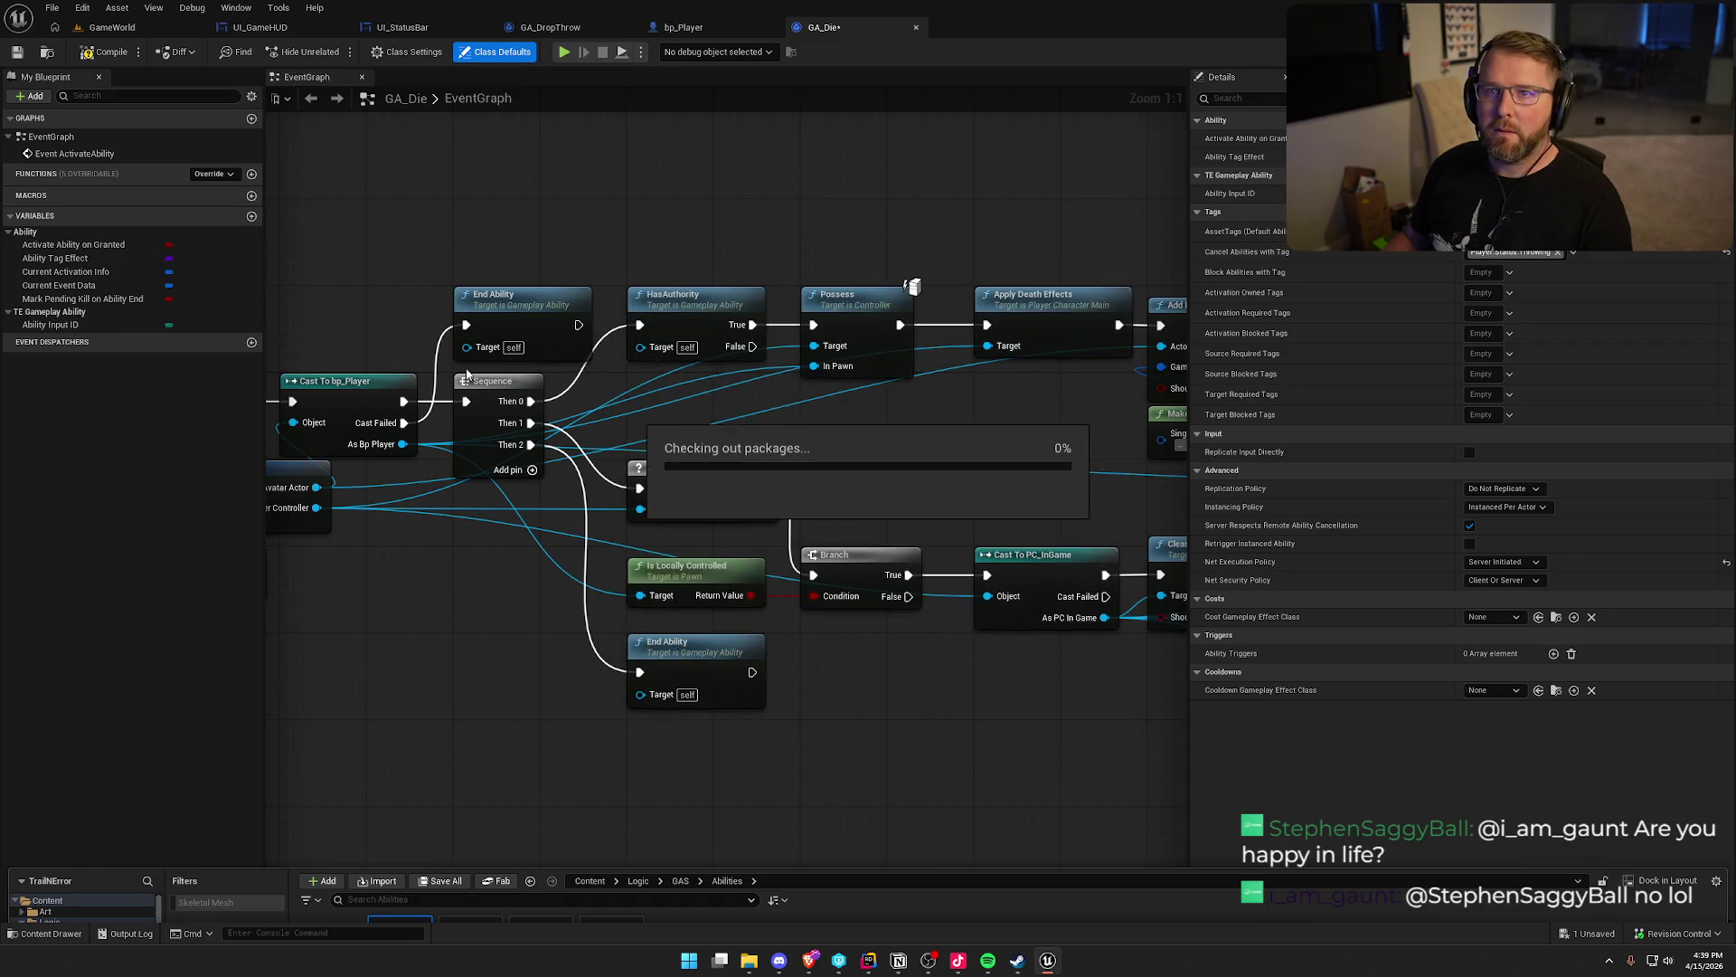
{"action": "key", "text": "alt+Tab"}
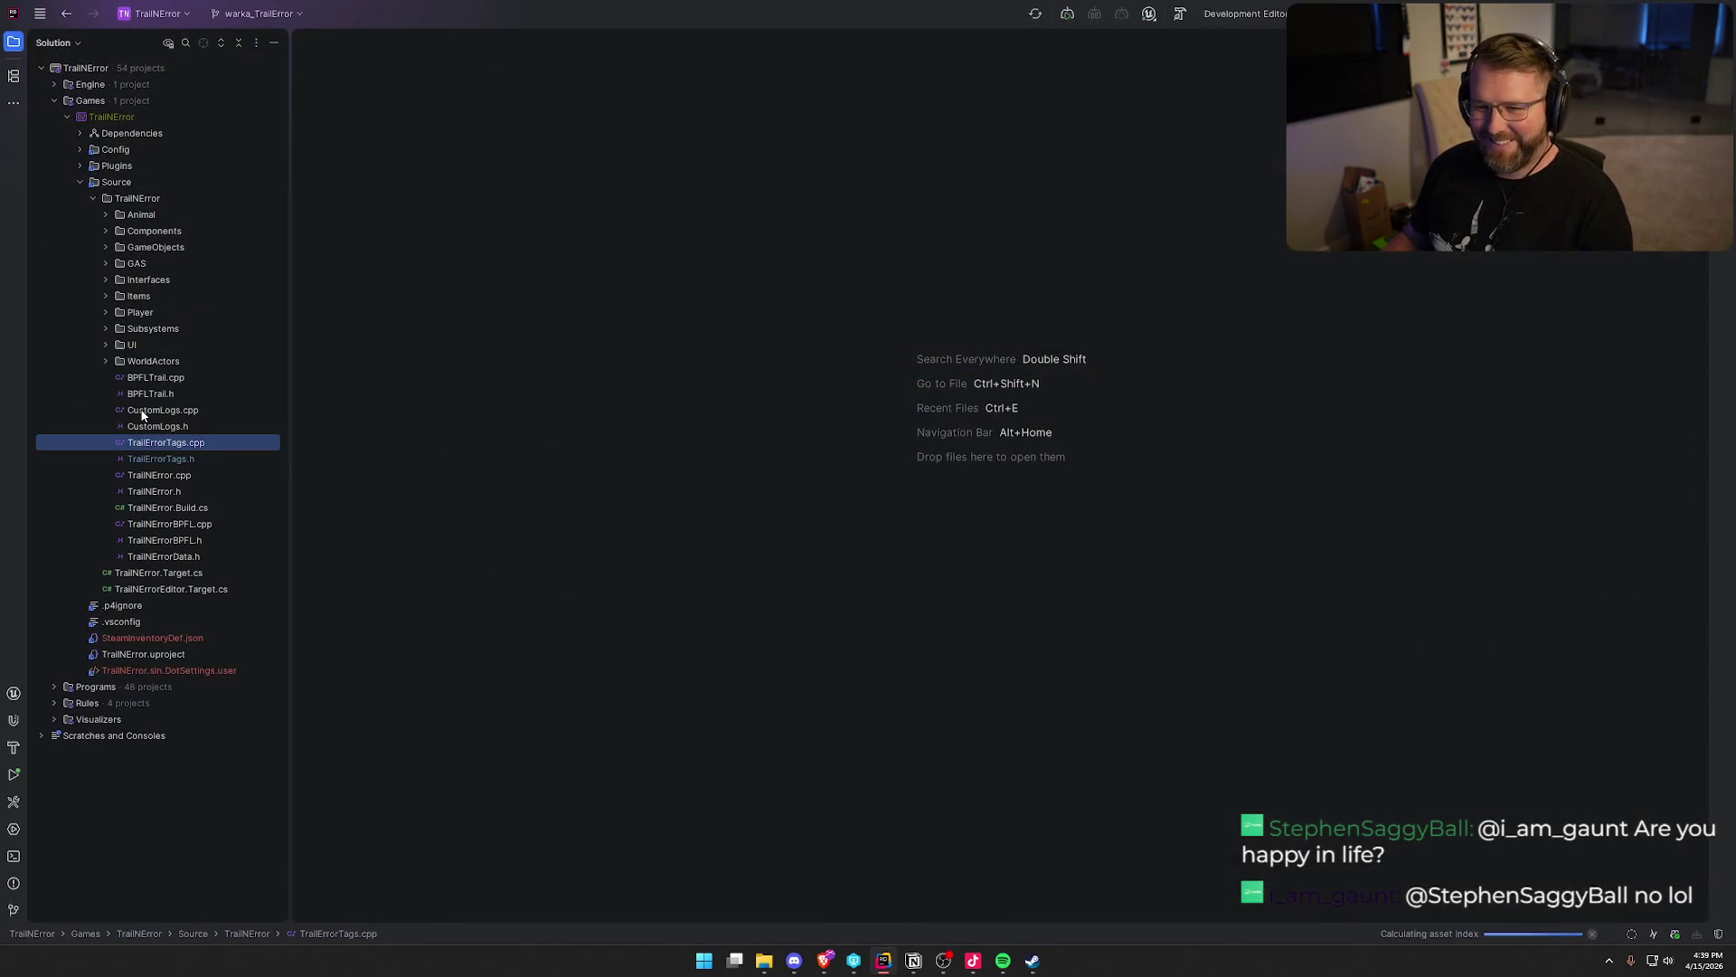
Open InteractAbility.h and InteractAbility.cpp from the GAS/Abilities source folder
{"action": "left_click", "coordinate": [105, 263]}
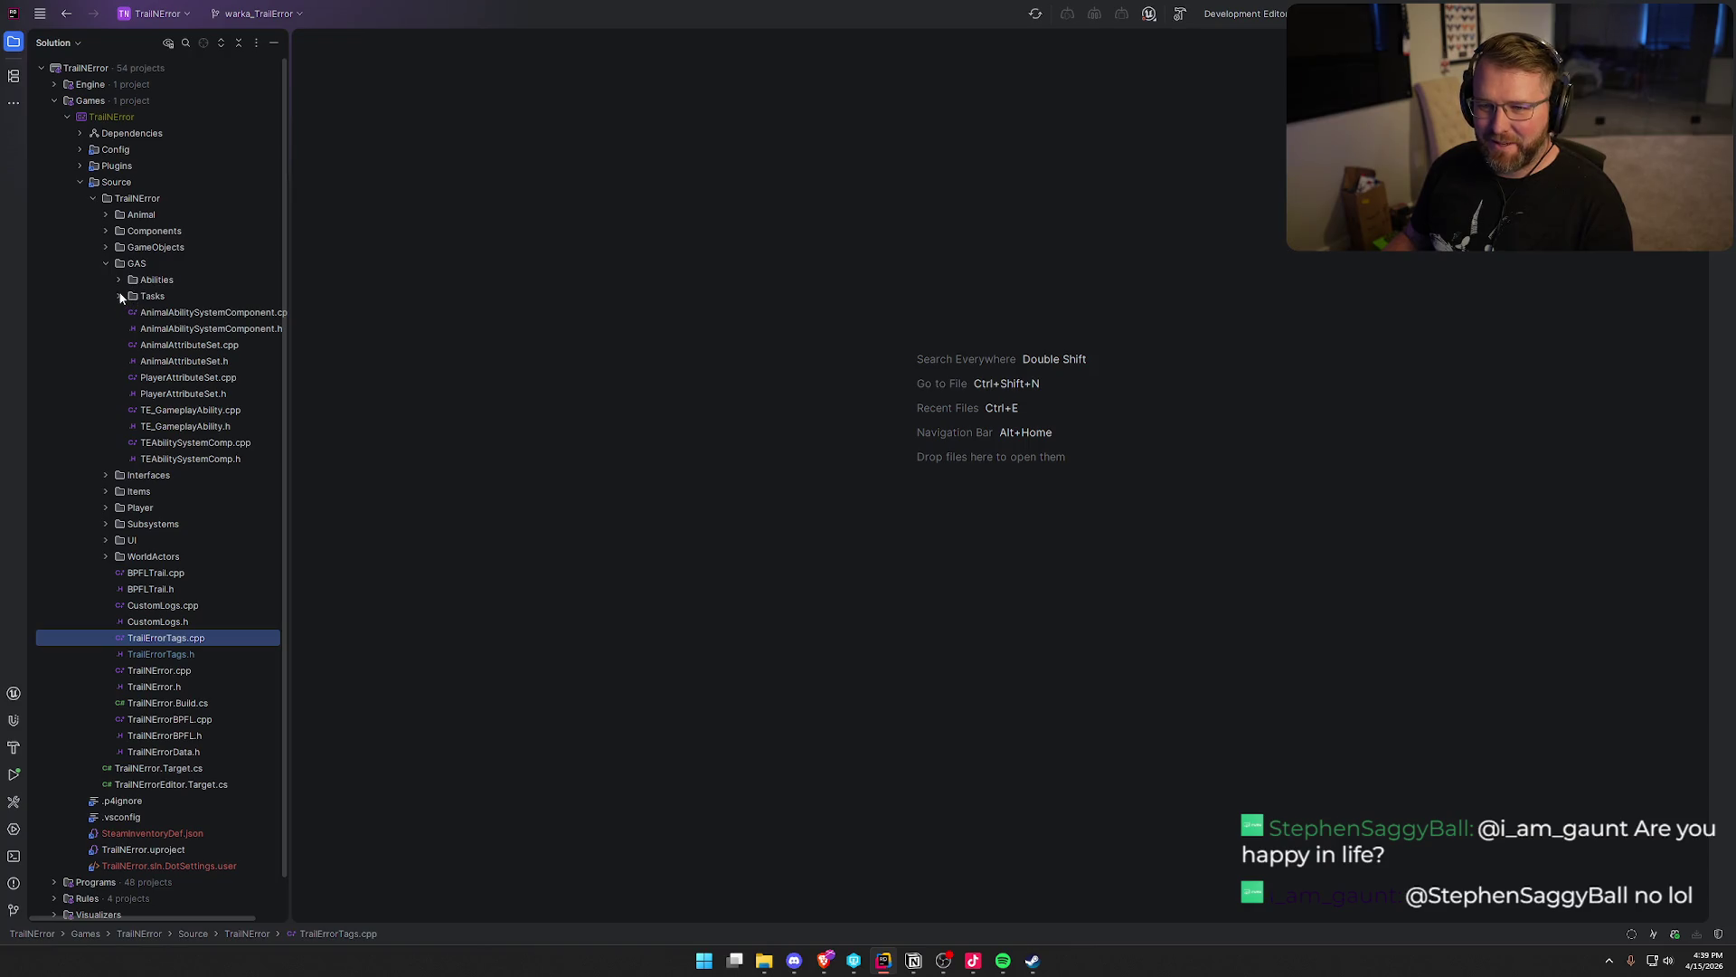
{"action": "left_click", "coordinate": [119, 280]}
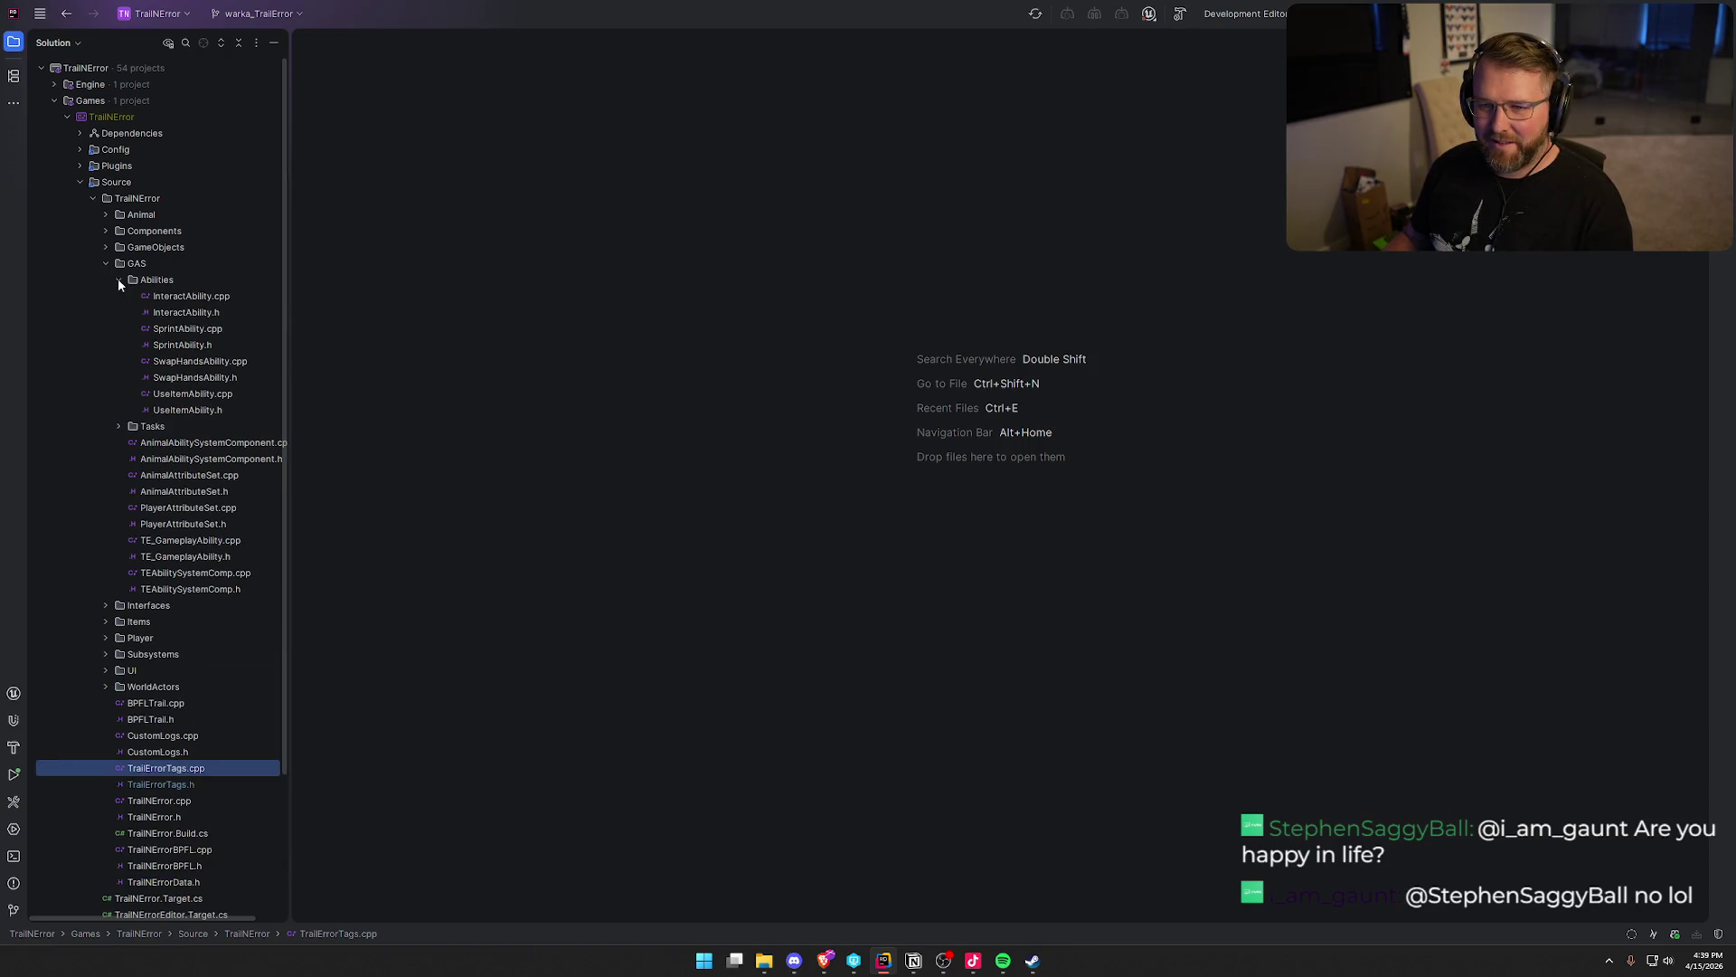
{"action": "double_click", "coordinate": [209, 314]}
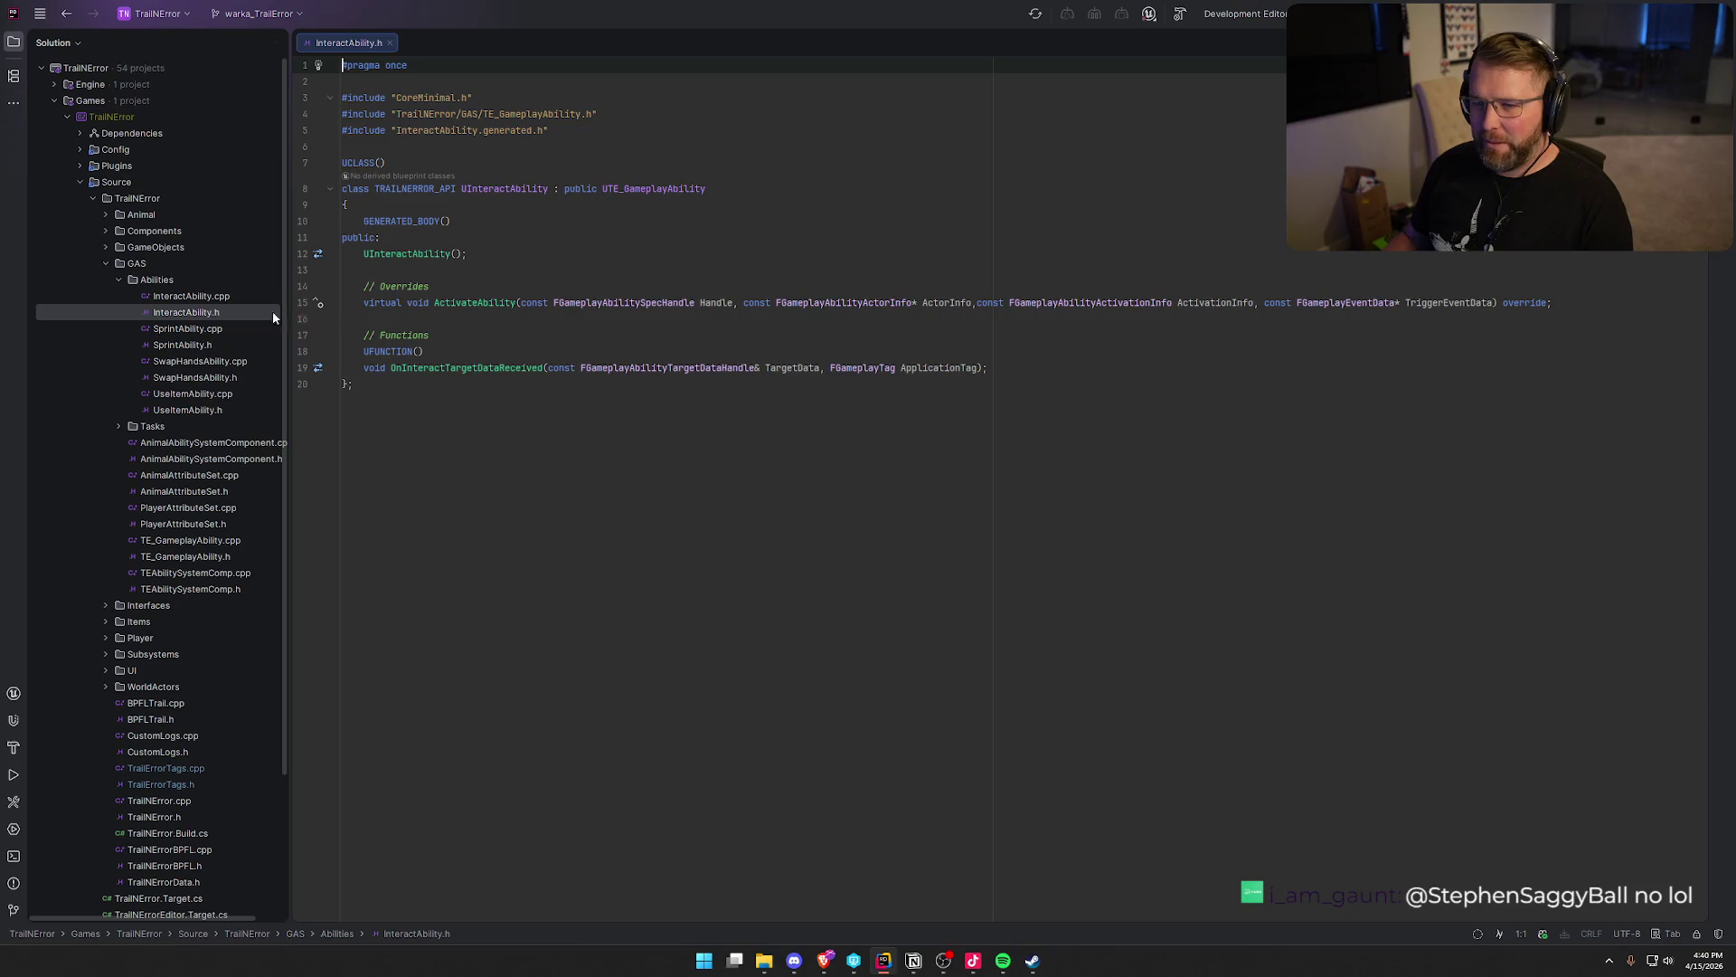
{"action": "double_click", "coordinate": [226, 296]}
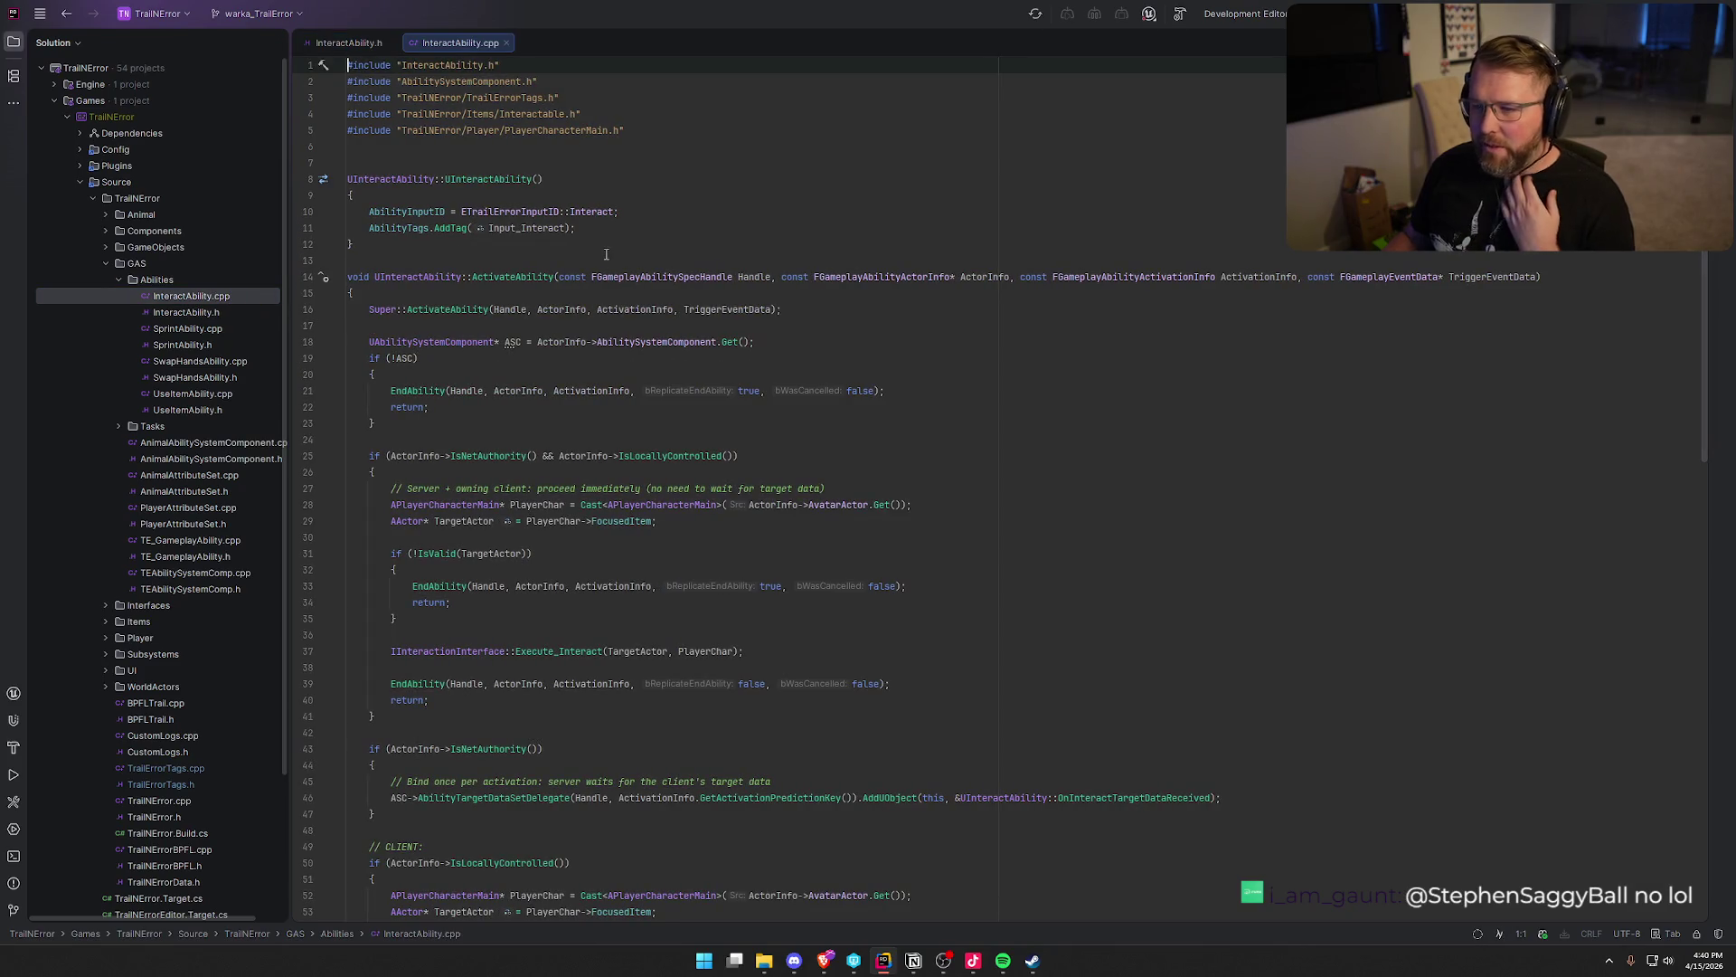
Add CancelAbilitiesWithTag.AddTag(Player_Status_Throwing) to InteractAbility's constructor
{"action": "key", "text": "Return"}
{"action": "type", "text": "Cancel"}
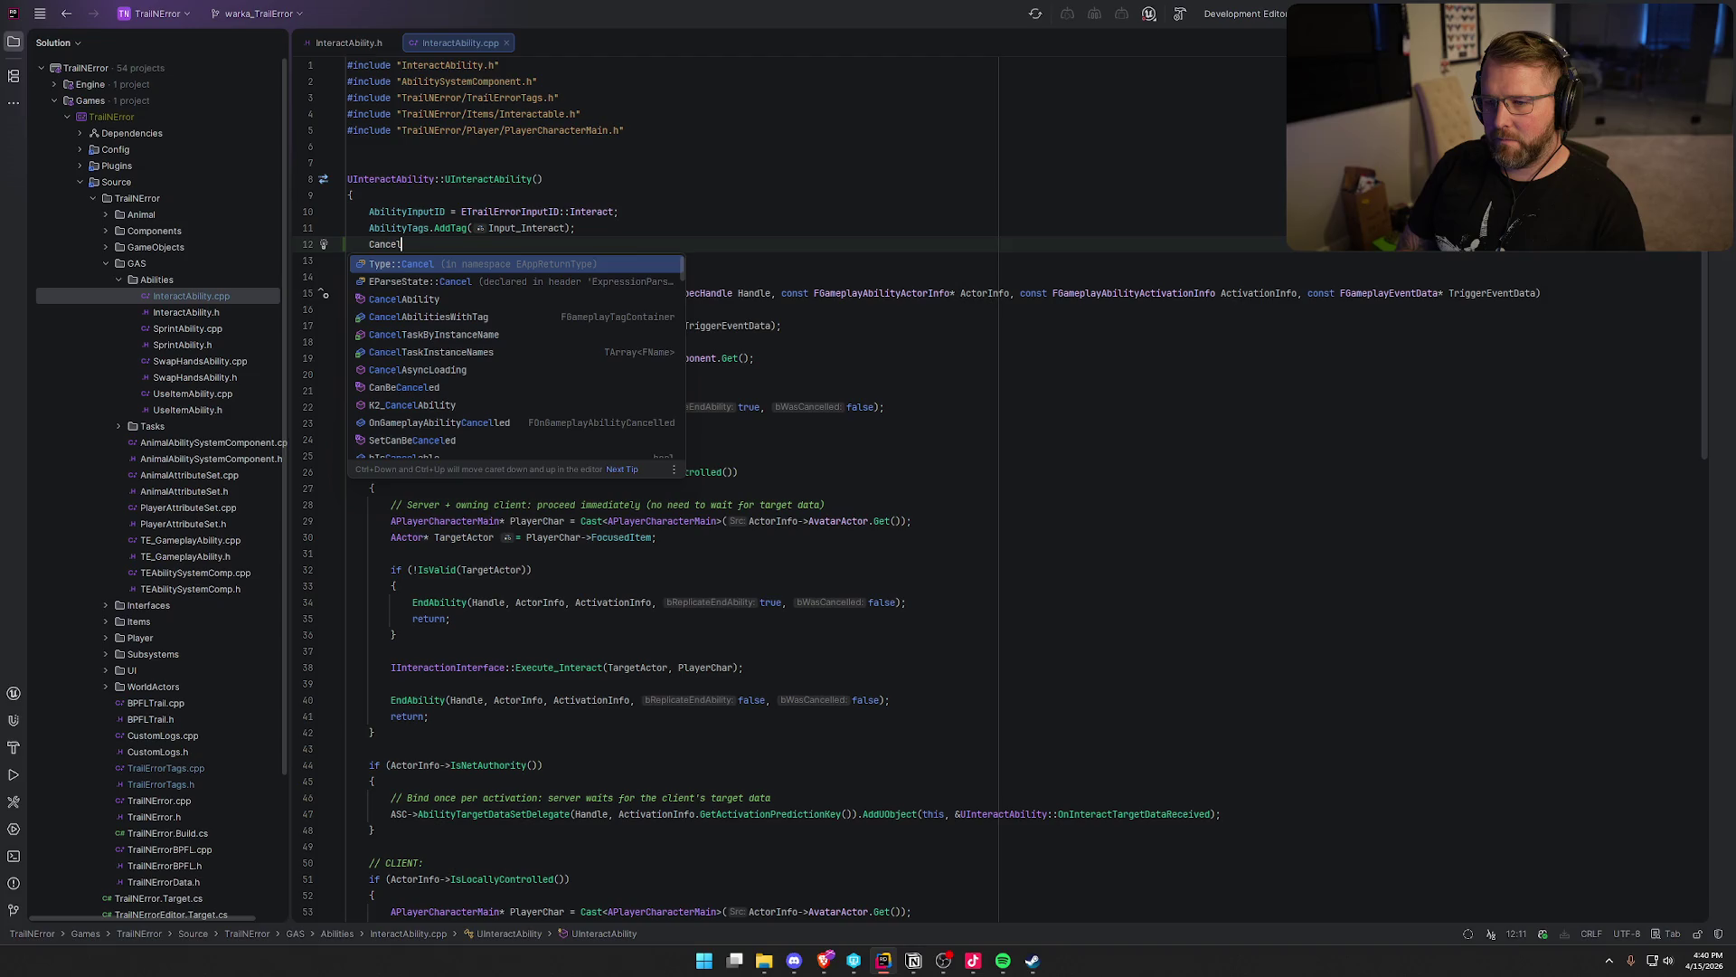
{"action": "key", "text": "Down"}
{"action": "key", "text": "Down"}
{"action": "key", "text": "Down"}
{"action": "key", "text": "Up"}
{"action": "key", "text": "Return"}
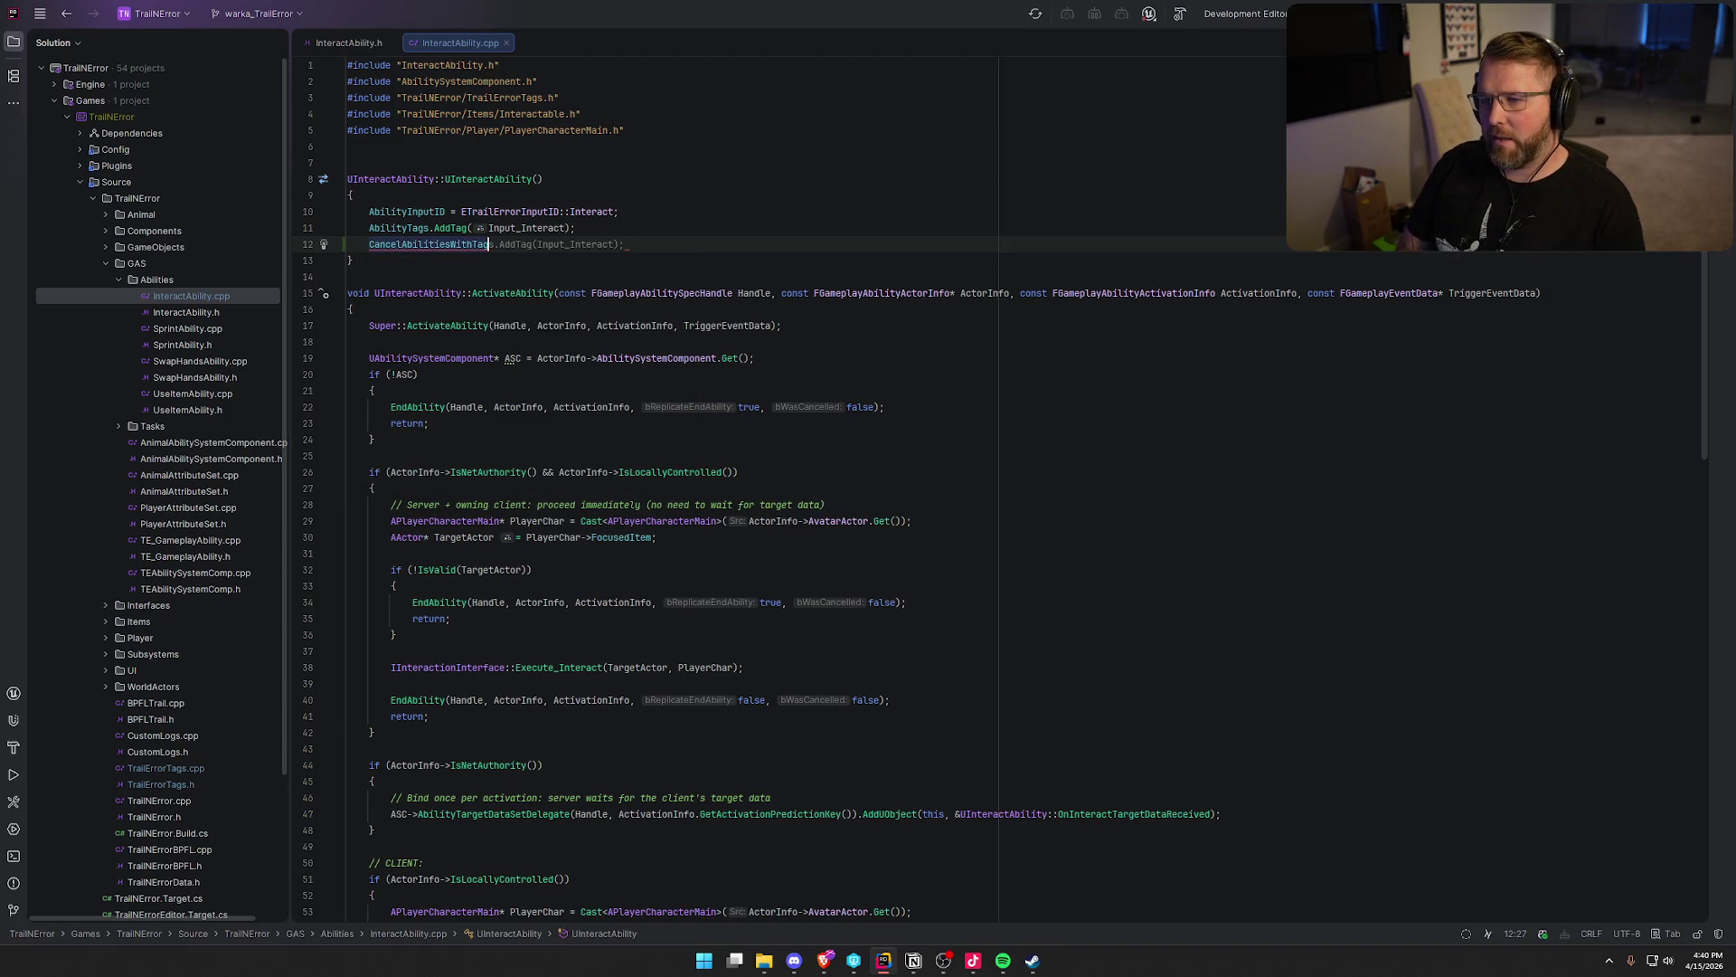
{"action": "type", "text": "s.AddTag(Input_Interact"}
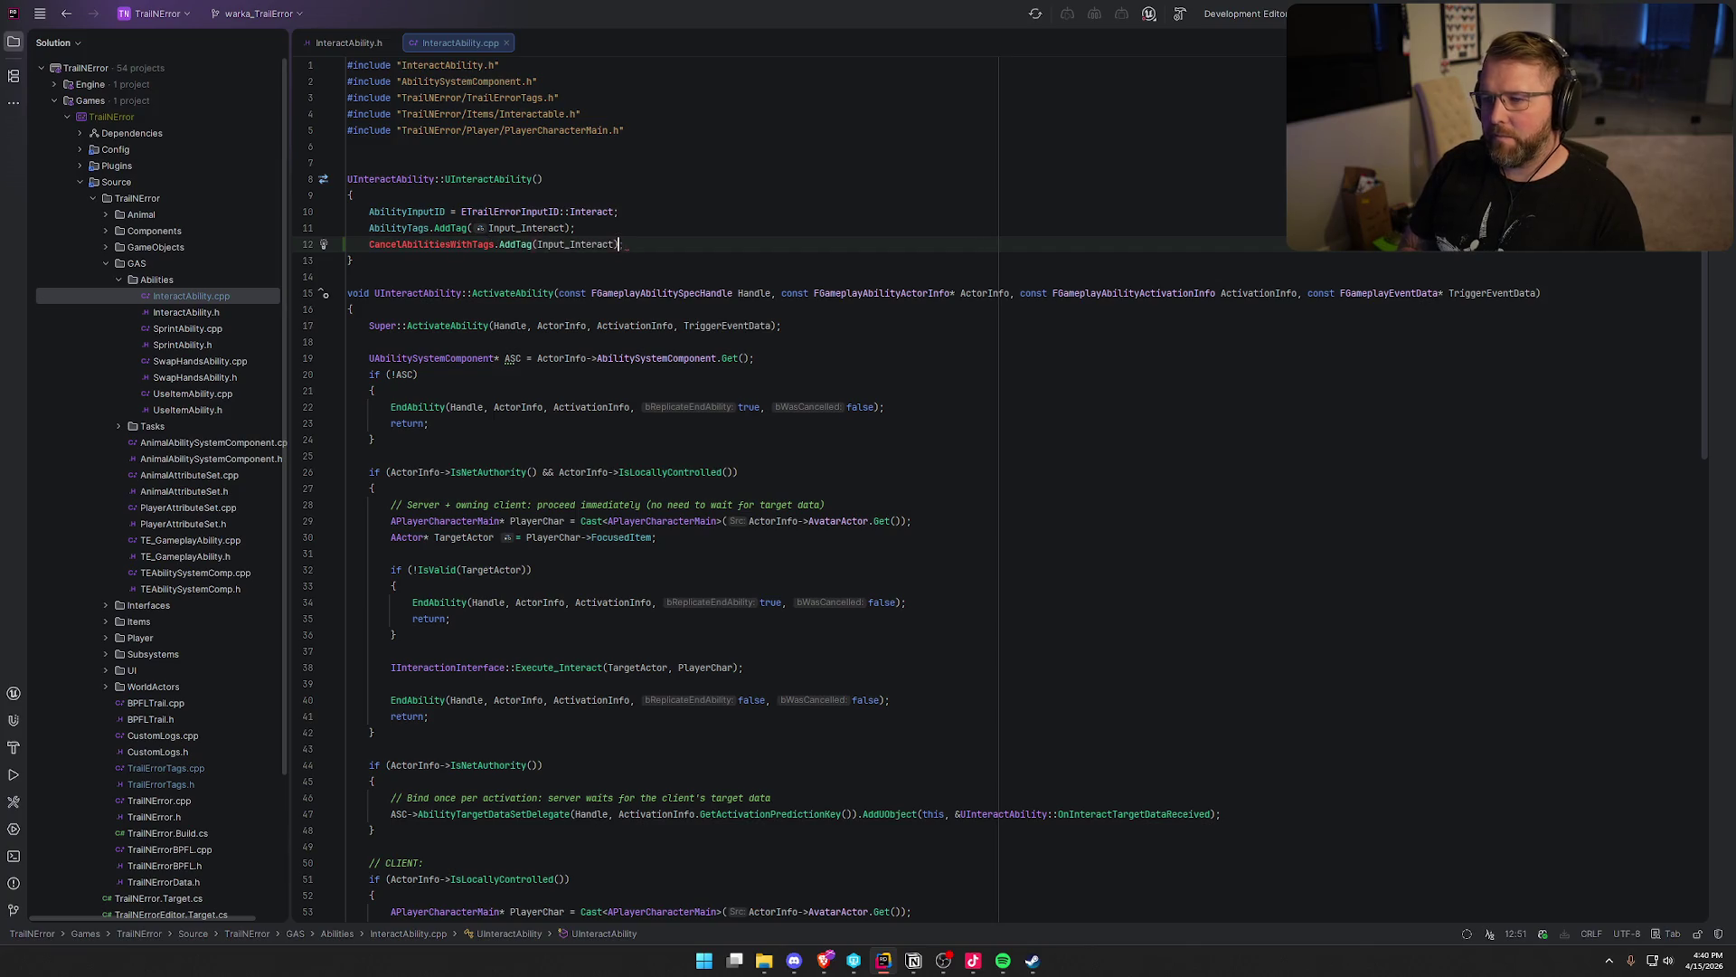
{"action": "key", "text": "BackSpace"}
{"action": "key", "text": "BackSpace"}
{"action": "key", "text": "BackSpace"}
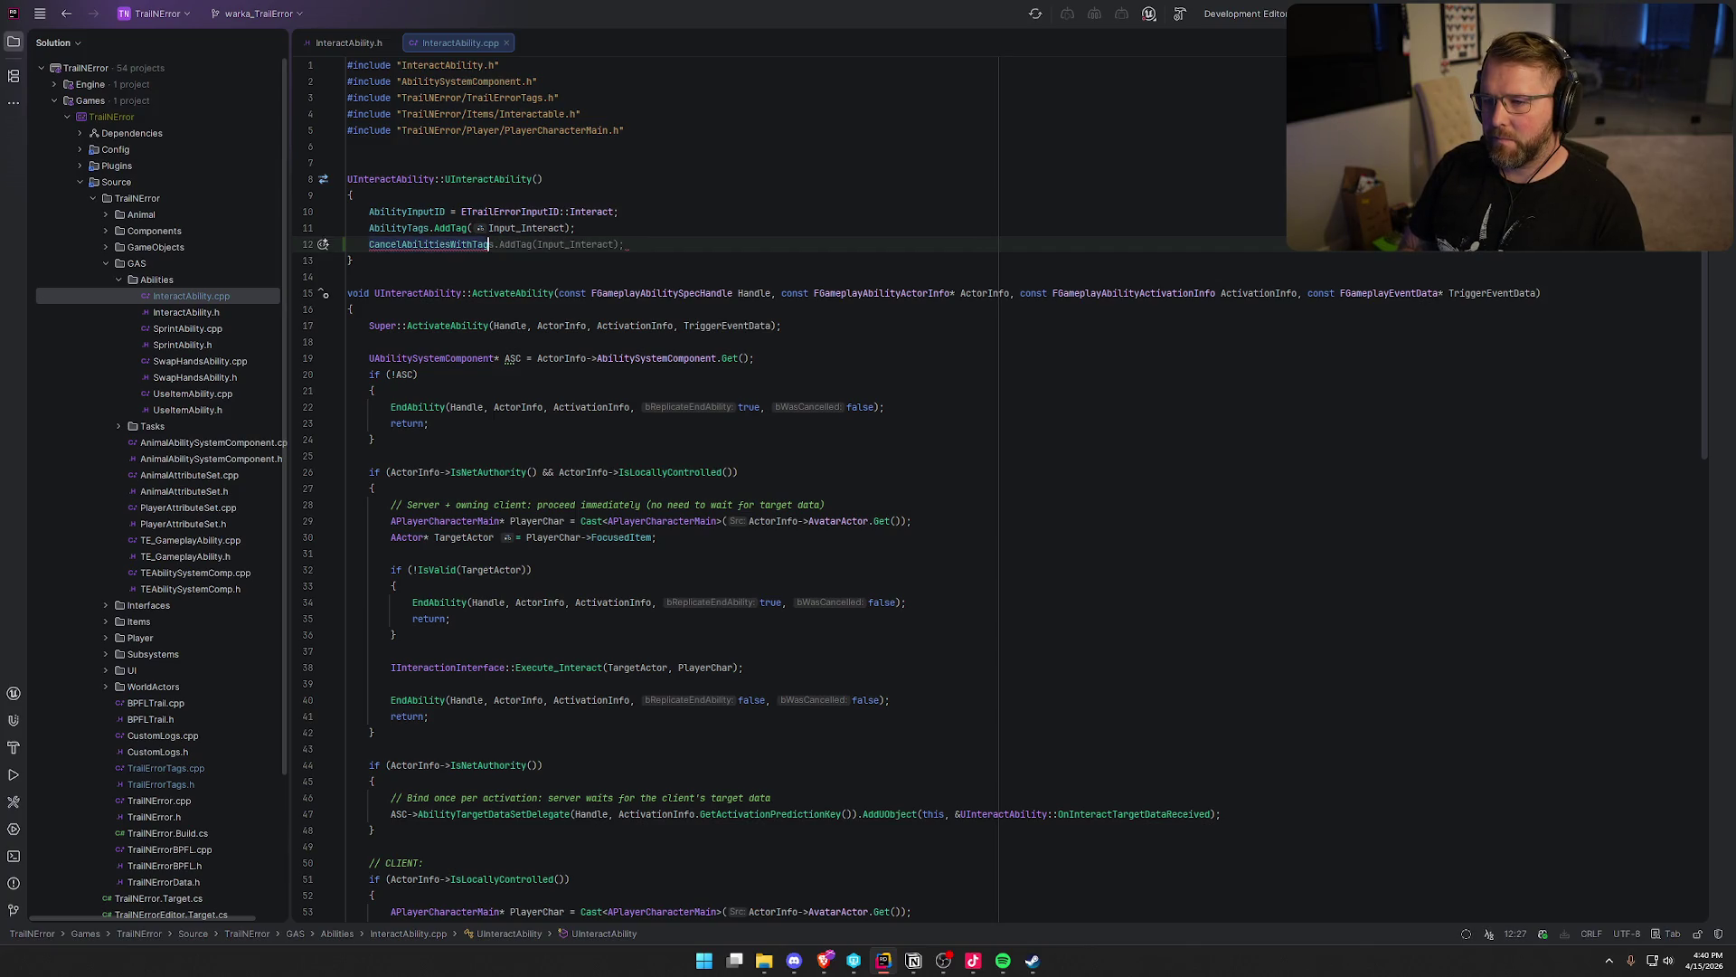
{"action": "type", "text": "."}
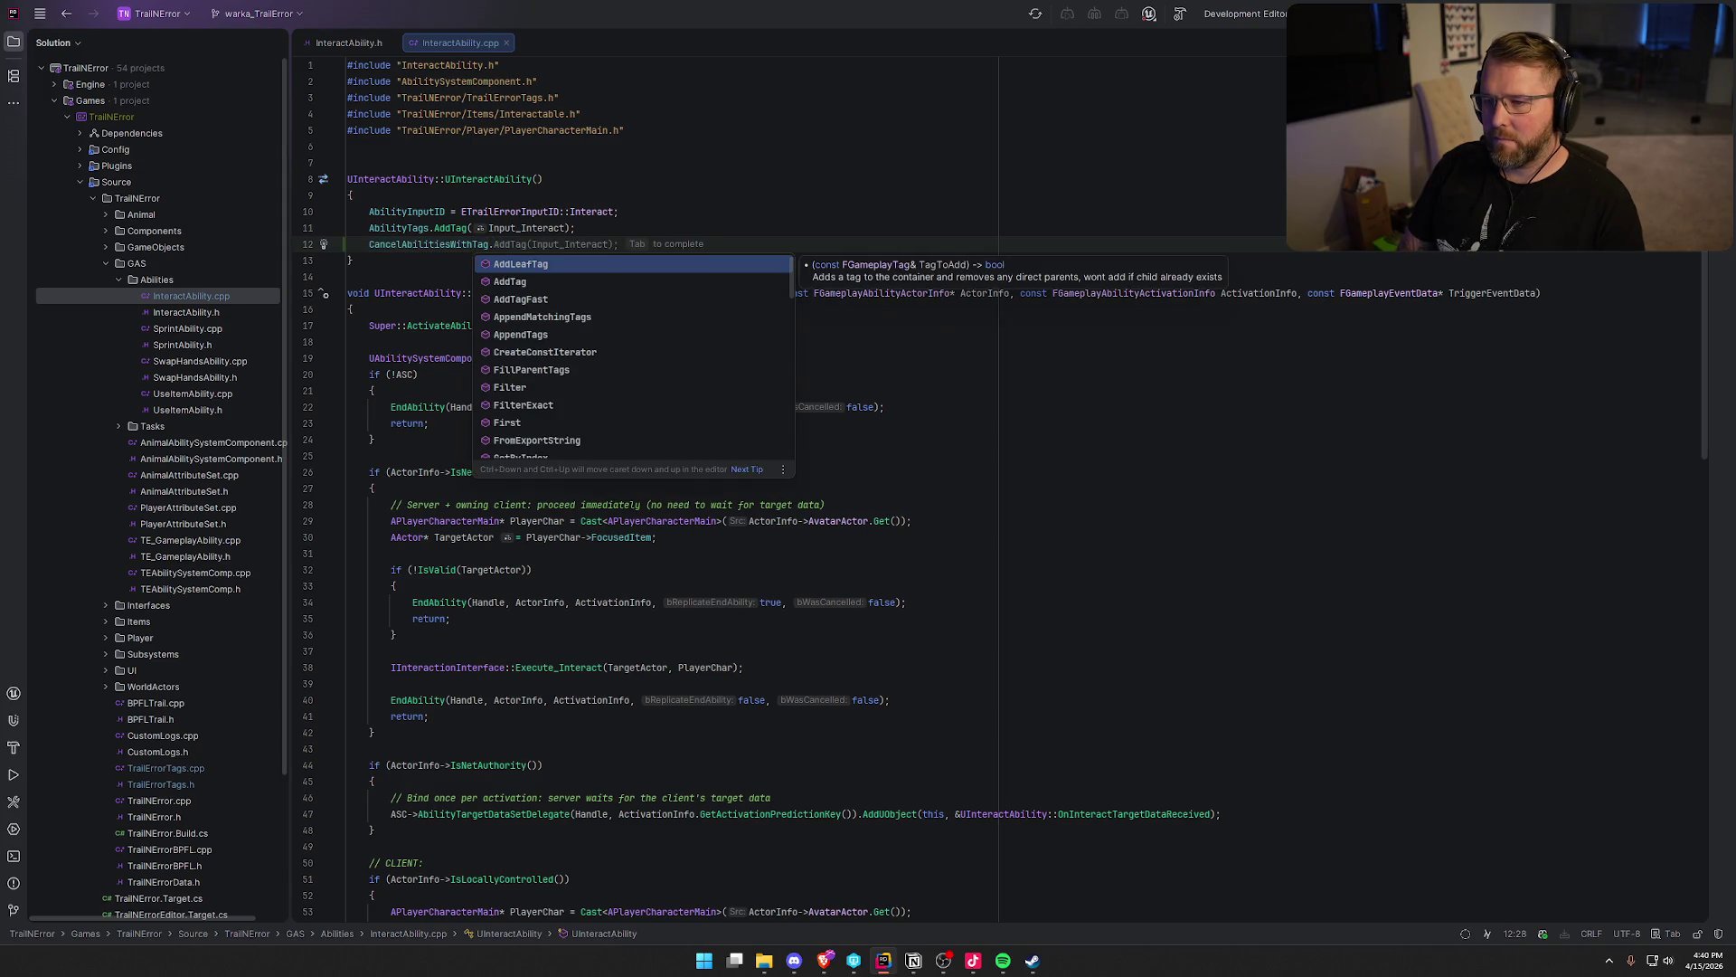
{"action": "type", "text": "A"}
{"action": "type", "text": "ddT"}
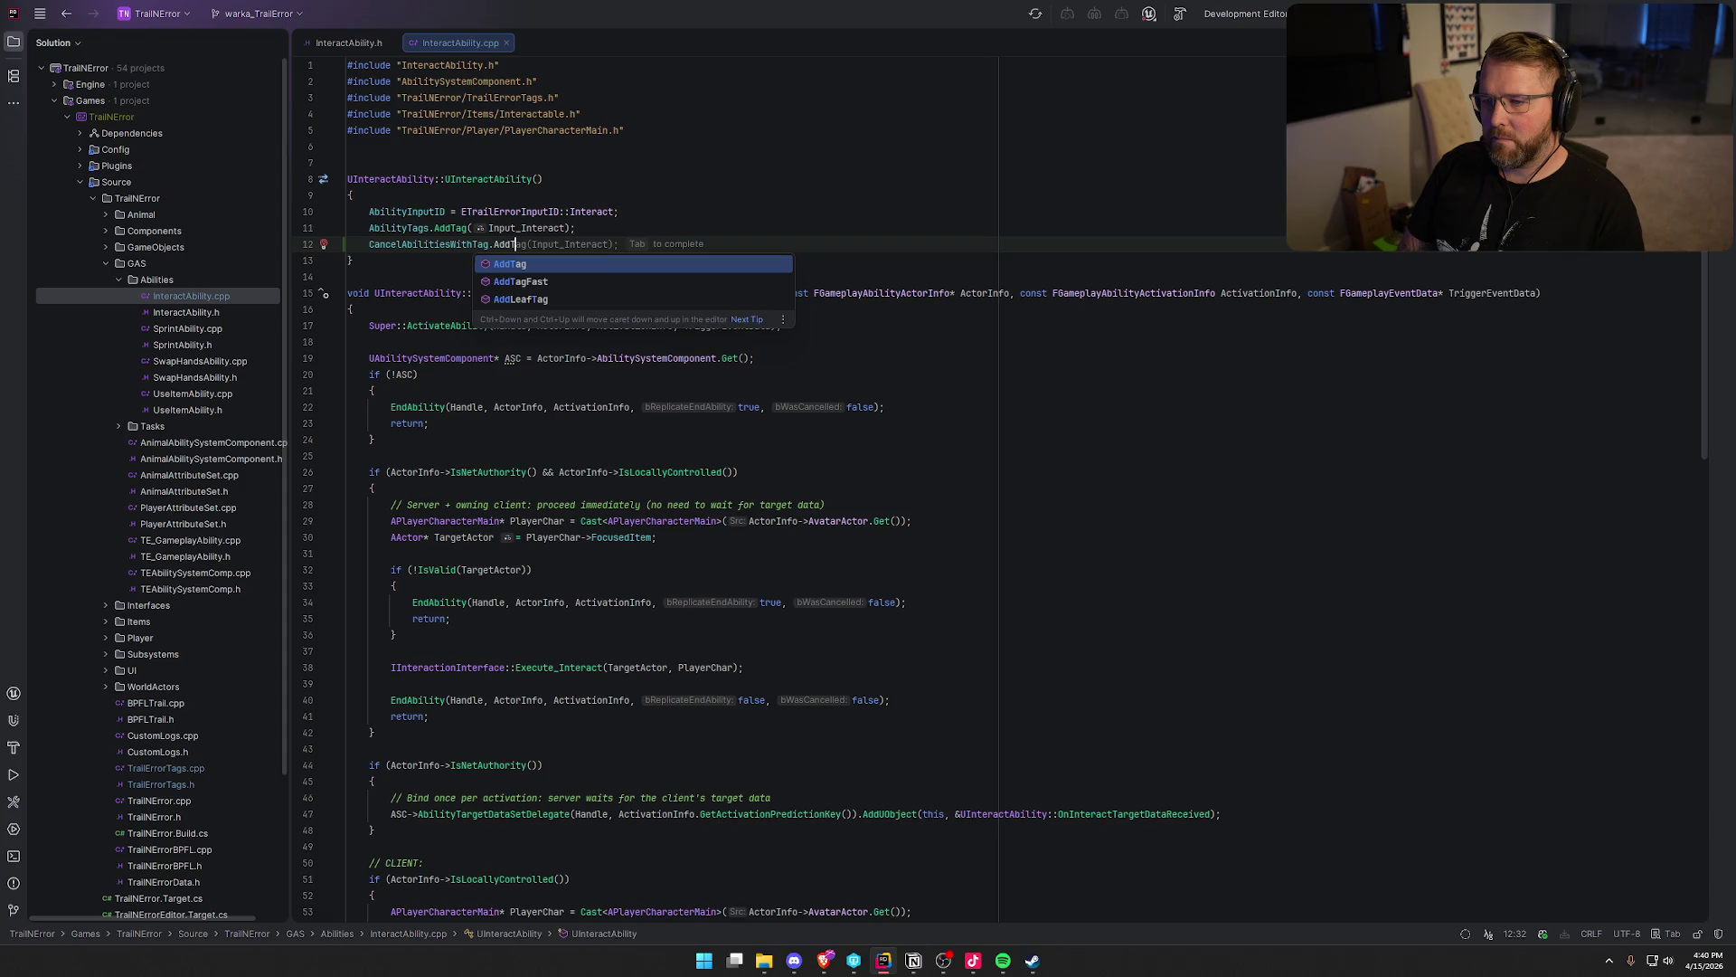
{"action": "key", "text": "Tab"}
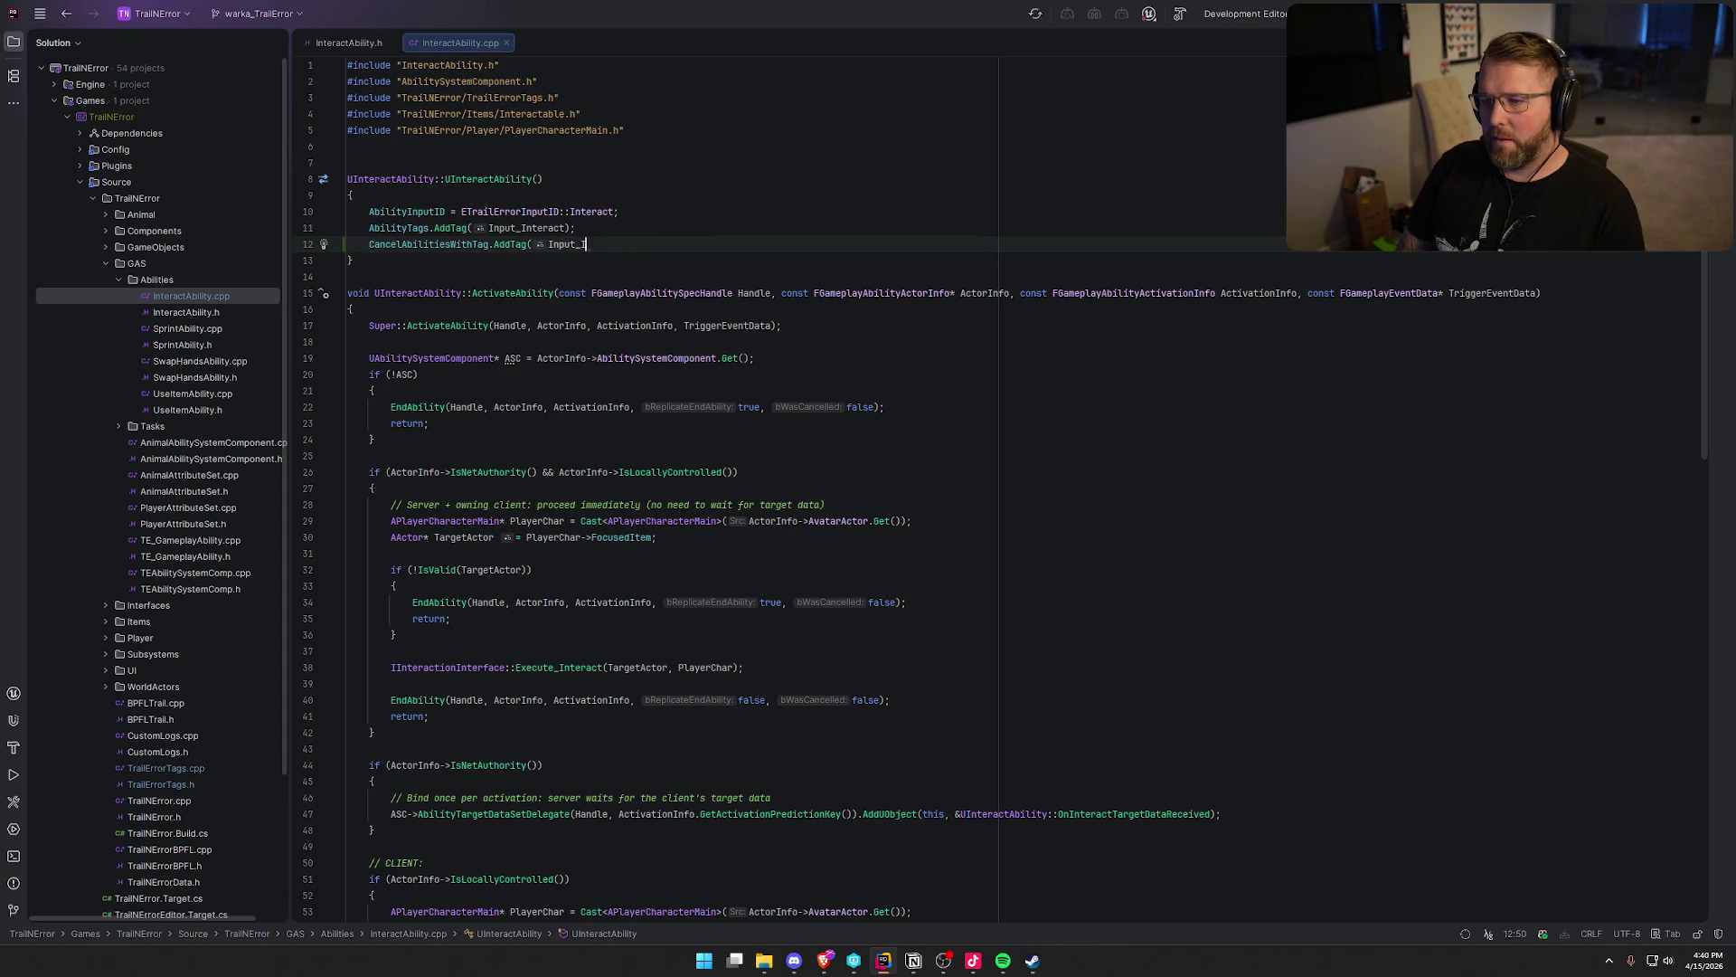
{"action": "type", "text": "Player_"}
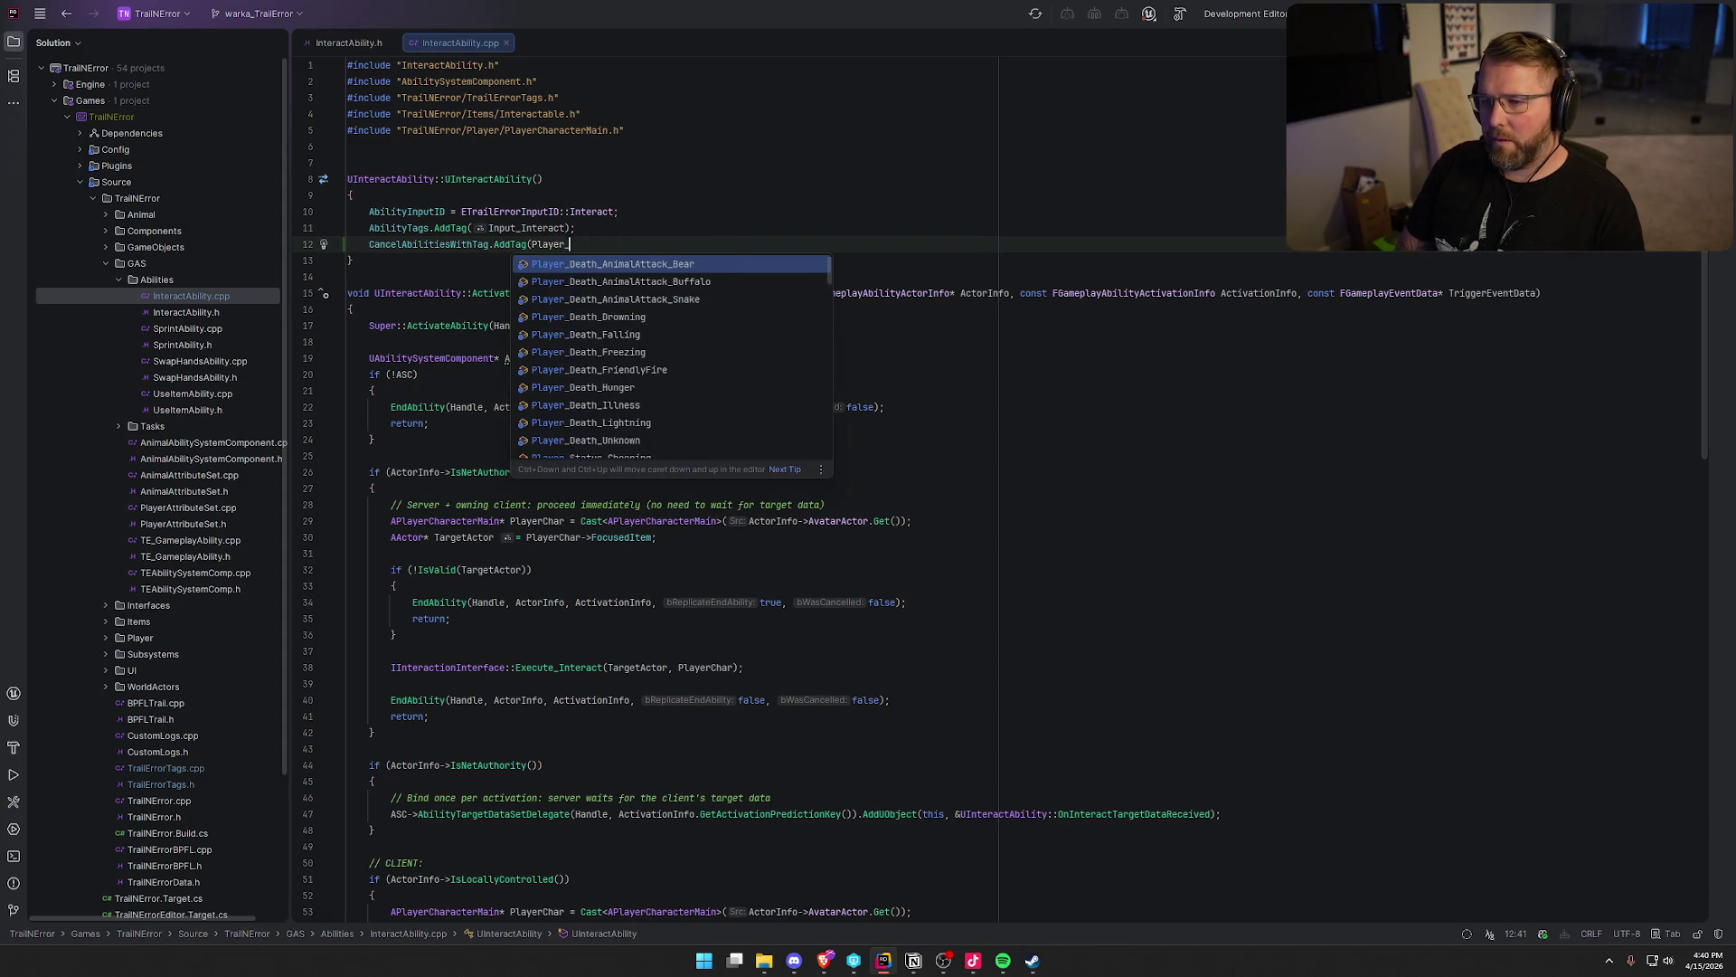
{"action": "type", "text": "Status_Thr"}
{"action": "key", "text": "Tab"}
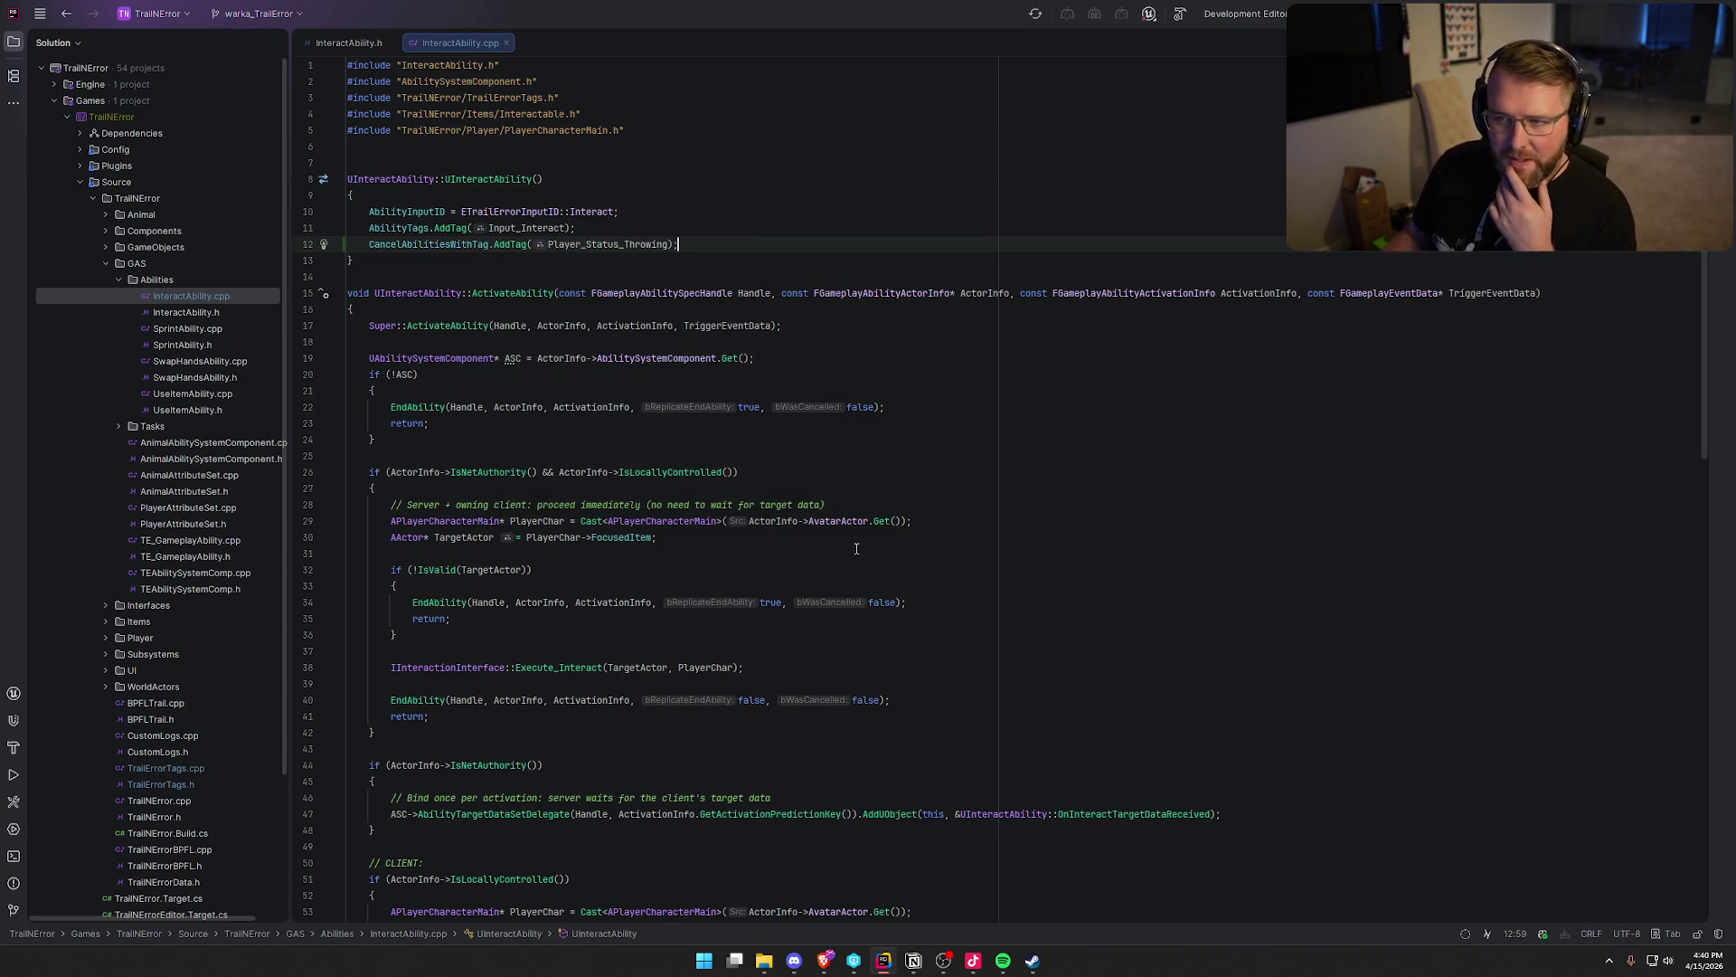
{"action": "double_click", "coordinate": [210, 363]}
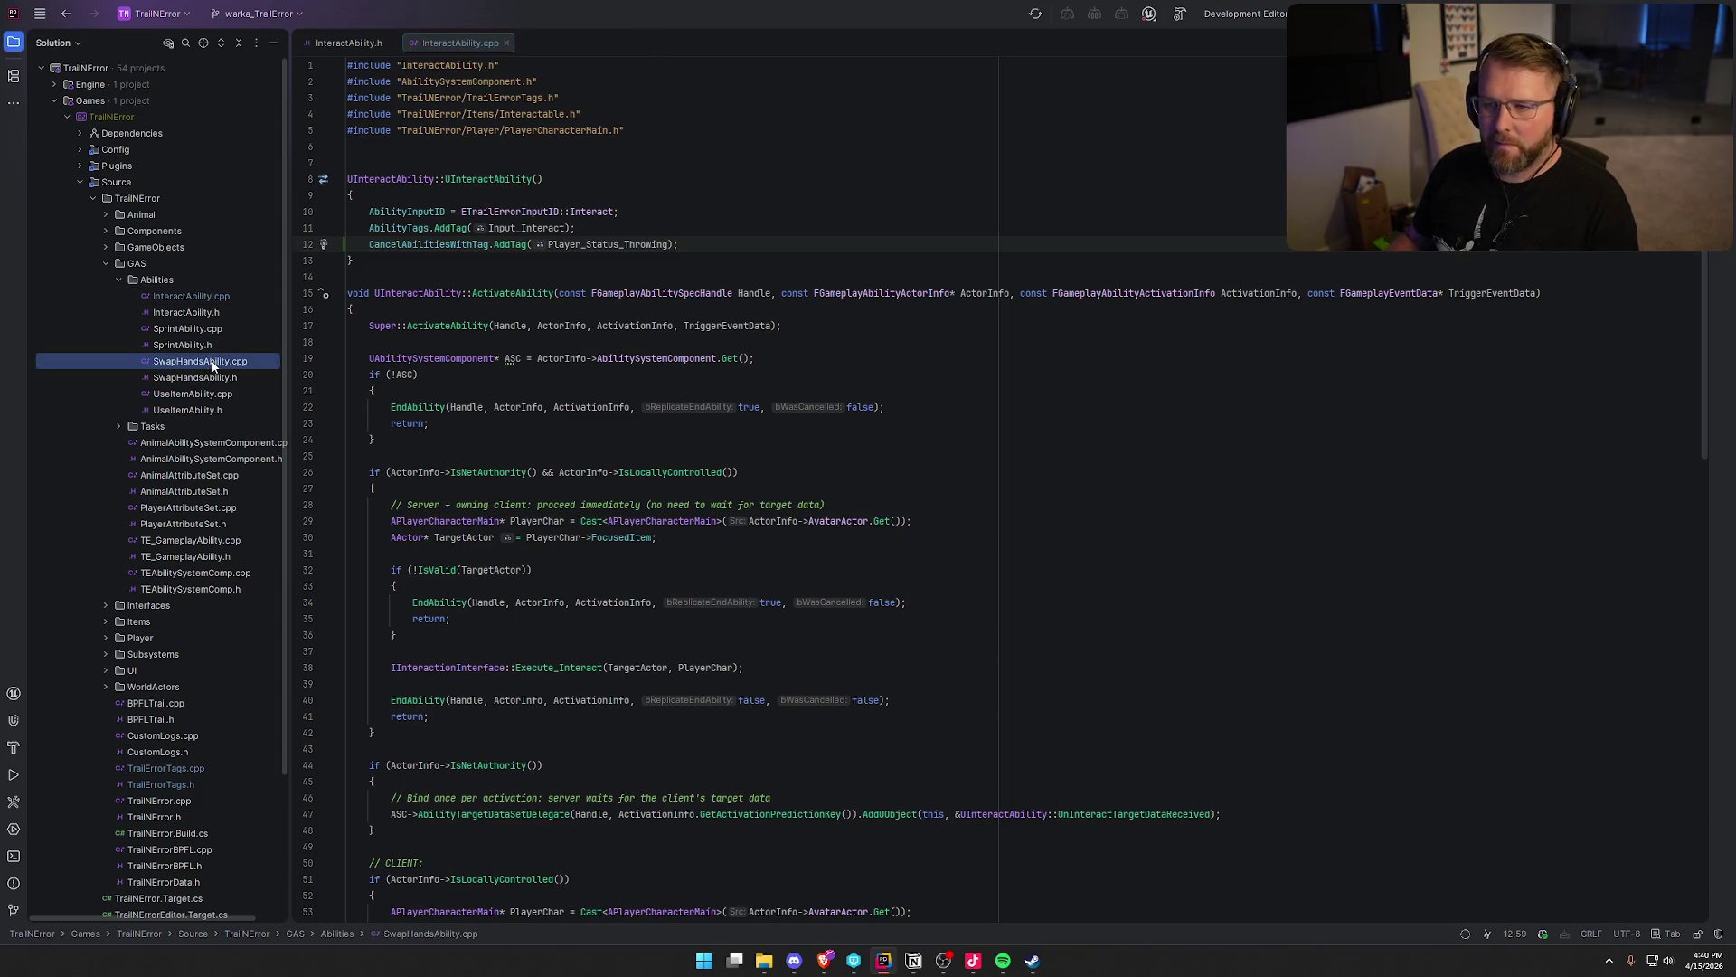
Delete the unused GameplayStatics and AudioMixerTrace includes from SwapHandsAbility.cpp
{"action": "left_click", "coordinate": [637, 278]}
{"action": "triple_click", "coordinate": [554, 135]}
{"action": "key", "text": "Delete"}
{"action": "left_click", "coordinate": [495, 97]}
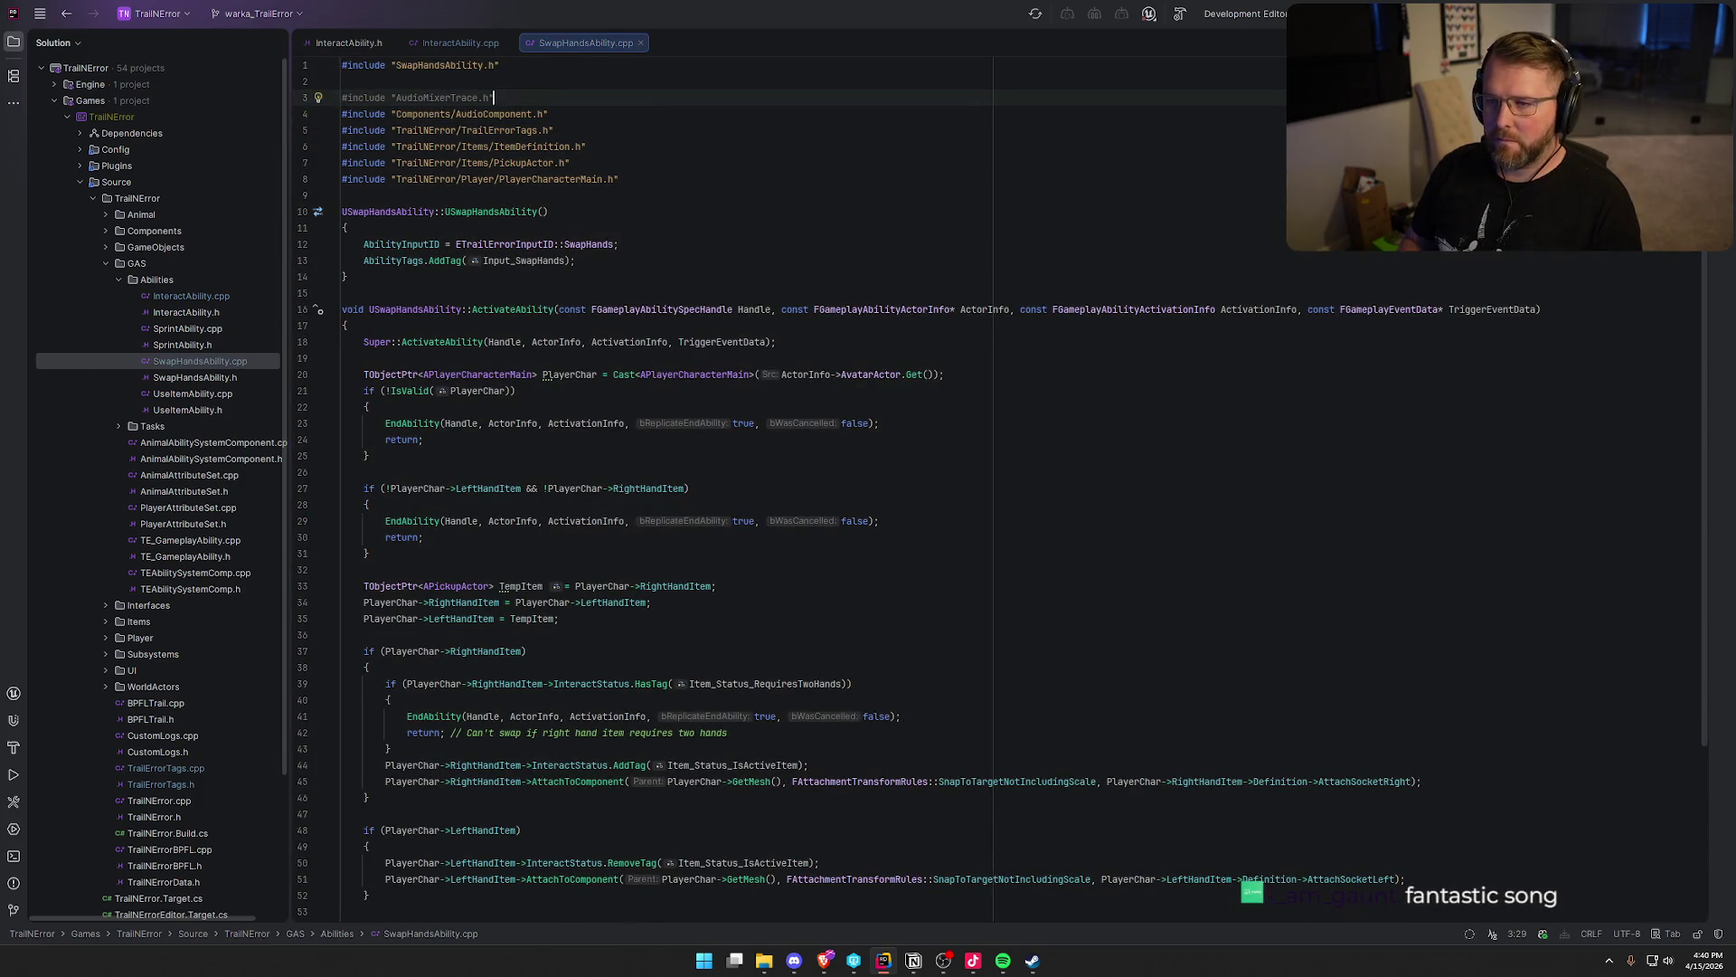
{"action": "key", "text": "shift+Home"}
{"action": "key", "text": "BackSpace"}
{"action": "key", "text": "BackSpace"}
{"action": "key", "text": "BackSpace"}
Add CancelAbilitiesWithTag.AddTag(Player_Status_Throwing) to SwapHandsAbility's constructor
{"action": "left_click", "coordinate": [606, 228]}
{"action": "key", "text": "Return"}
{"action": "type", "text": "Abi"}
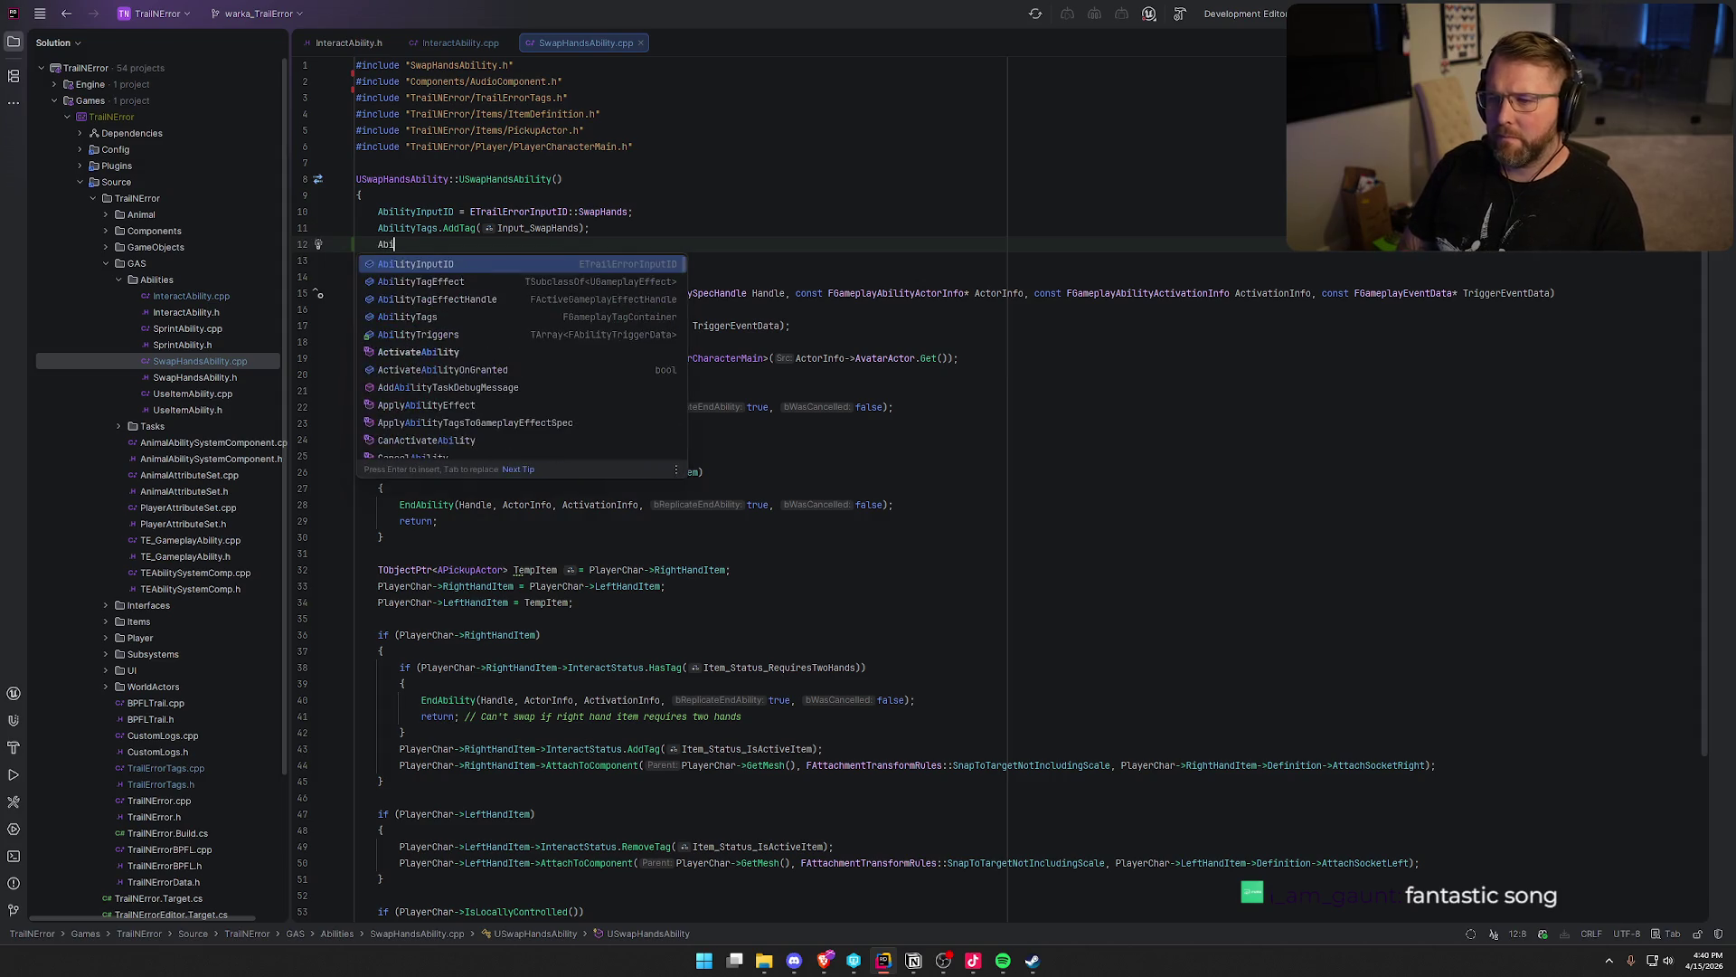
{"action": "key", "text": "BackSpace"}
{"action": "key", "text": "BackSpace"}
{"action": "key", "text": "BackSpace"}
{"action": "type", "text": "Cancel"}
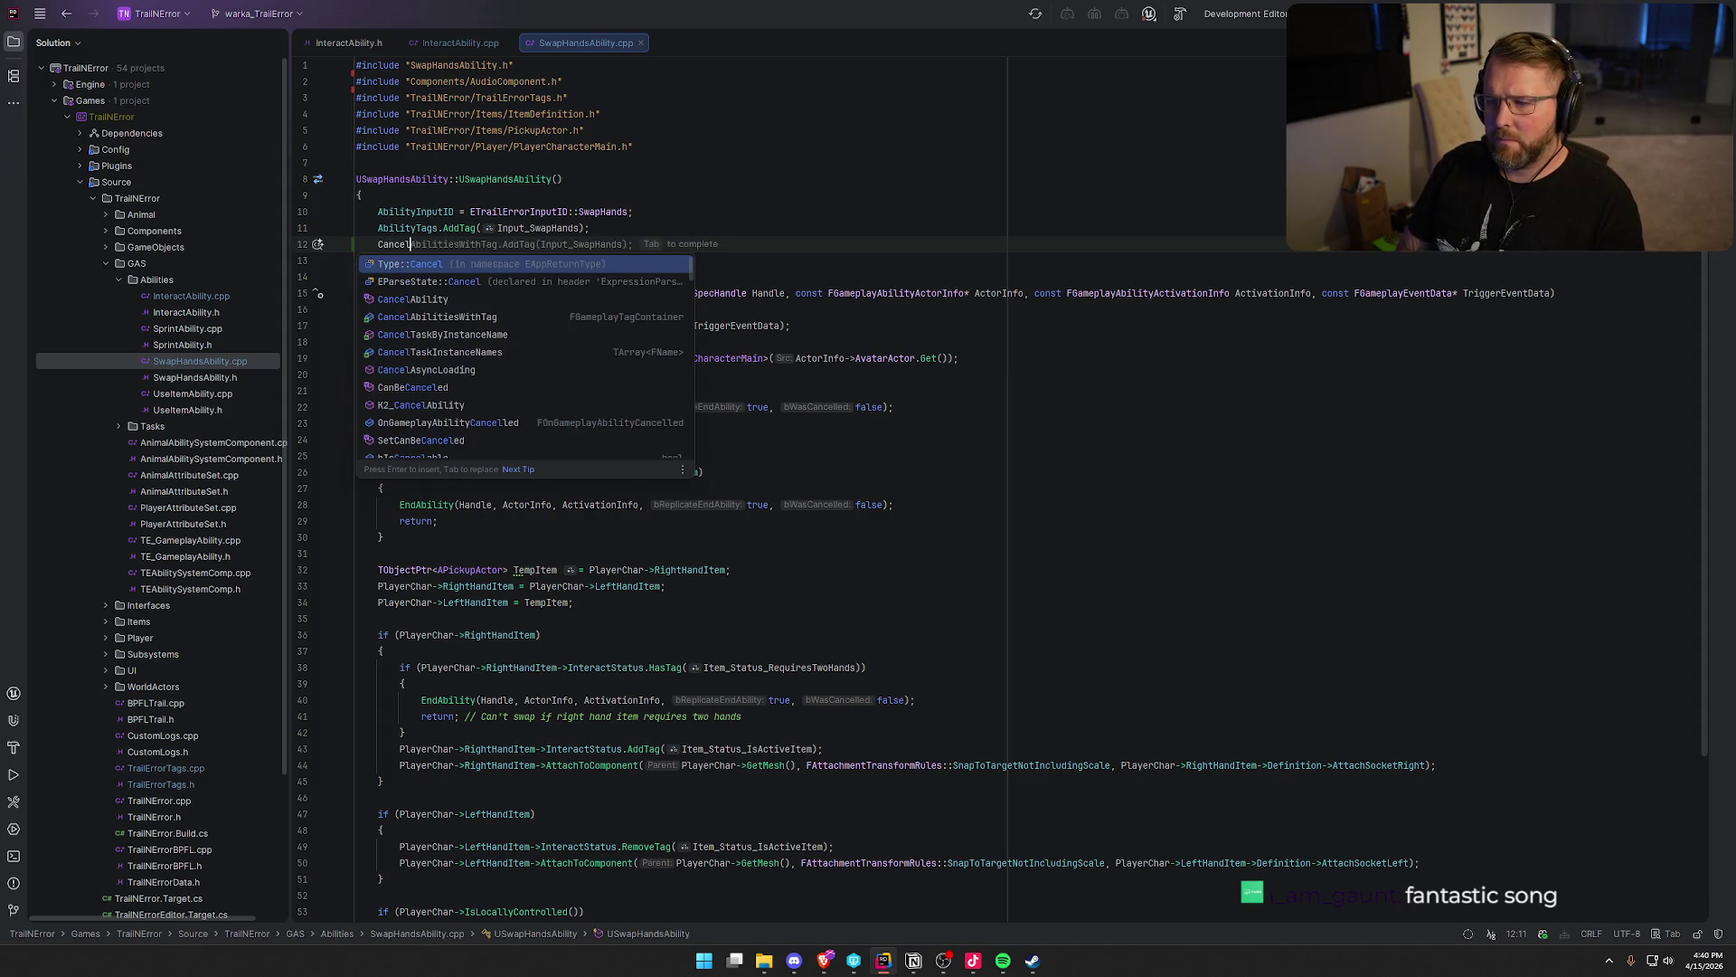
{"action": "key", "text": "Tab"}
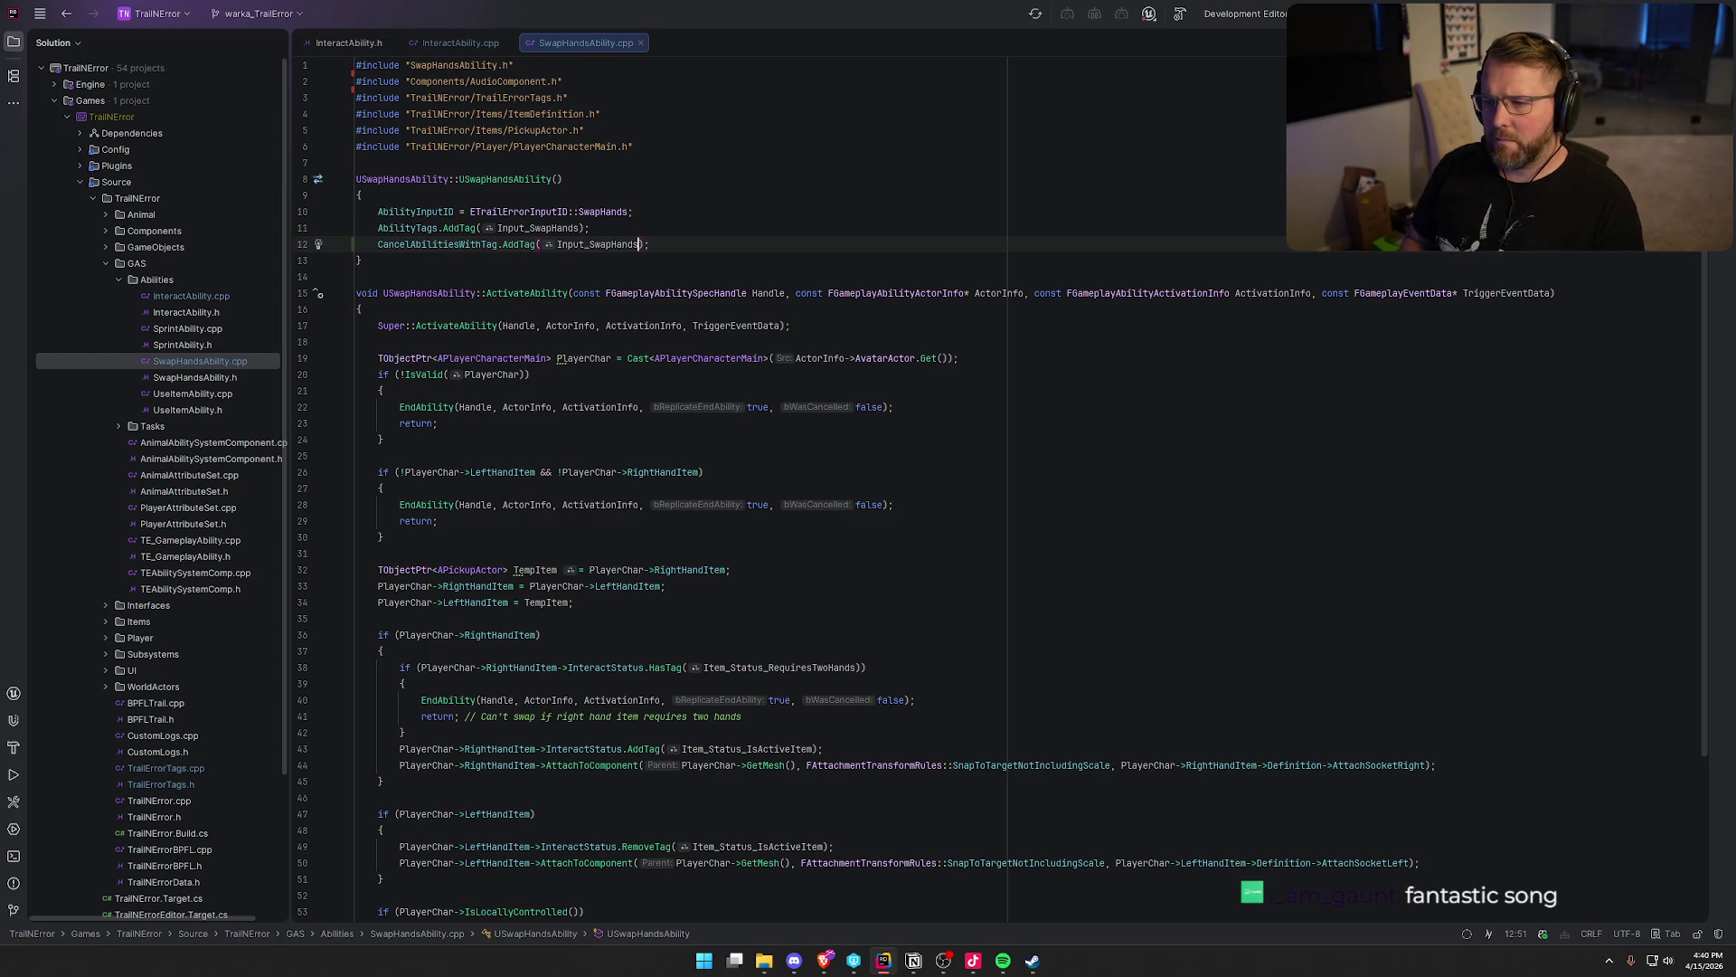
{"action": "key", "text": "BackSpace"}
{"action": "key", "text": "BackSpace"}
{"action": "key", "text": "BackSpace"}
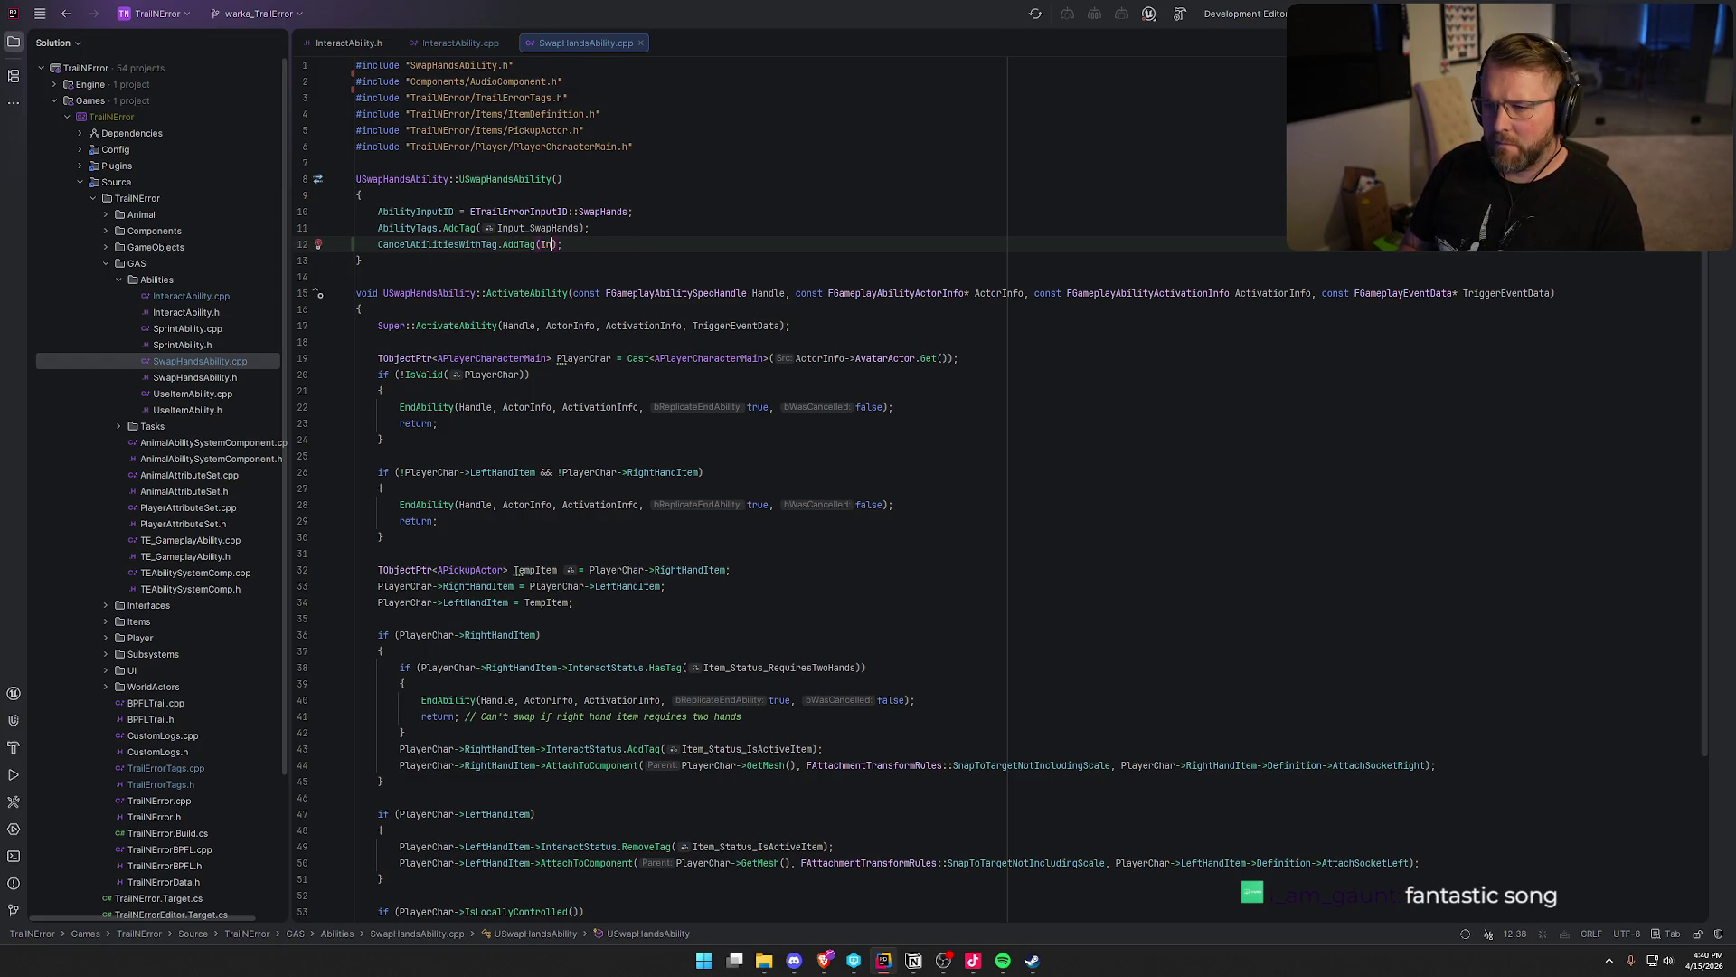
{"action": "type", "text": "PF"}
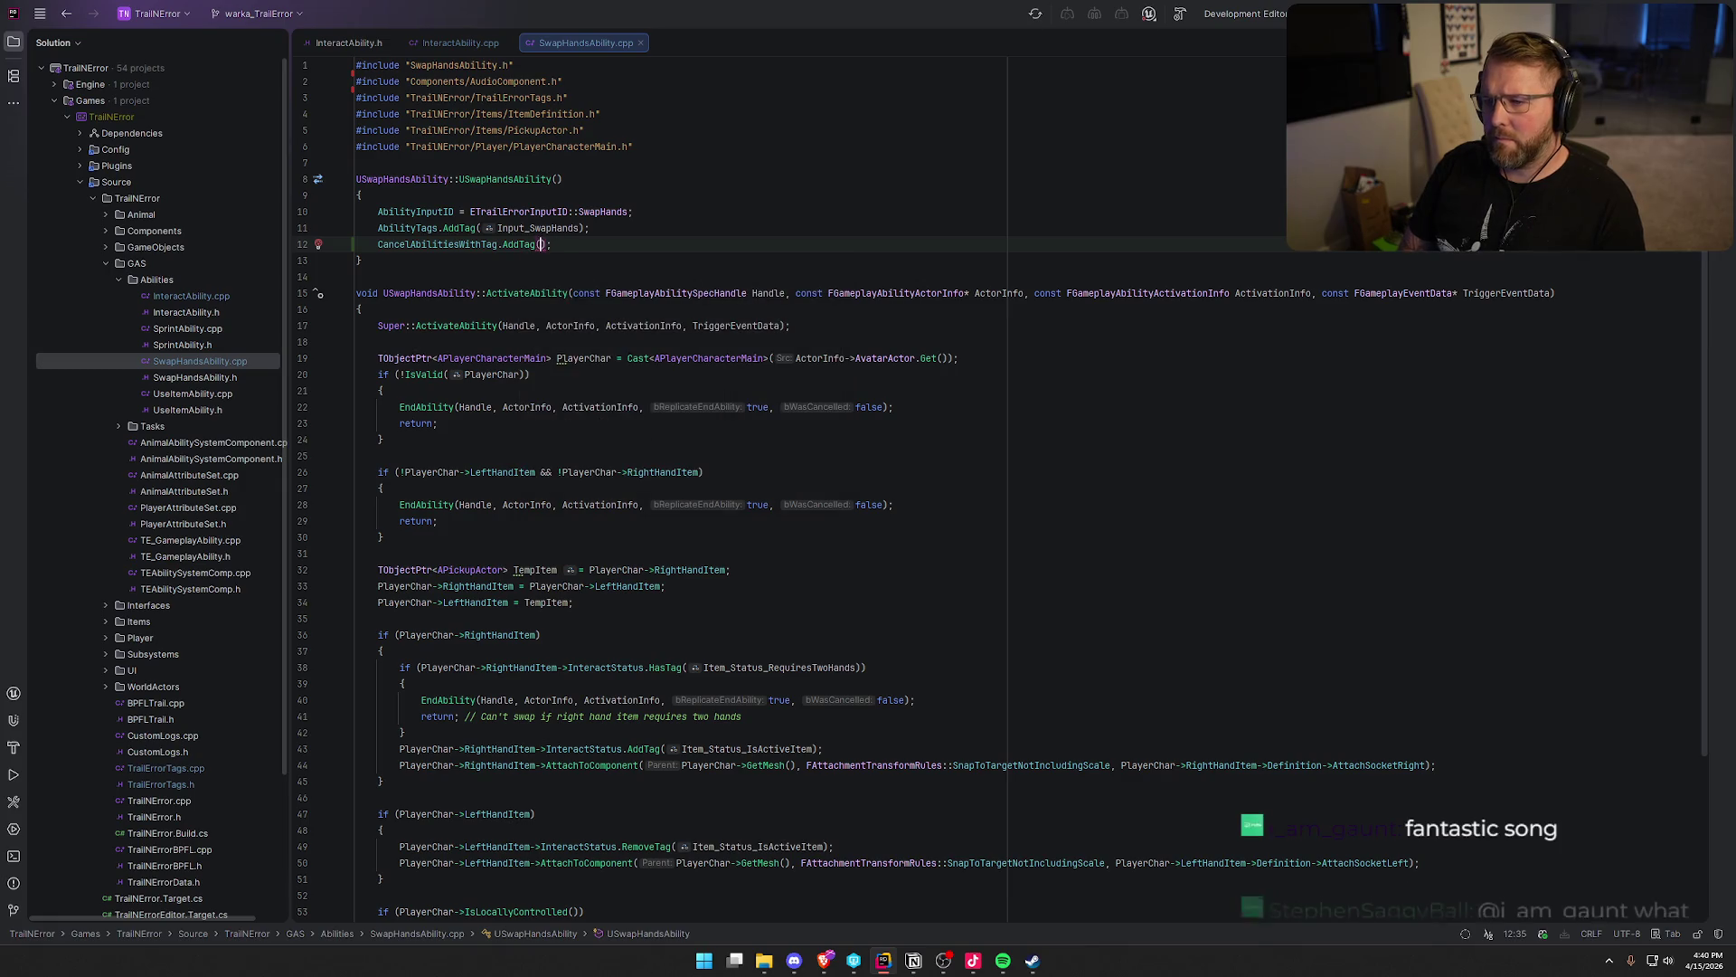
{"action": "type", "text": "layer)"}
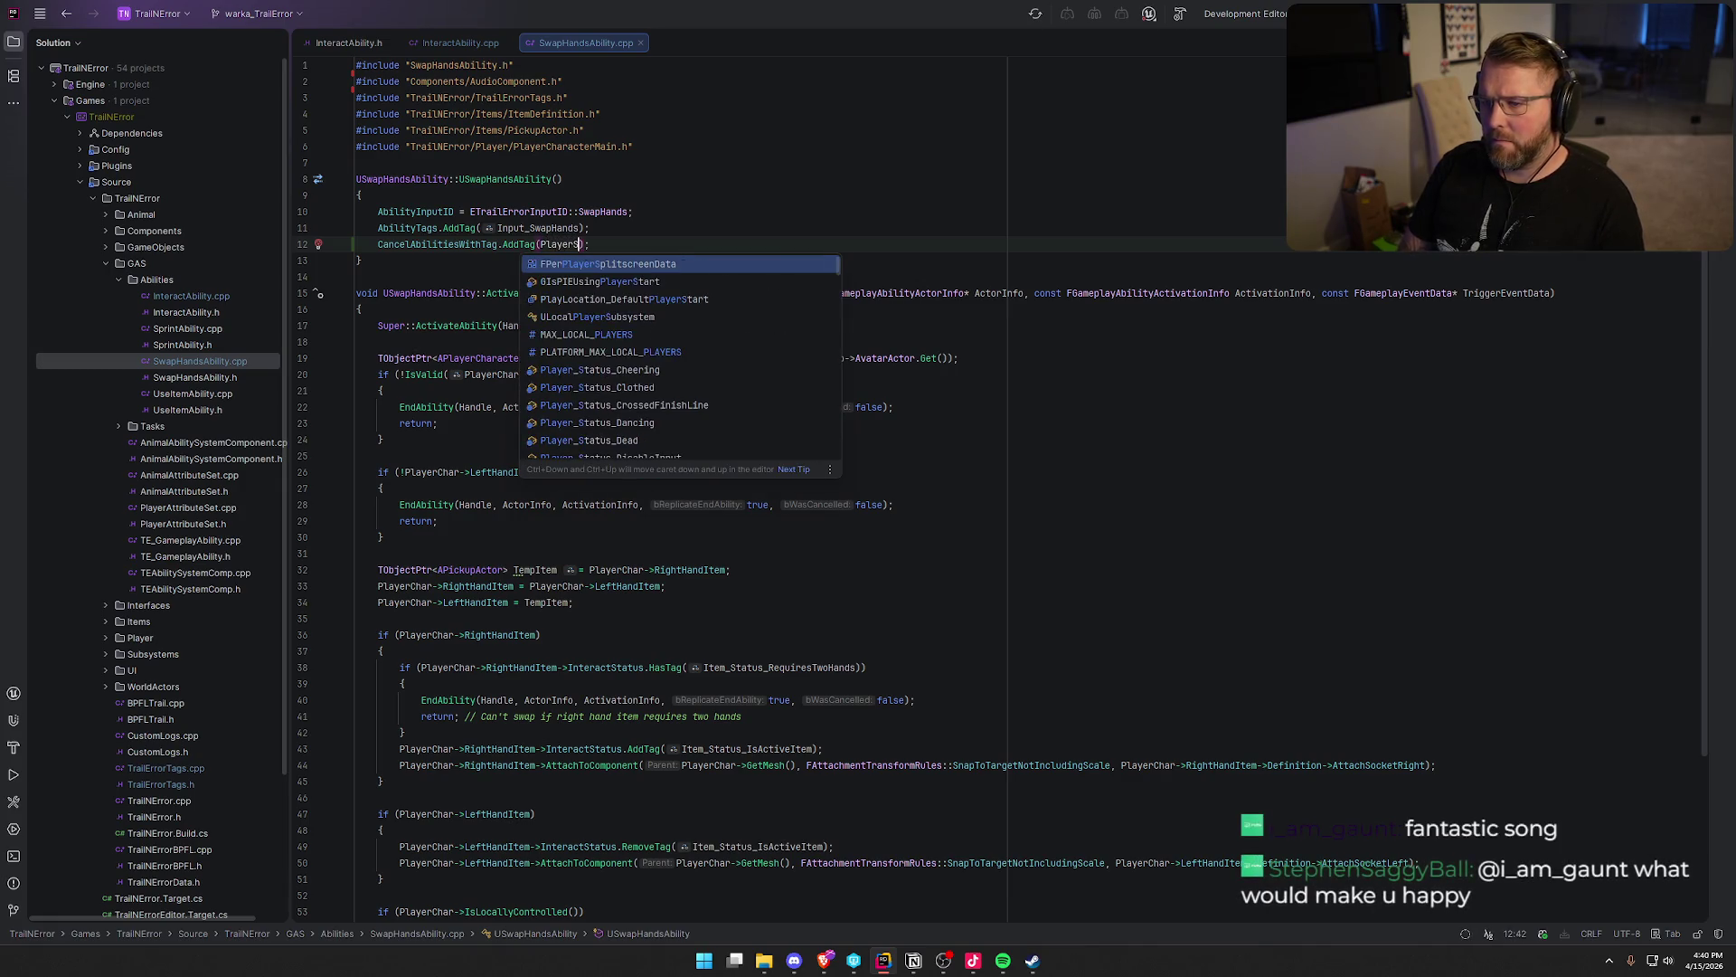
{"action": "key", "text": "Left"}
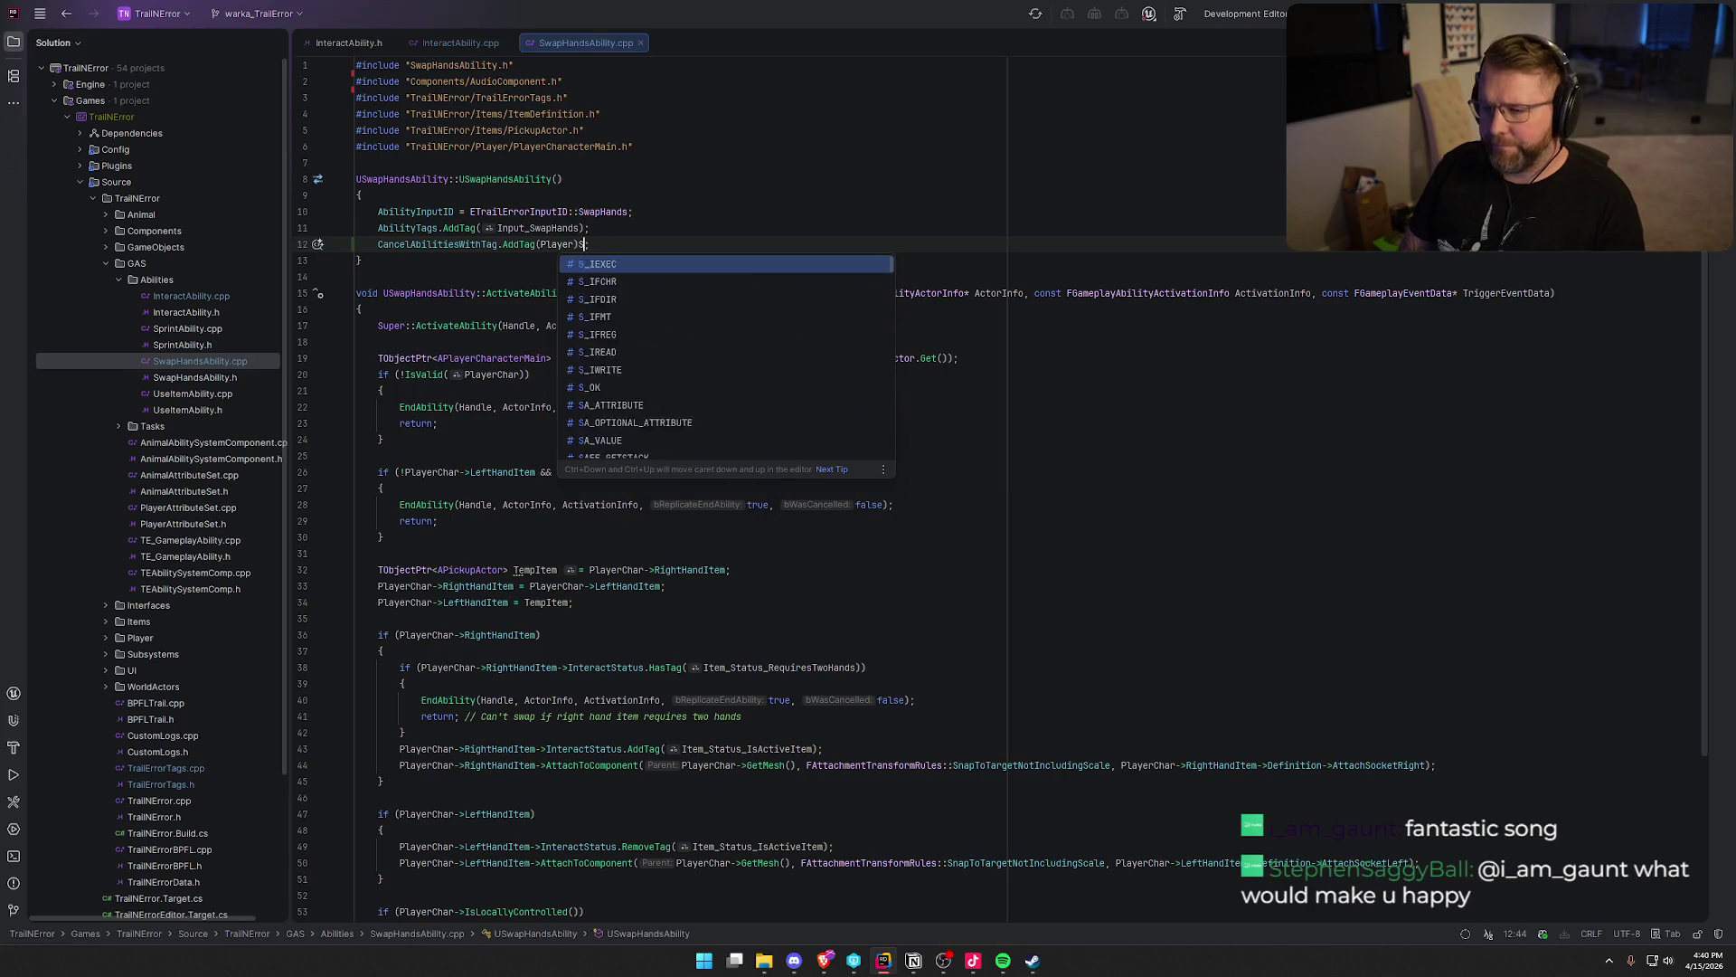
{"action": "key", "text": "Escape"}
{"action": "key", "text": "Tab"}
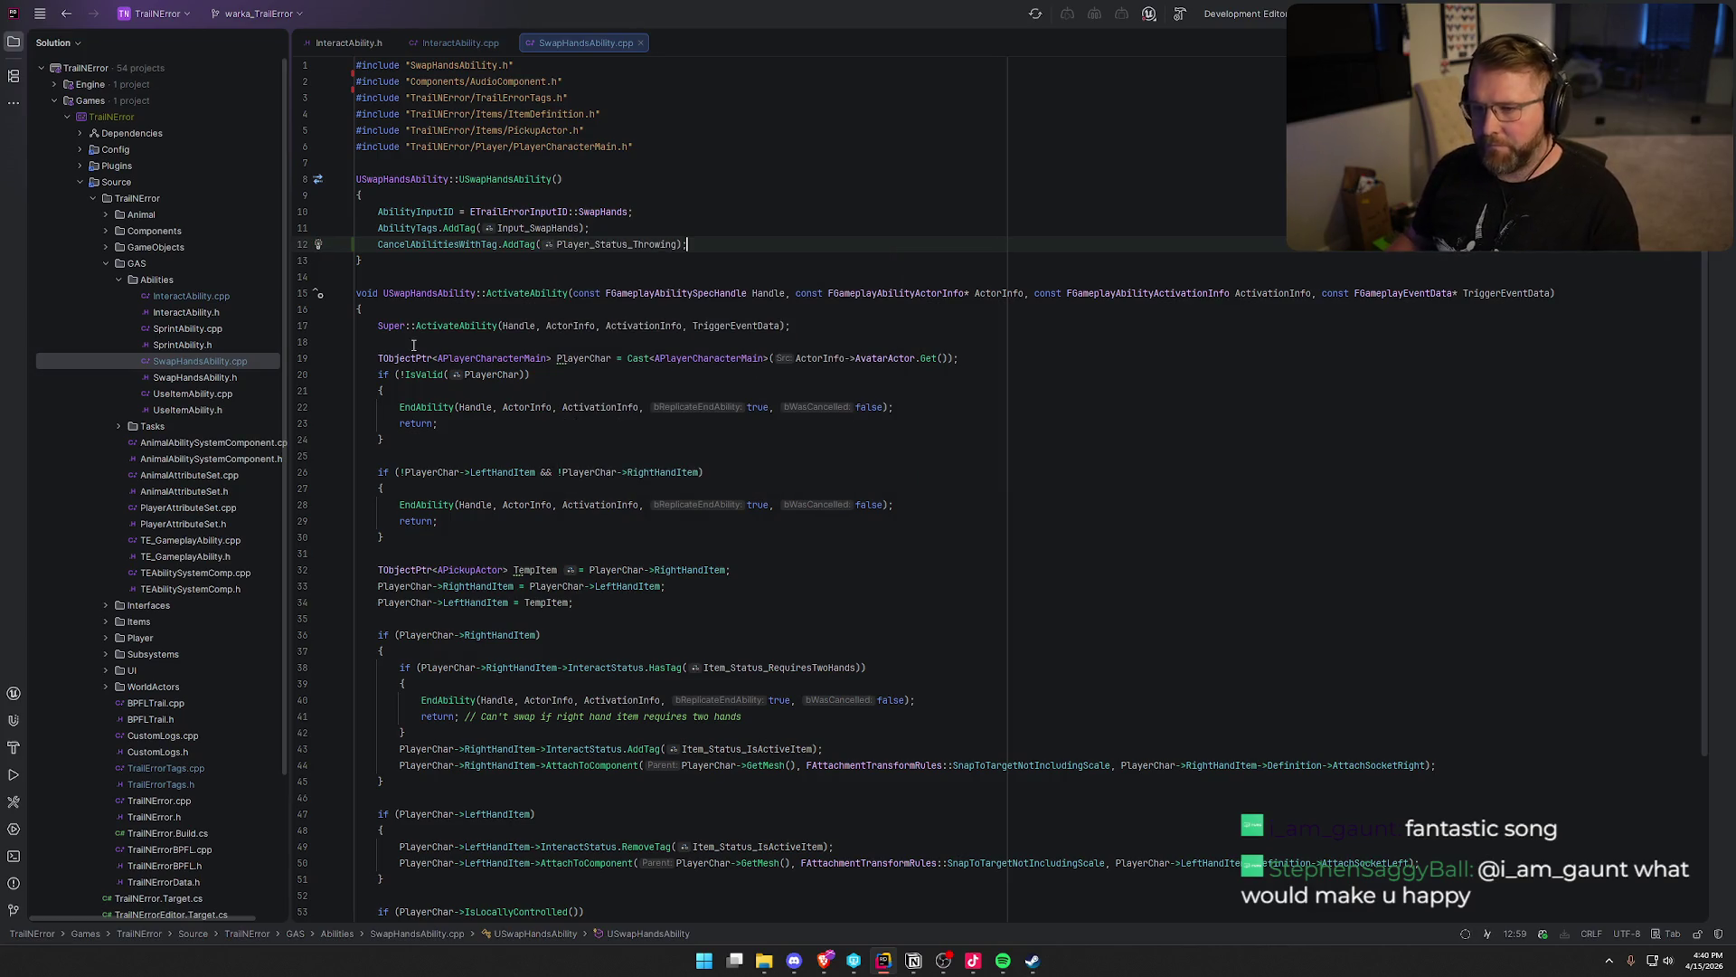
Add CancelAbilitiesWithTag.AddTag(Player_Status_Throwing) to UseItemAbility's constructor and build the project
{"action": "double_click", "coordinate": [193, 394]}
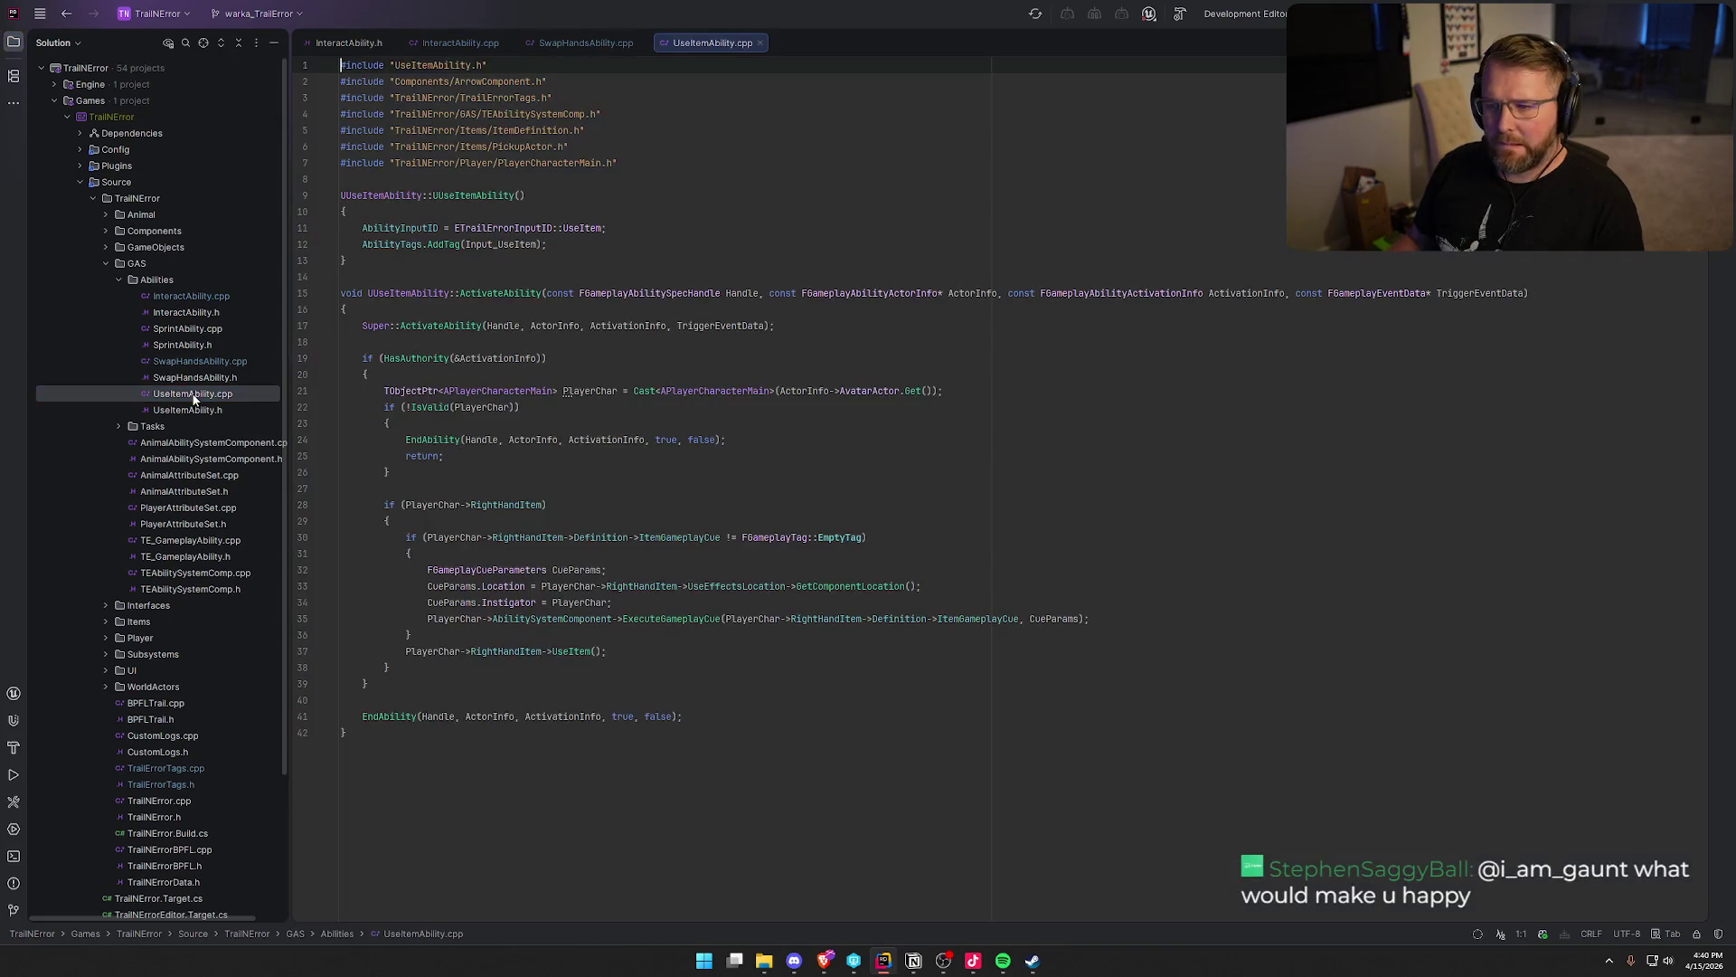
{"action": "left_click", "coordinate": [608, 247]}
{"action": "key", "text": "Return"}
{"action": "type", "text": "Canc"}
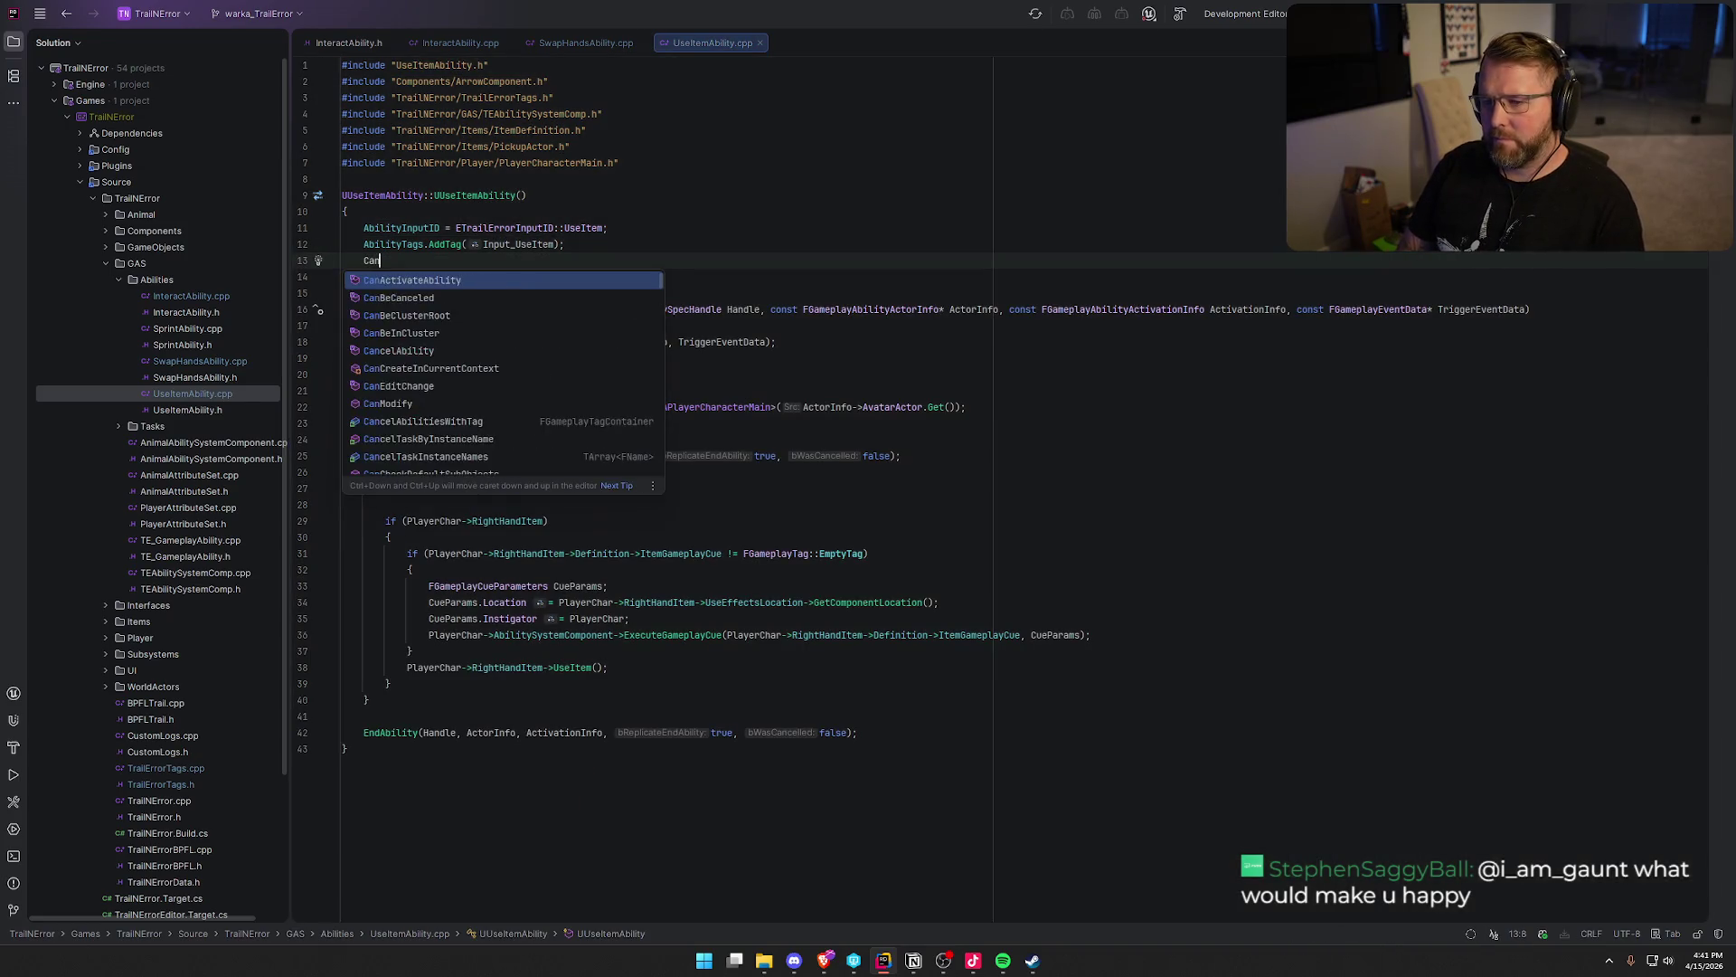
{"action": "key", "text": "Tab"}
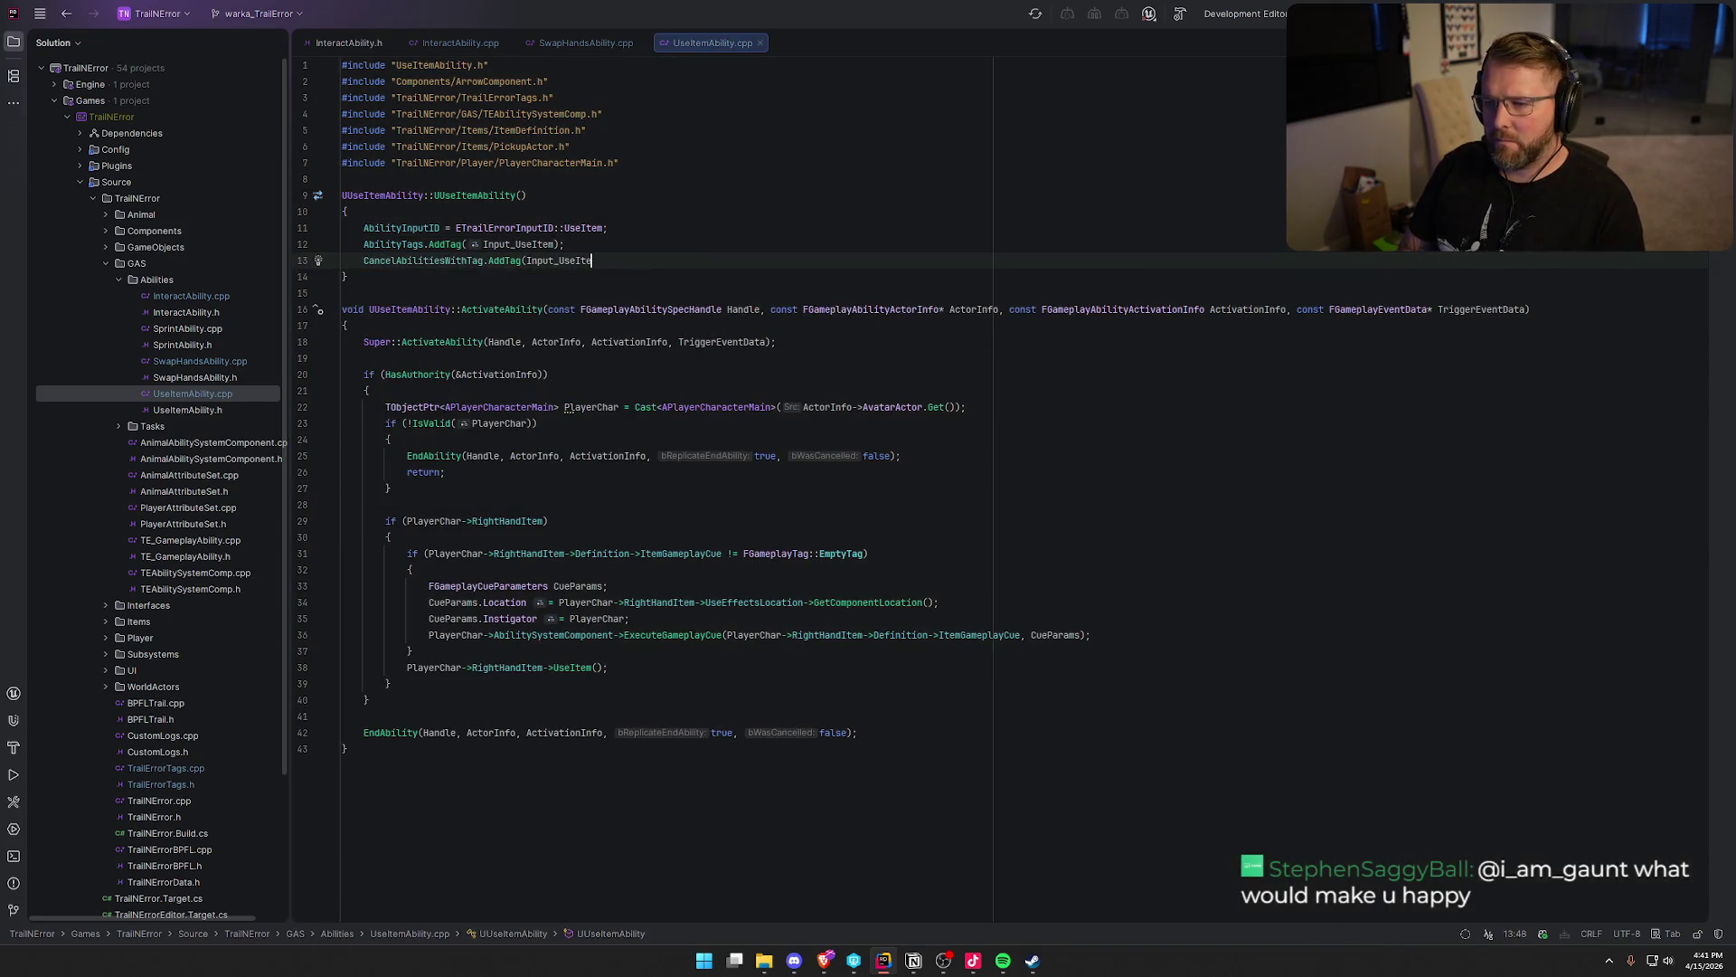
{"action": "key", "text": "ctrl+BackSpace"}
{"action": "type", "text": "Player_Status_Throwing);"}
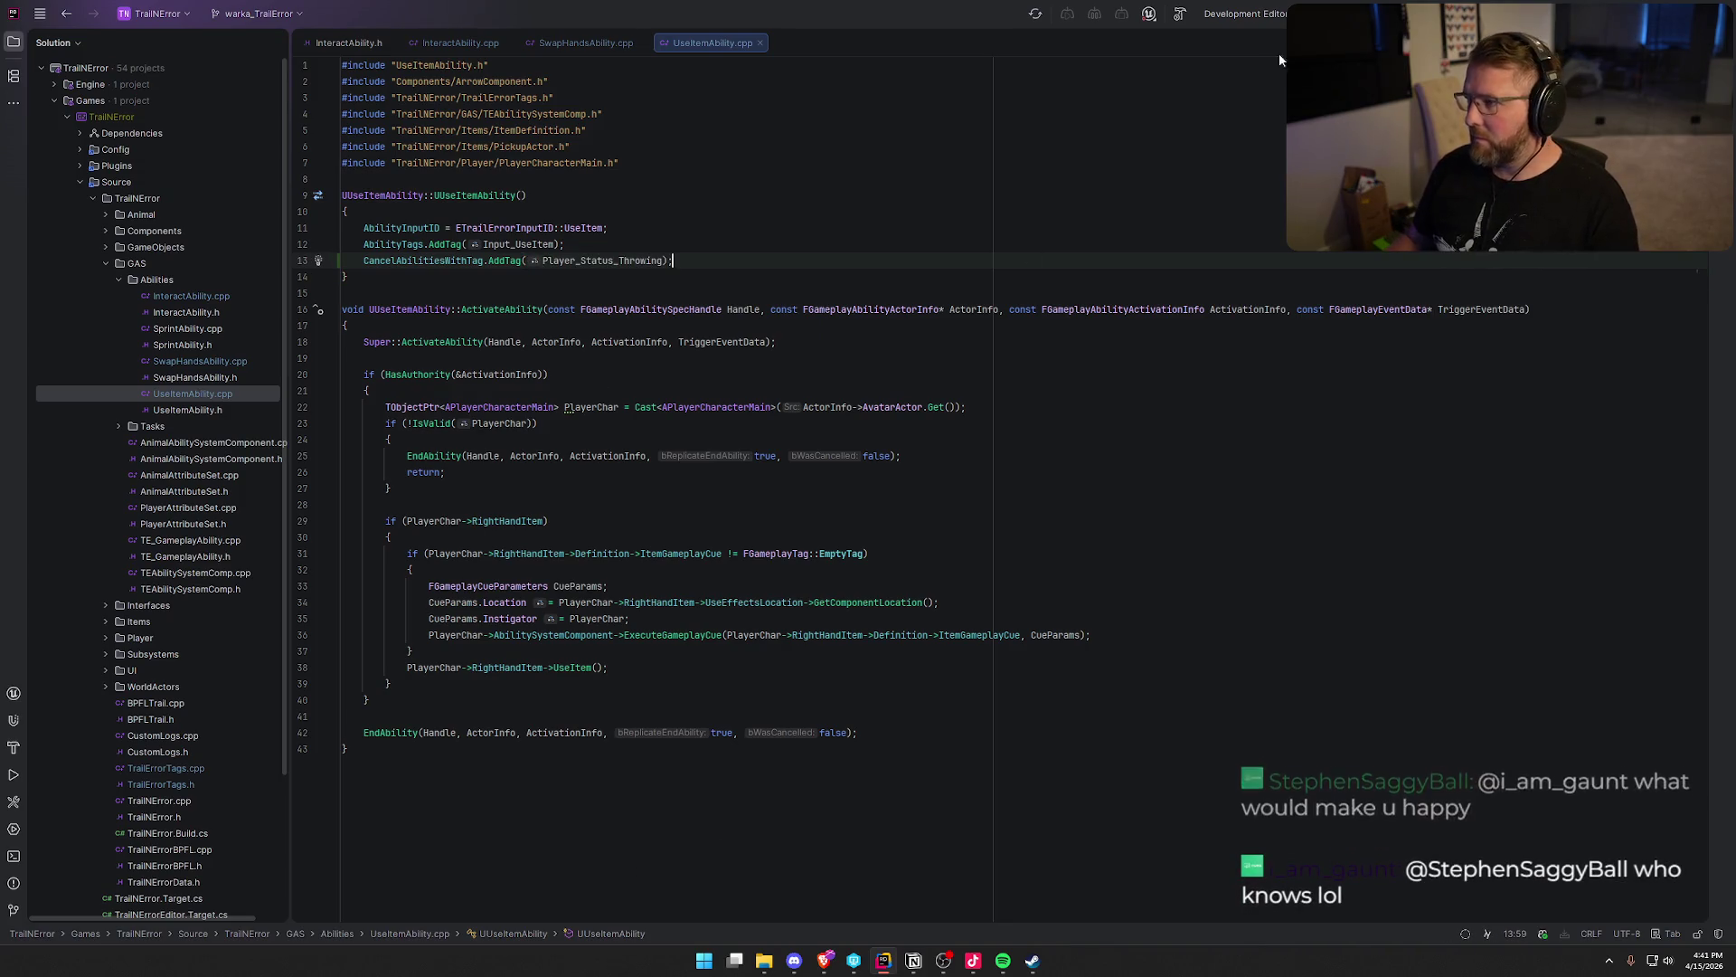
{"action": "key", "text": "ctrl+shift+b"}
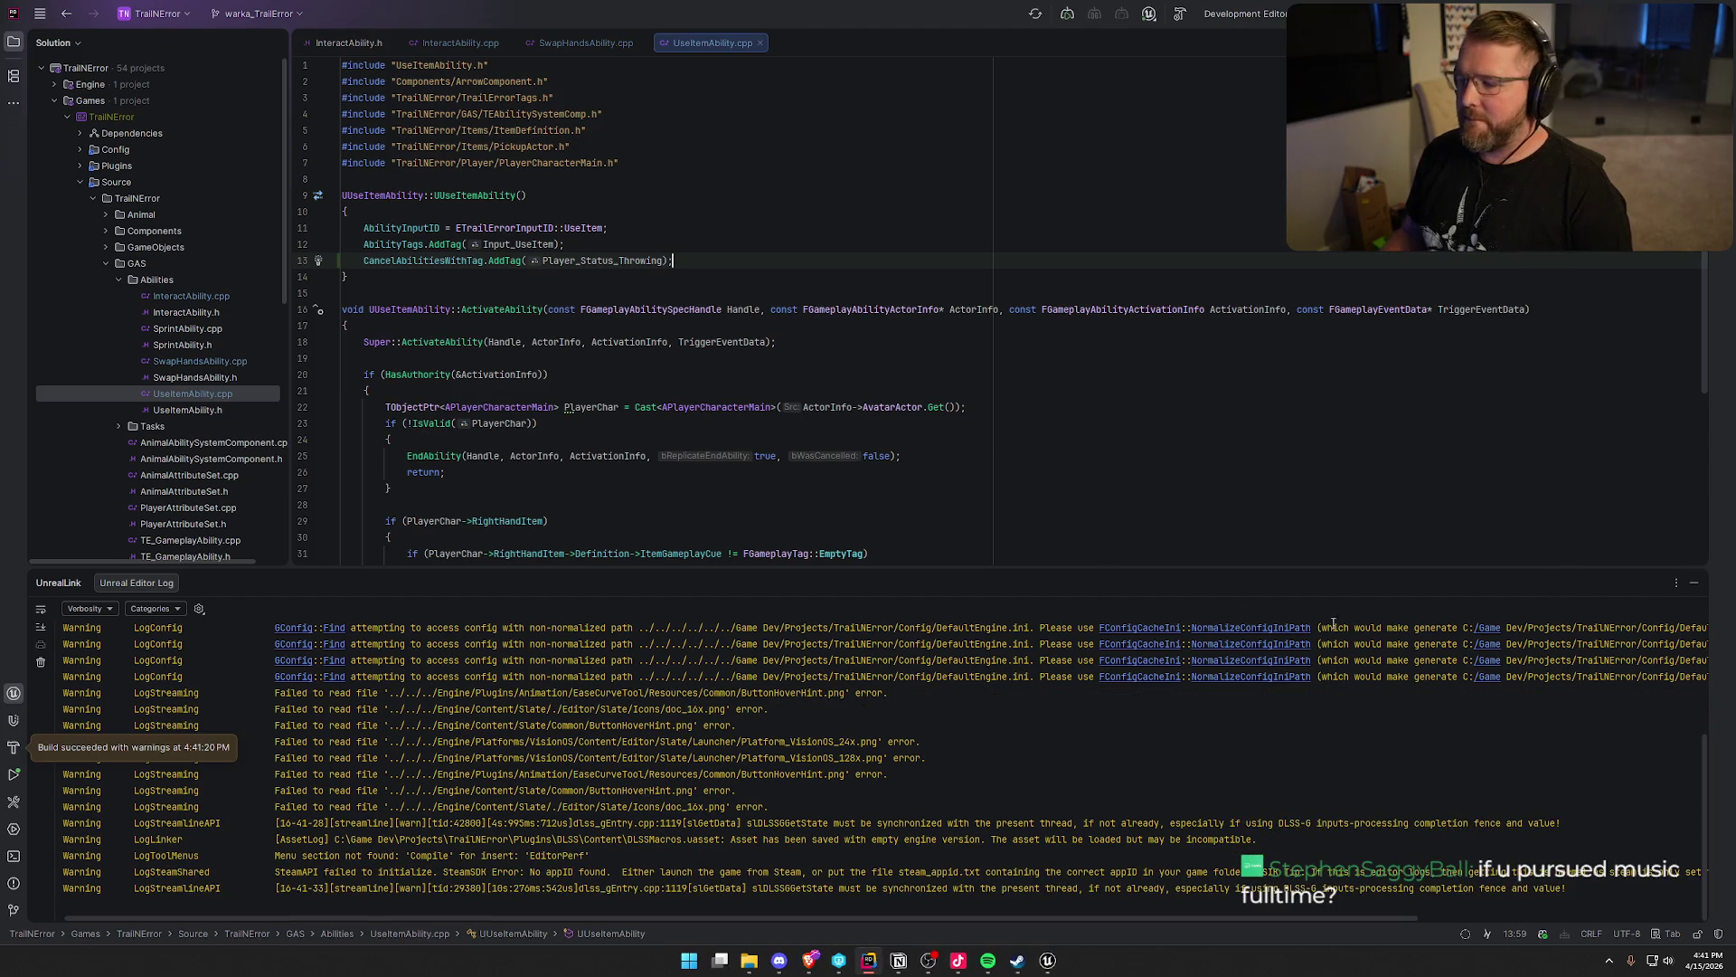
Back in Unreal, open the GameWorld level from the Maps folder
{"action": "left_click", "coordinate": [1693, 582]}
{"action": "left_click", "coordinate": [1045, 961]}
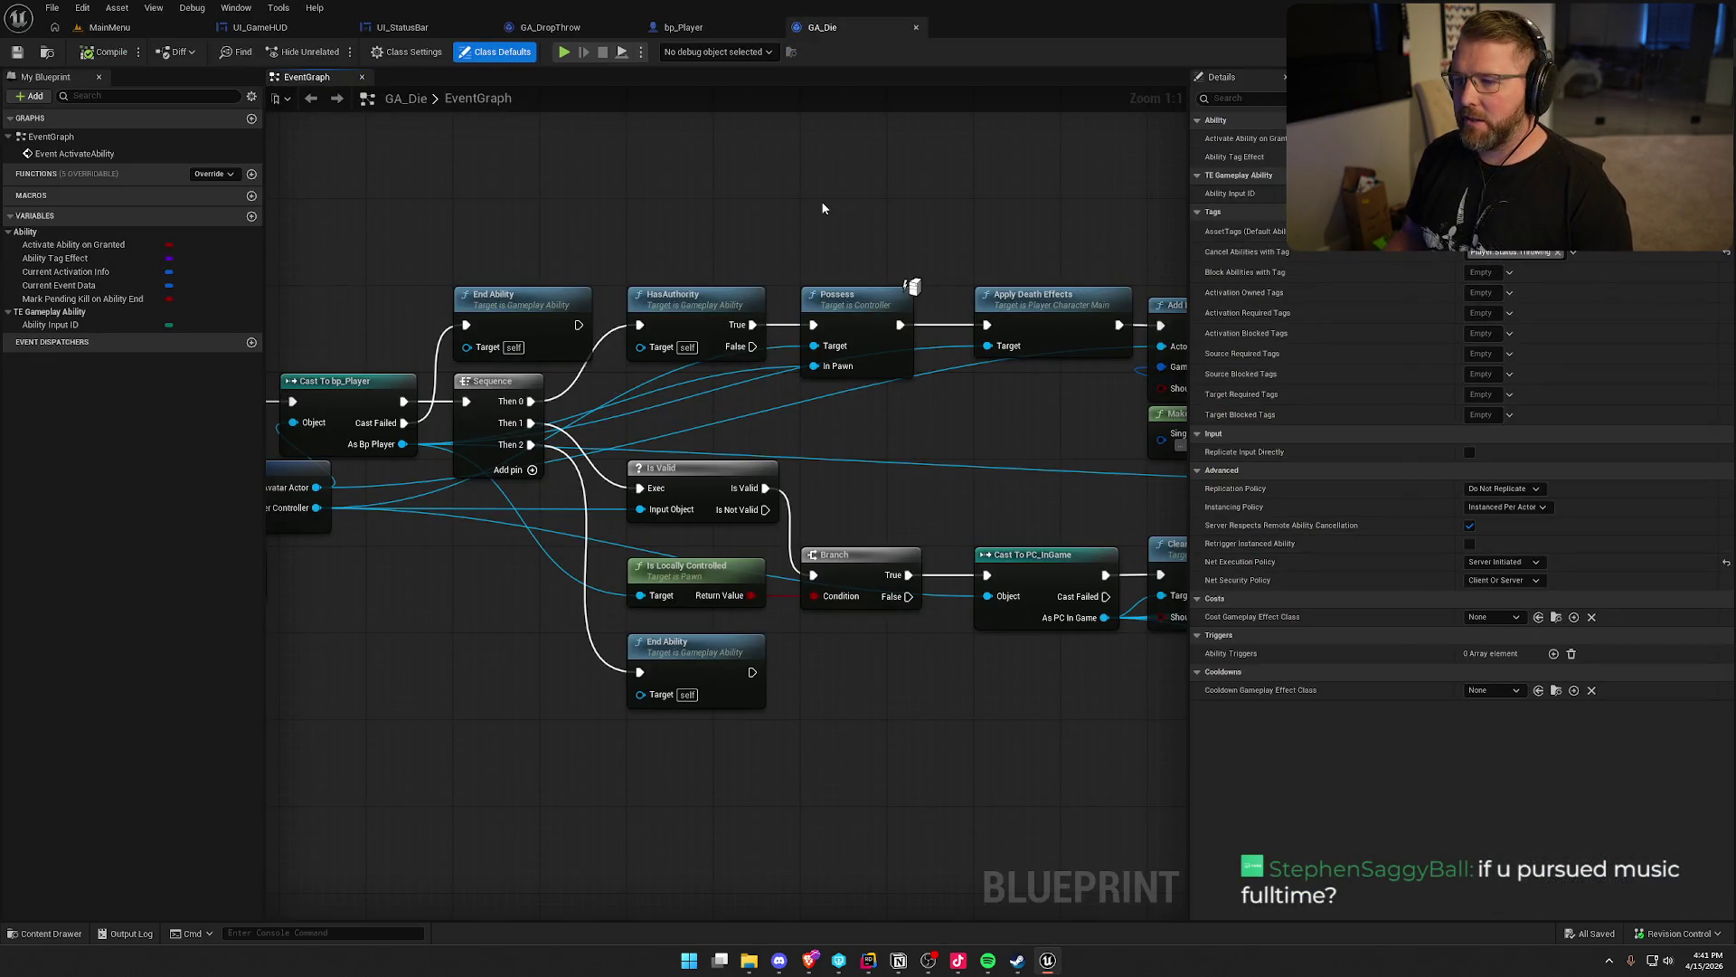
{"action": "left_click", "coordinate": [110, 27]}
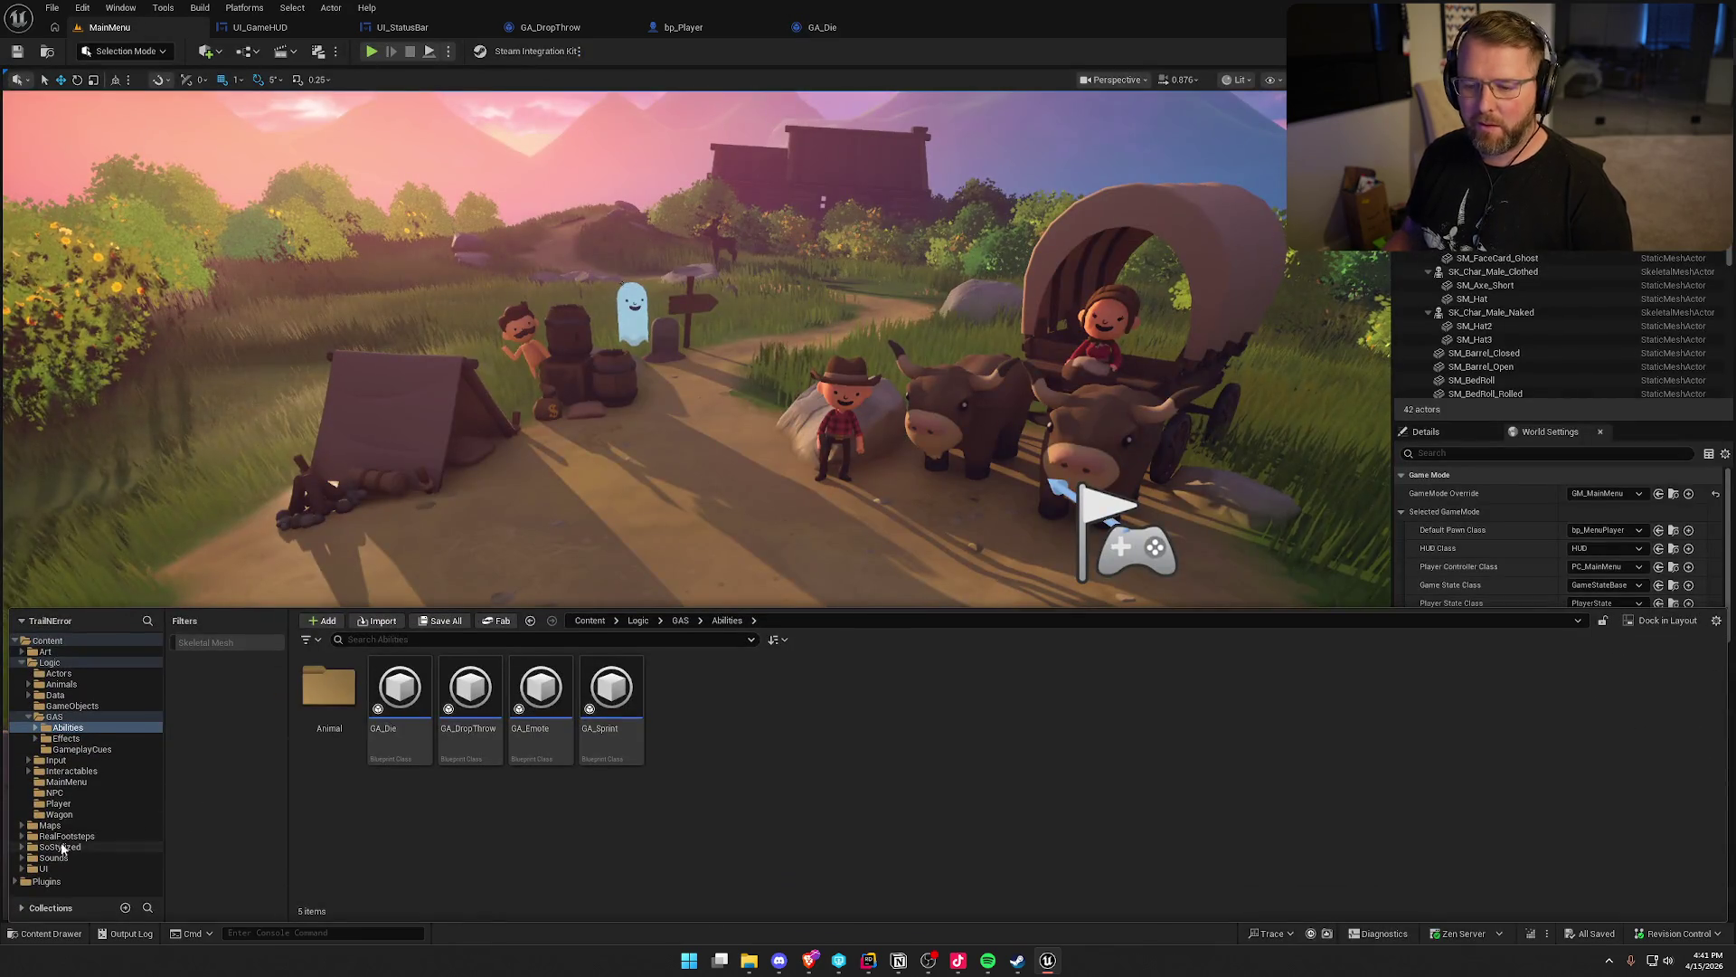
{"action": "left_click", "coordinate": [50, 825]}
{"action": "double_click", "coordinate": [471, 691]}
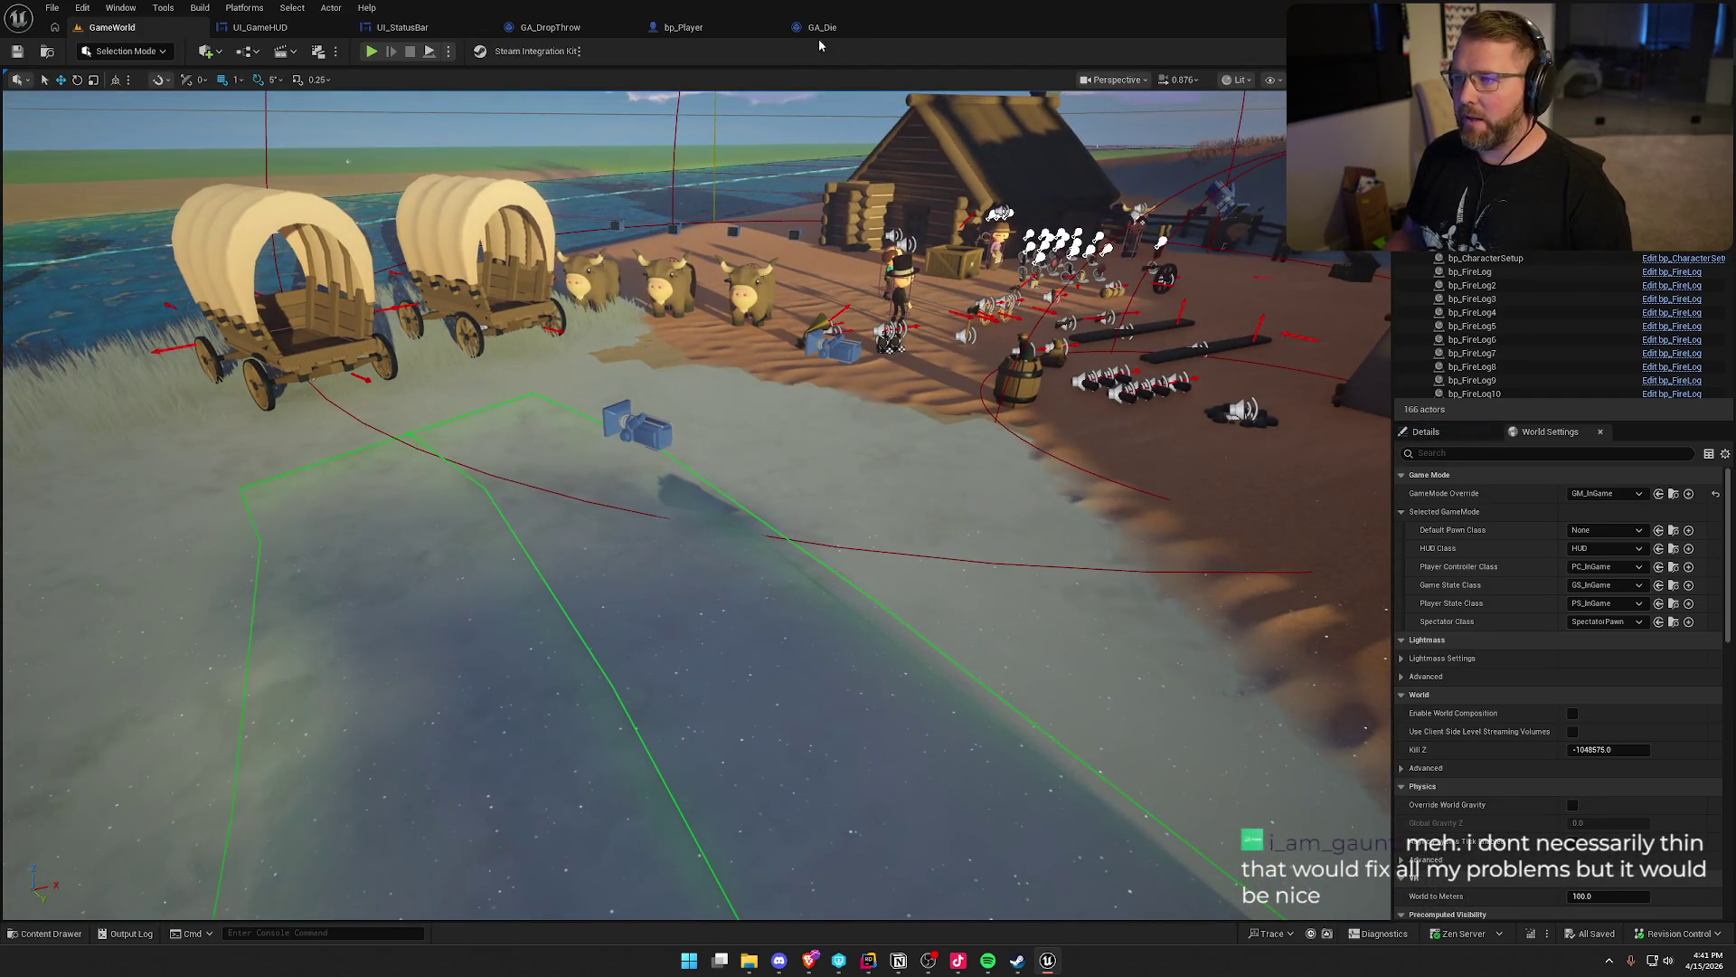
{"action": "left_click", "coordinate": [820, 29]}
{"action": "left_click", "coordinate": [112, 27]}
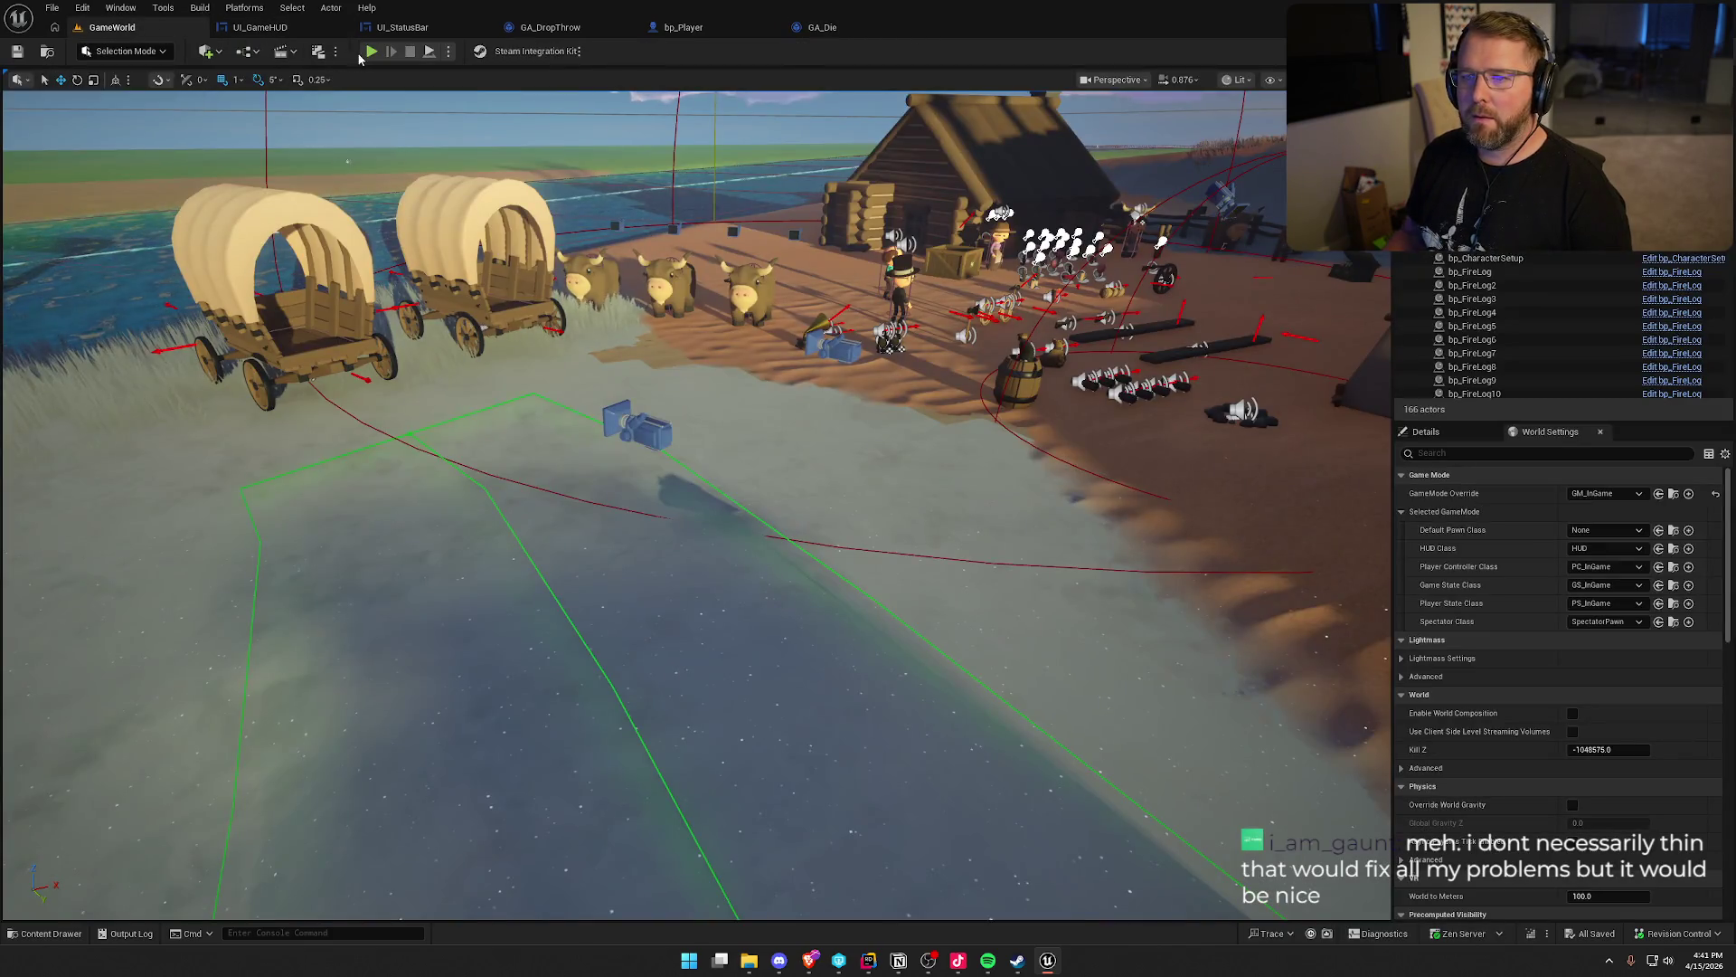
Play-test running around, picking up medicine and charging throws, then stop the session
{"action": "left_click", "coordinate": [371, 52]}
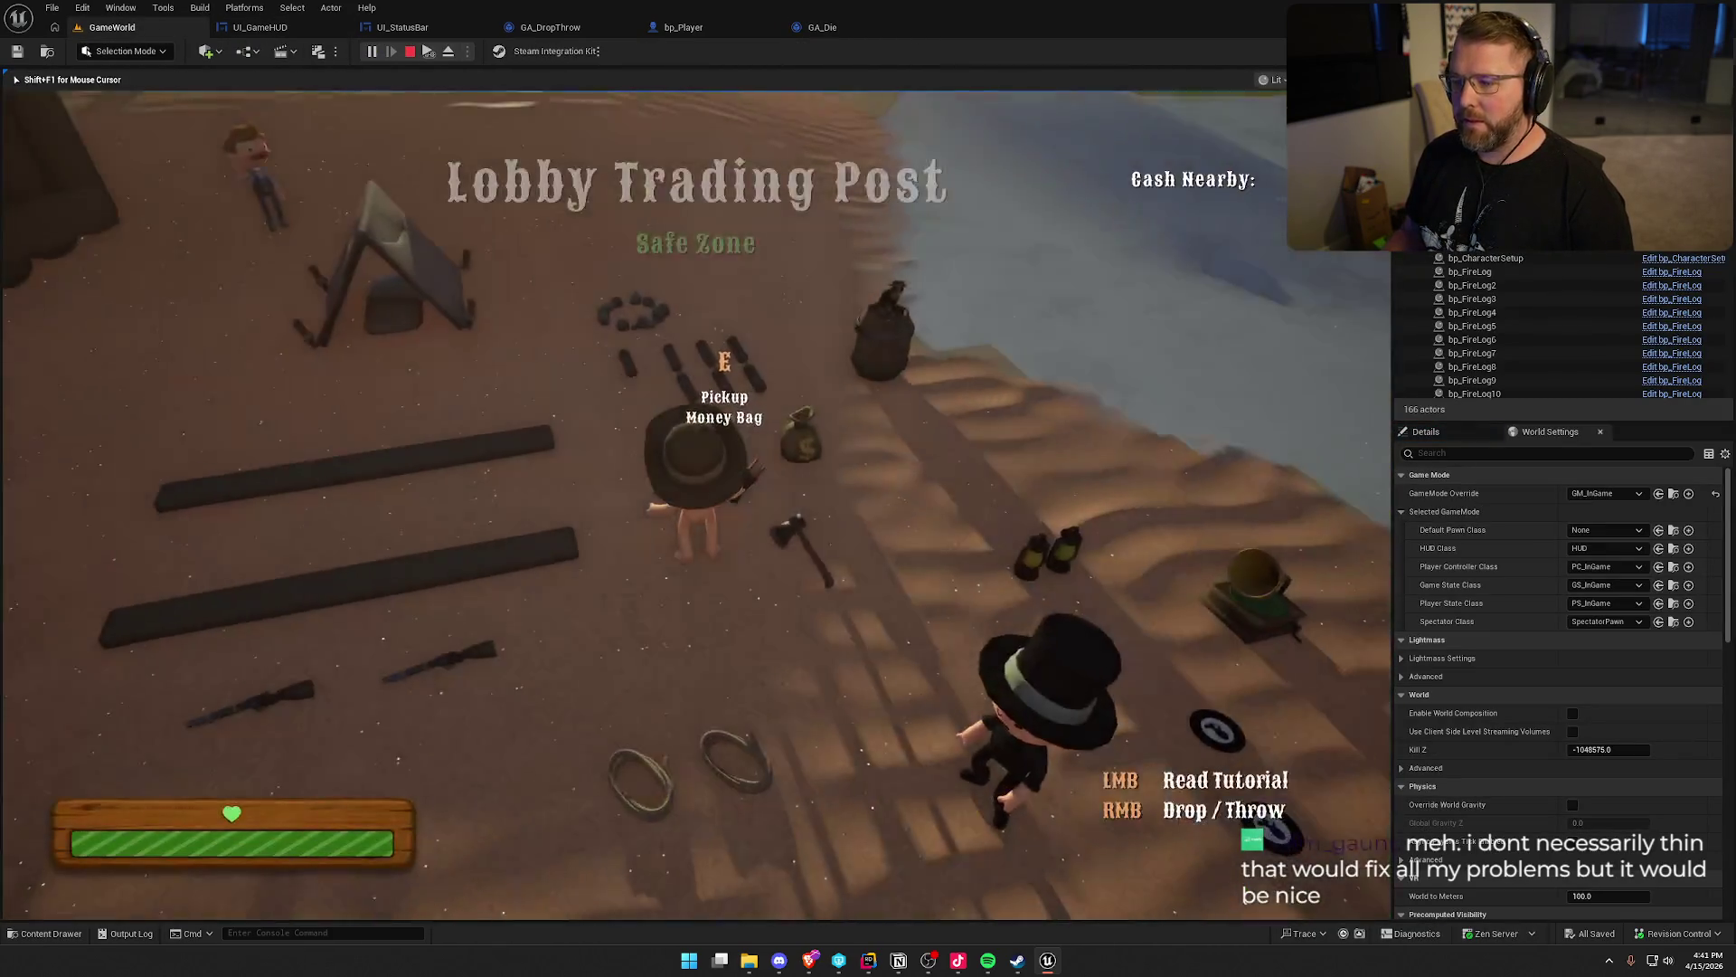
{"action": "key", "text": "shift+w"}
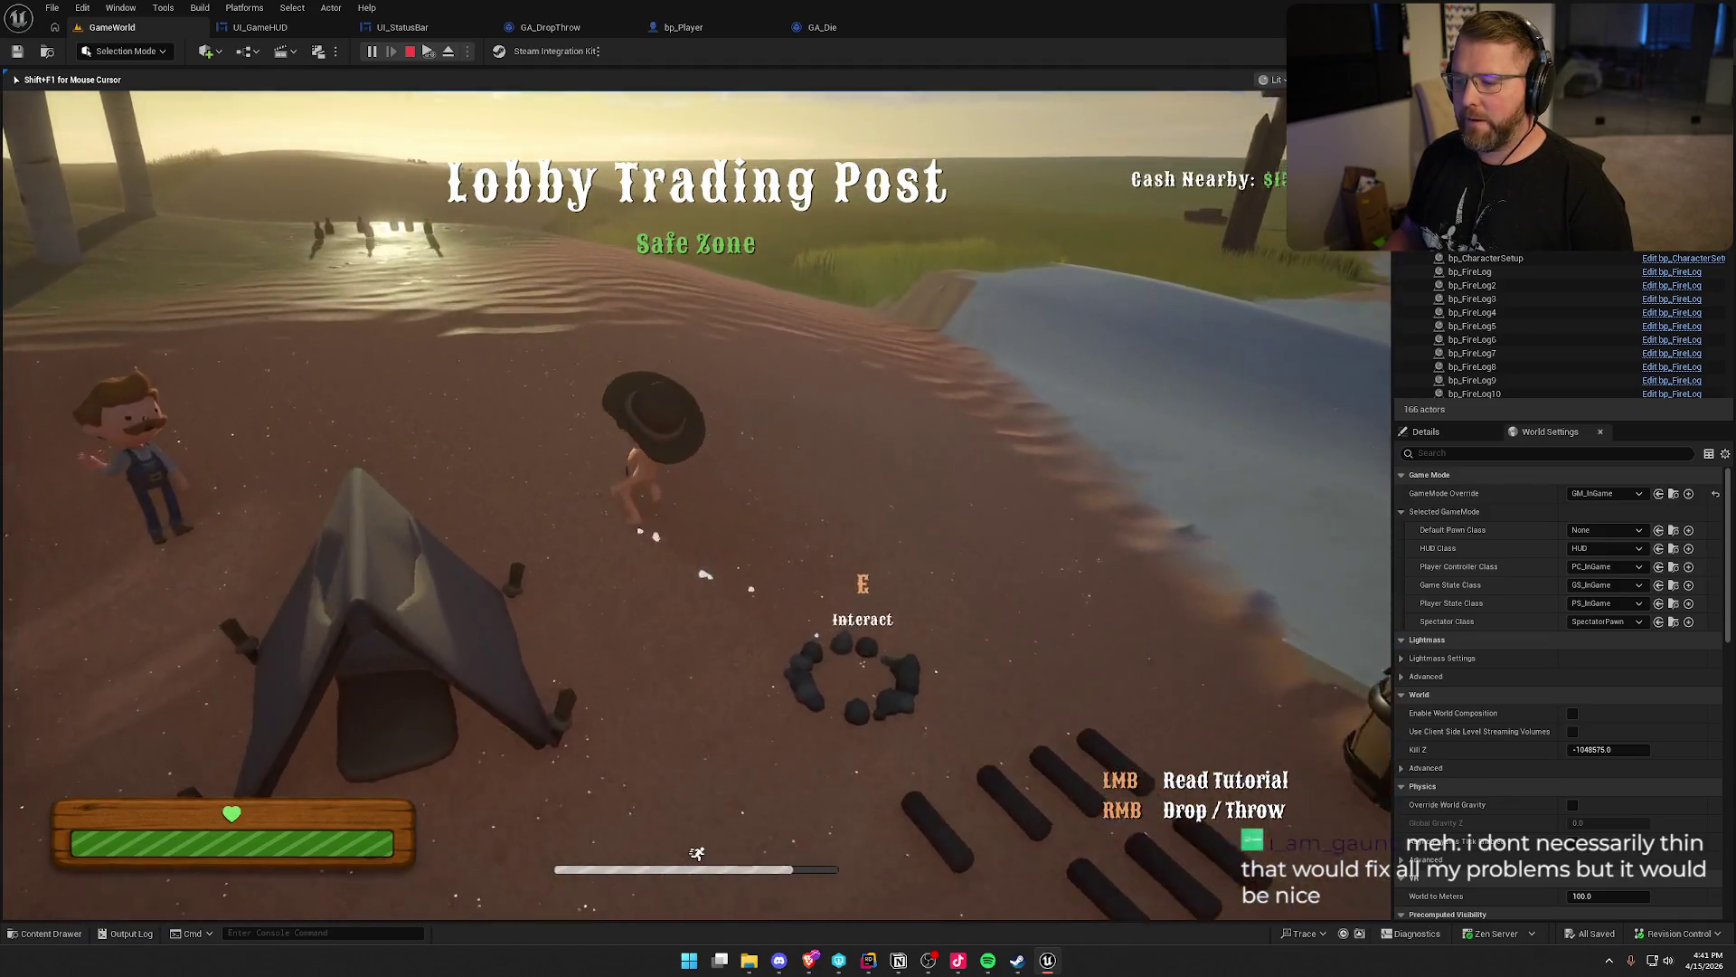
{"action": "key", "text": "w"}
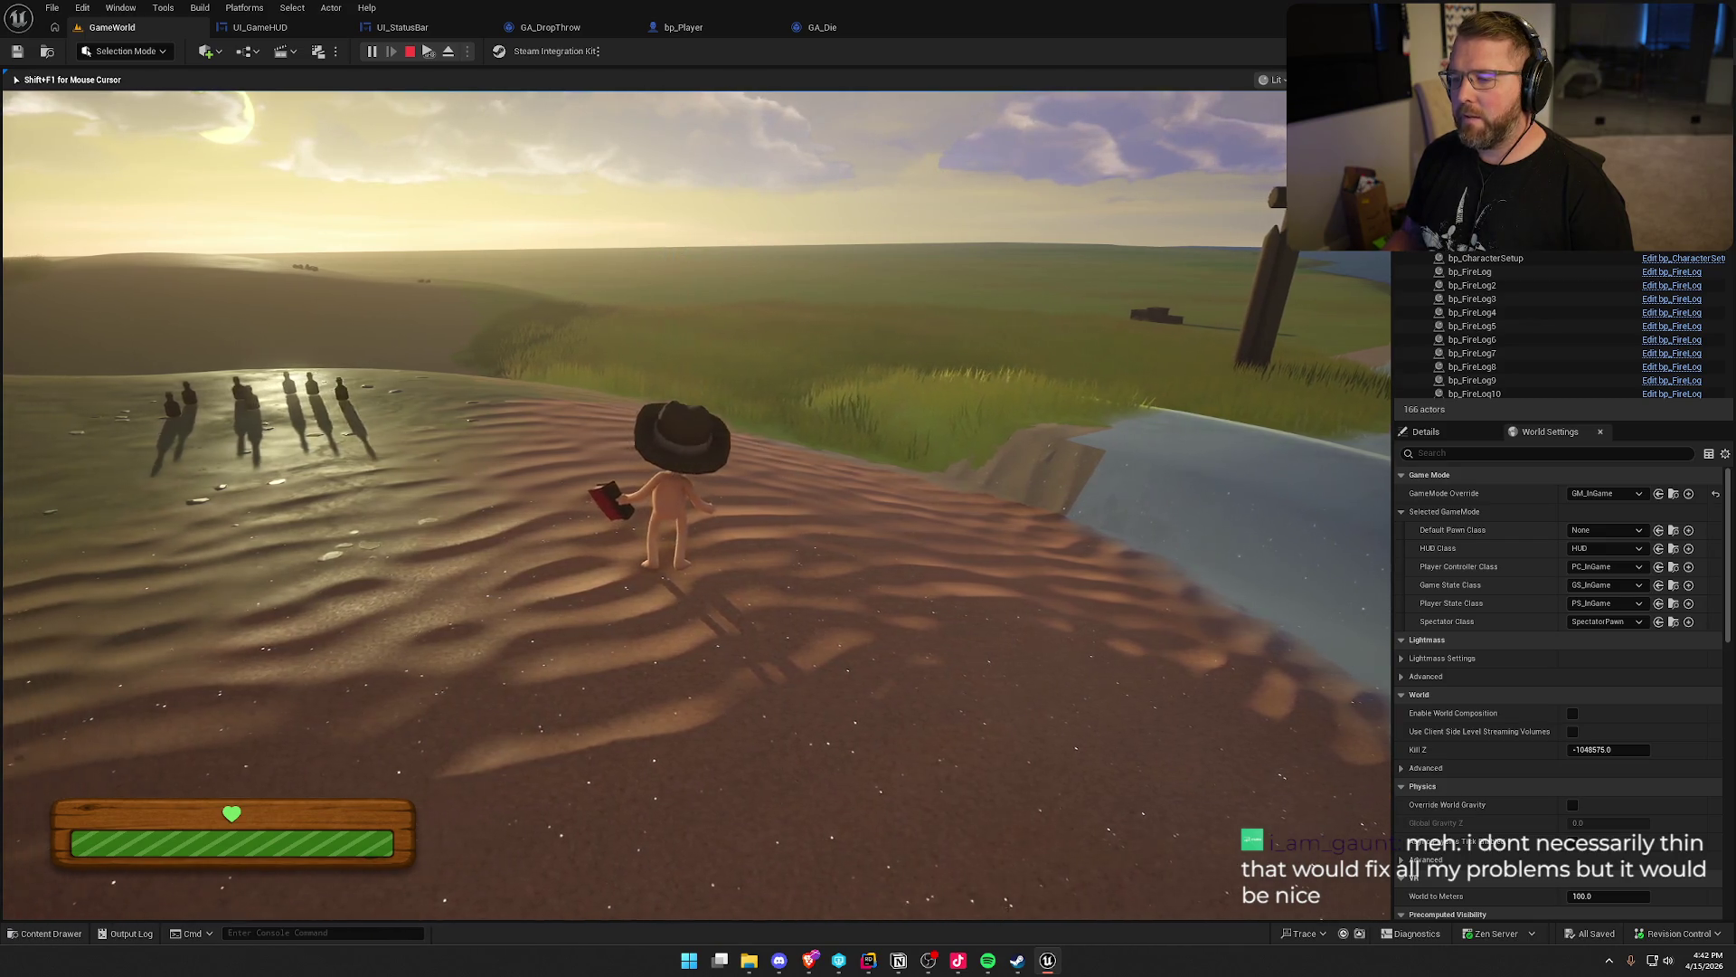
{"action": "key", "text": "a"}
{"action": "key", "text": "w"}
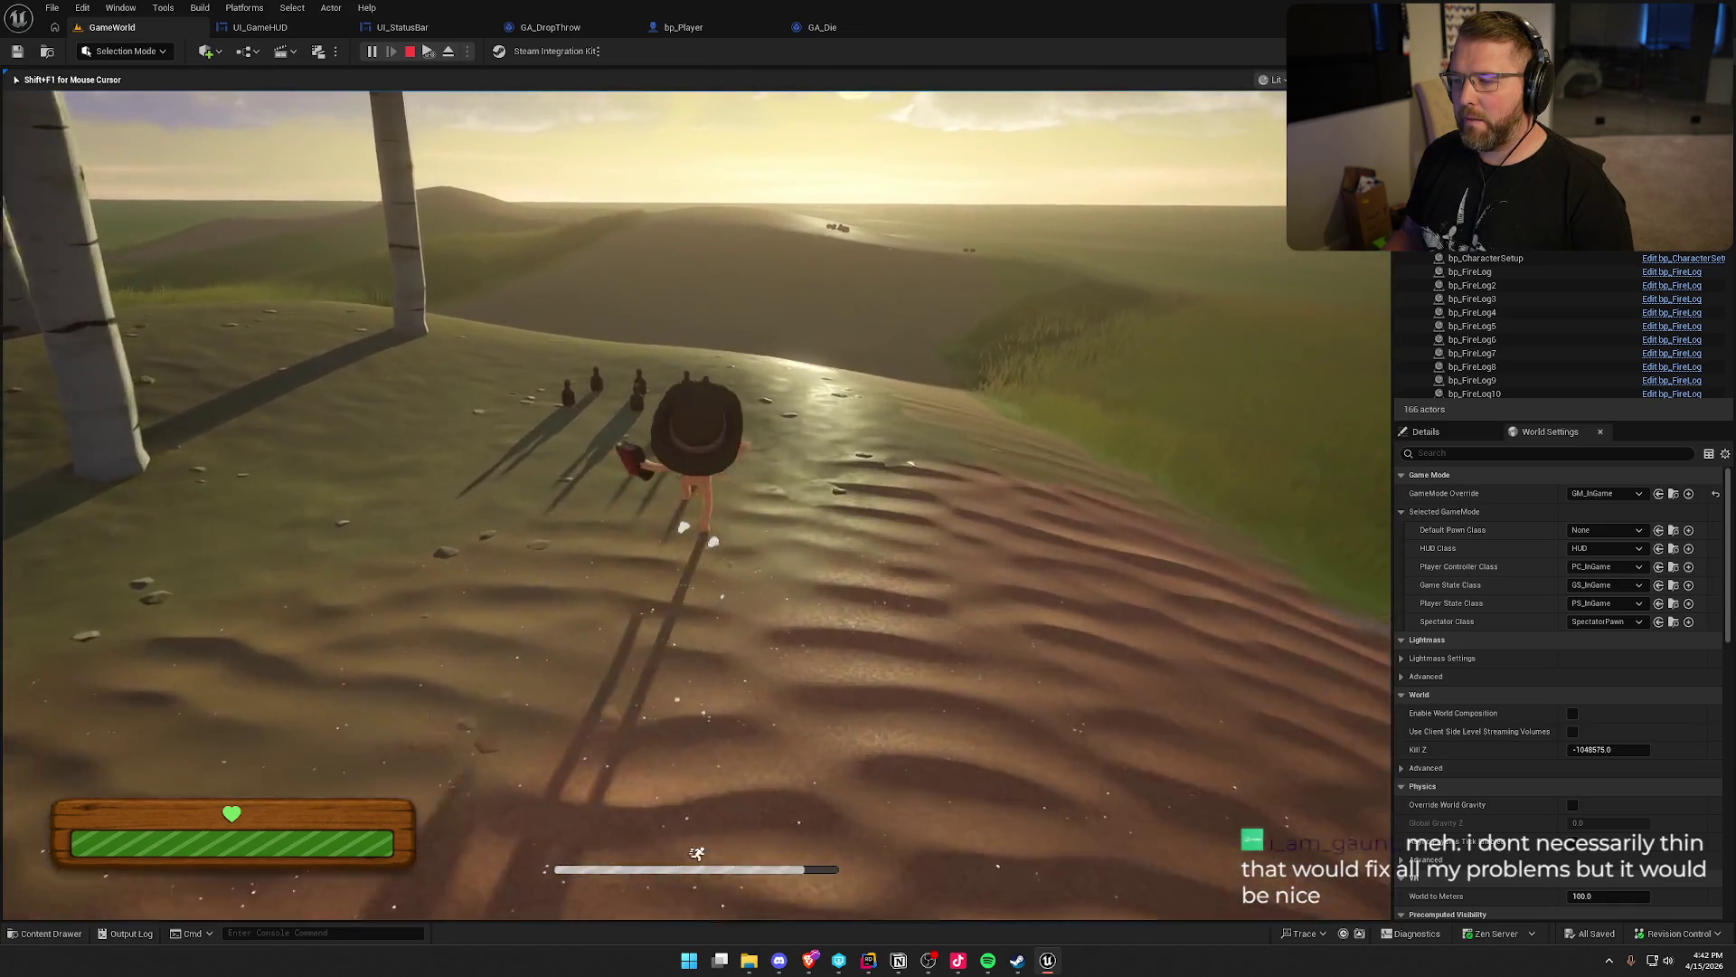
{"action": "key", "text": "e"}
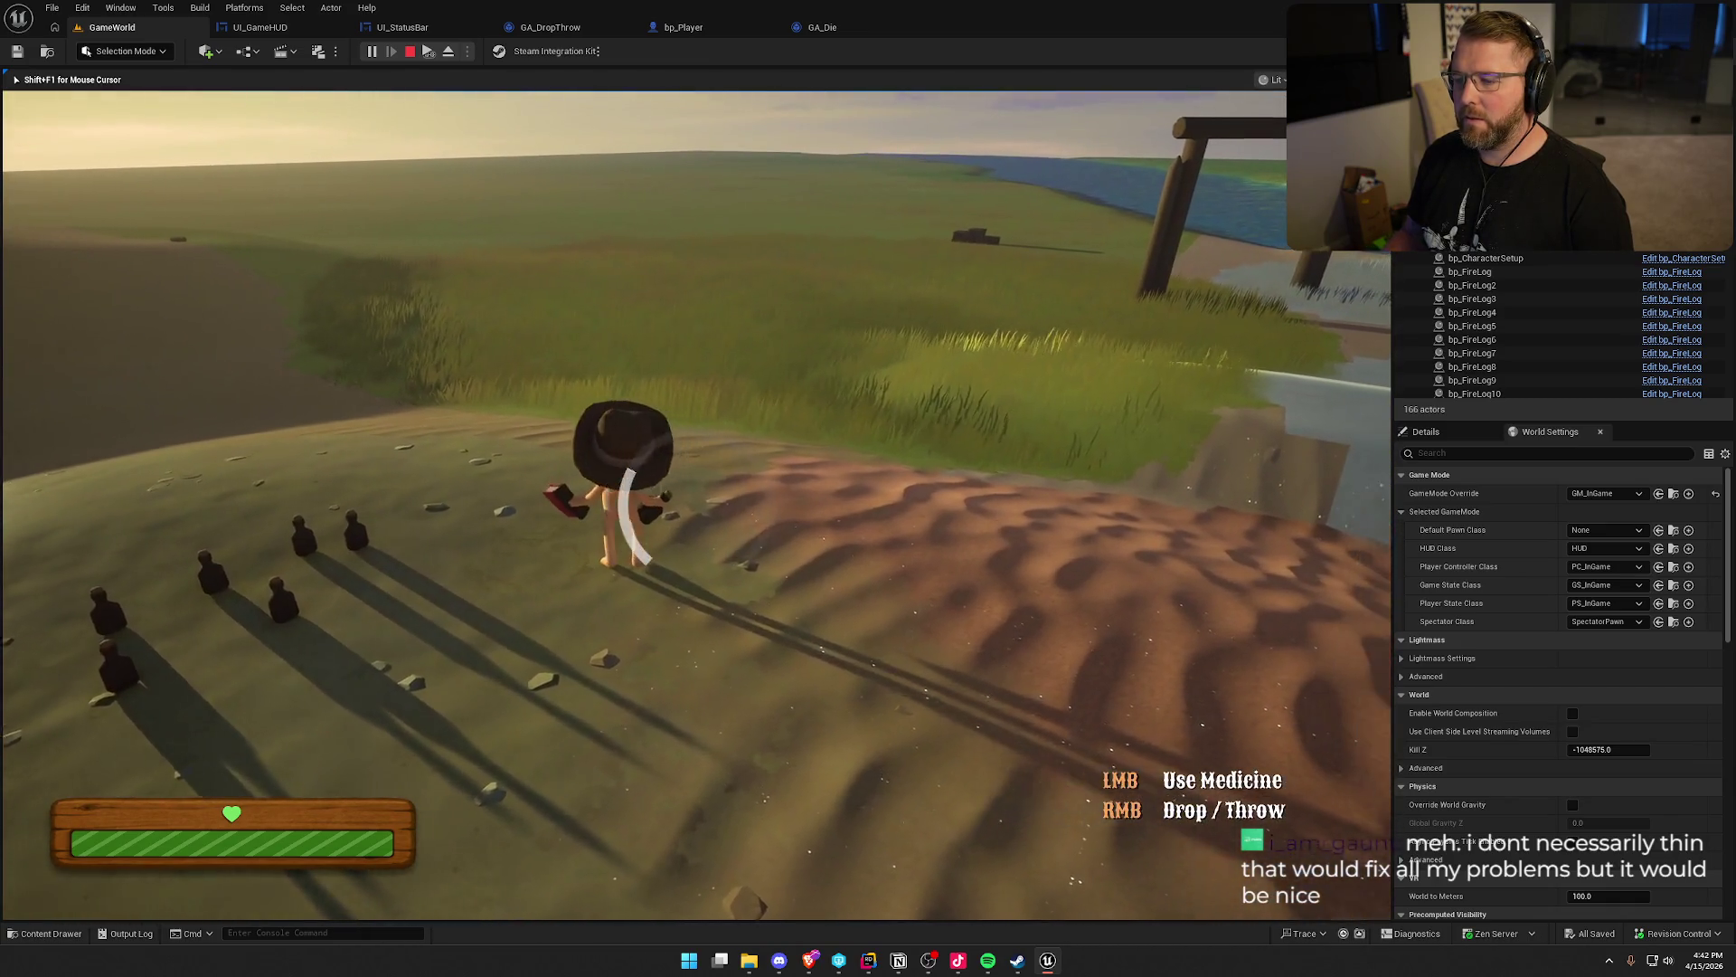
{"action": "scroll", "coordinate": [694, 498], "scroll_direction": "down", "scroll_amount": 1}
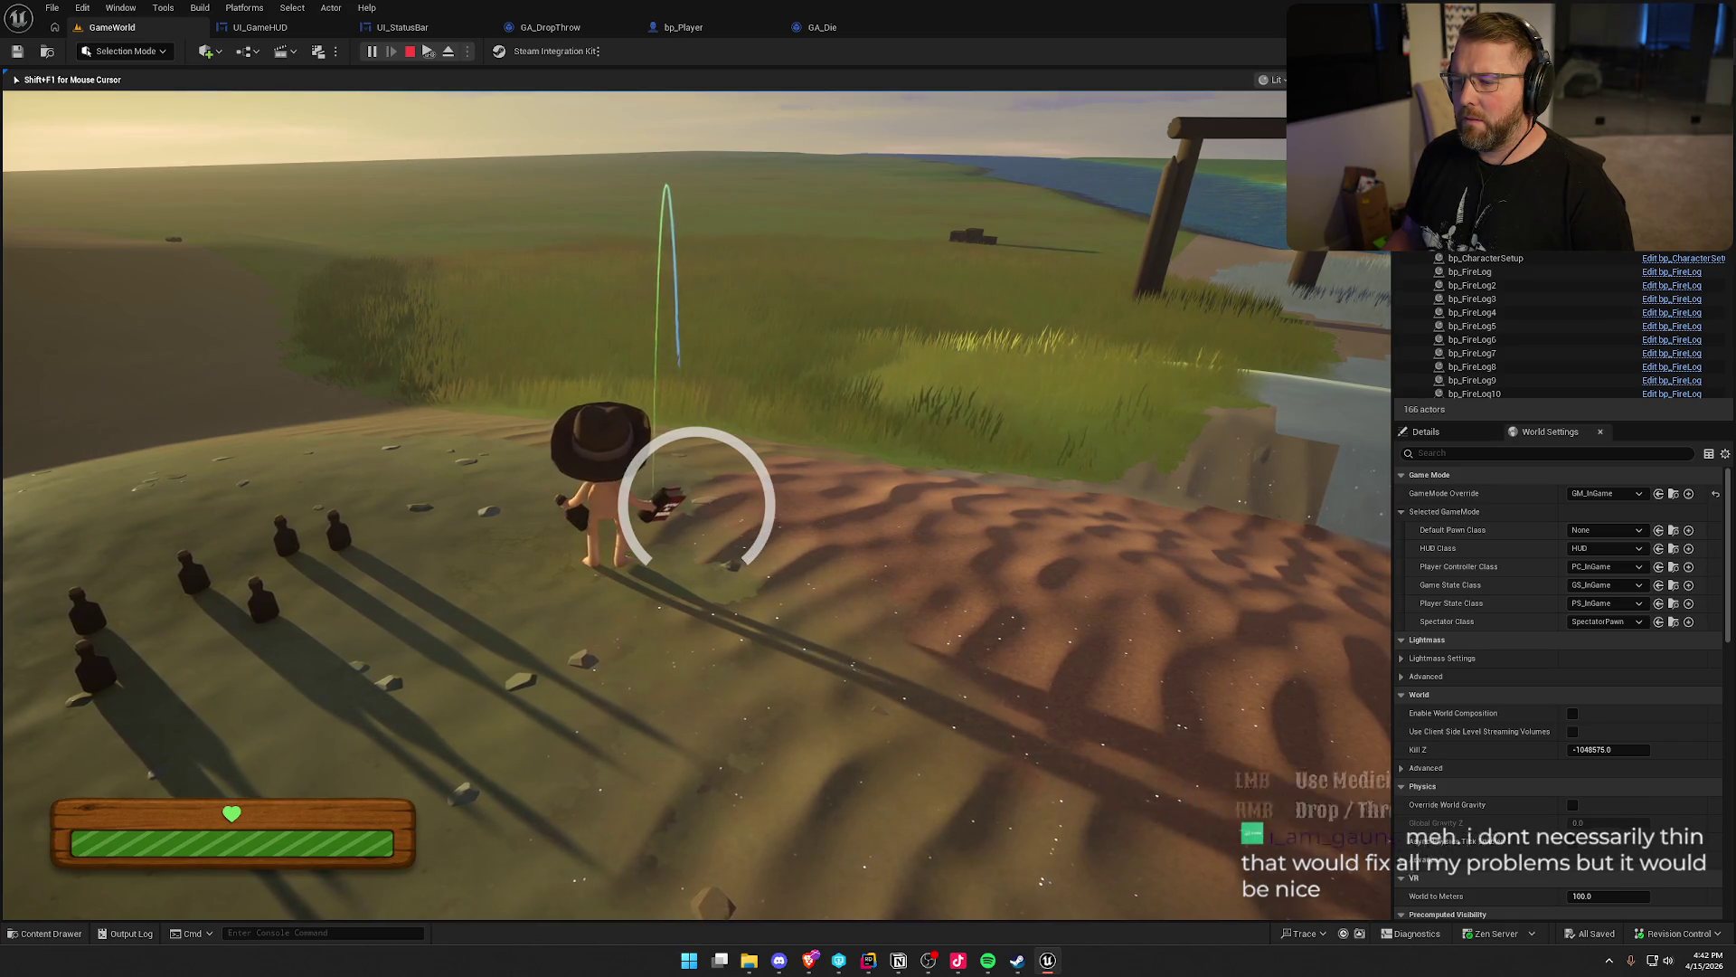
{"action": "key", "text": "d"}
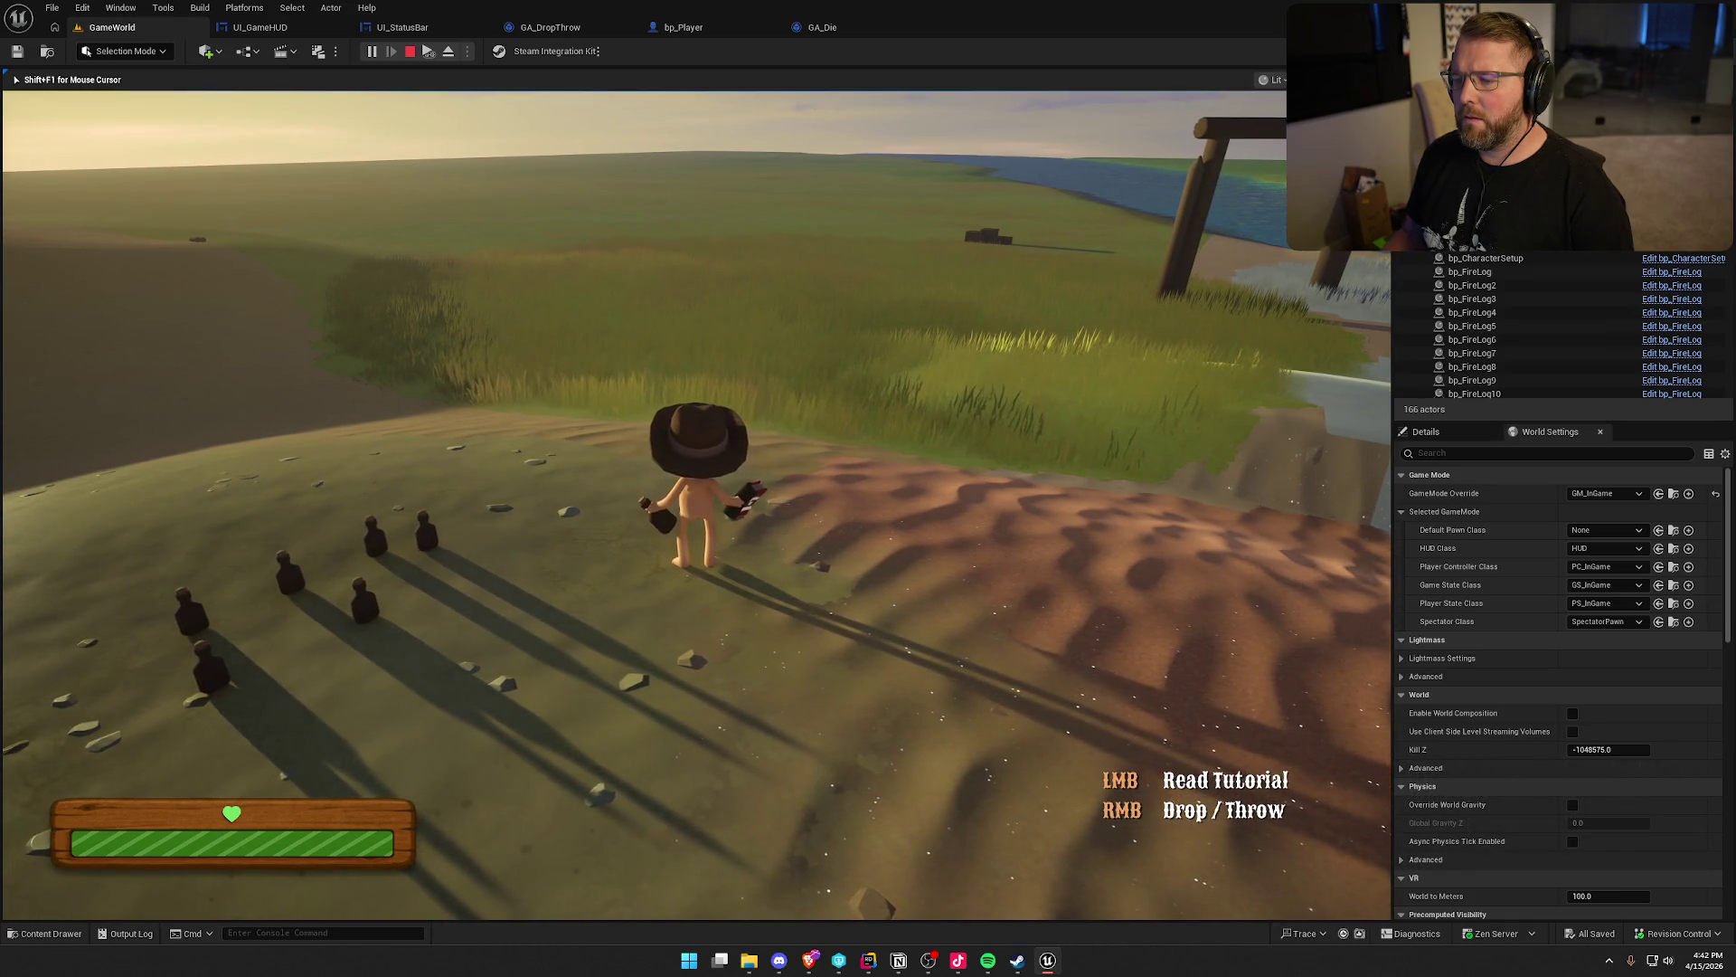
{"action": "key", "text": "shift+w"}
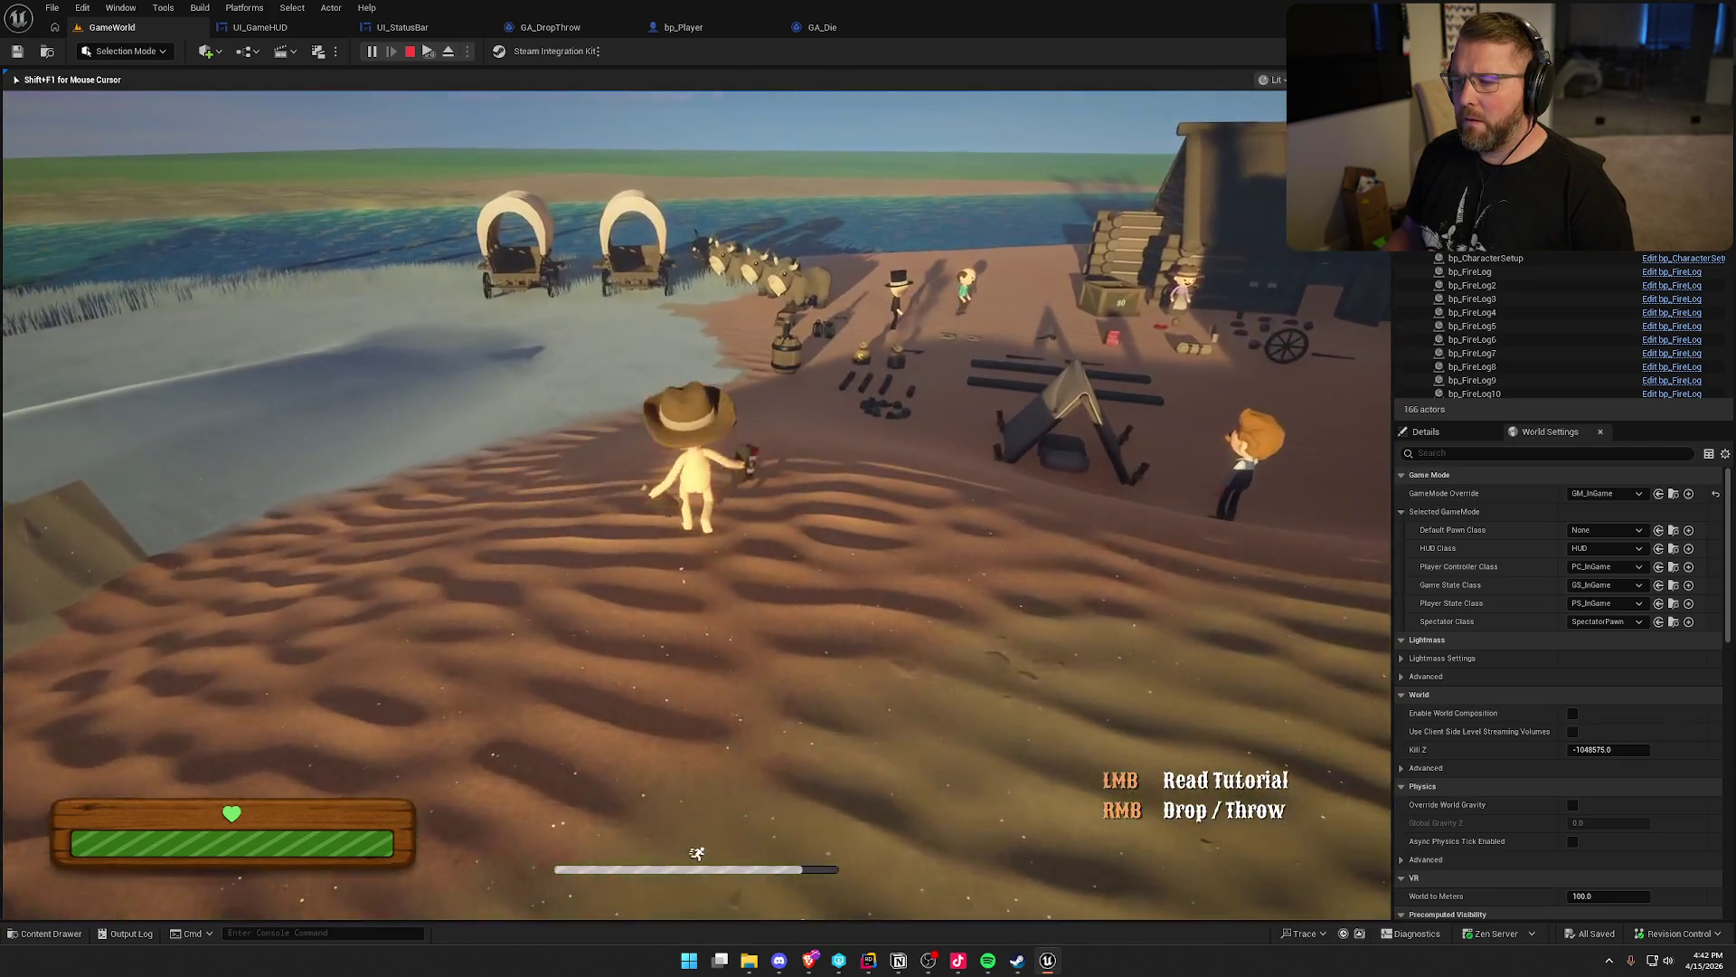
{"action": "key", "text": "Escape"}
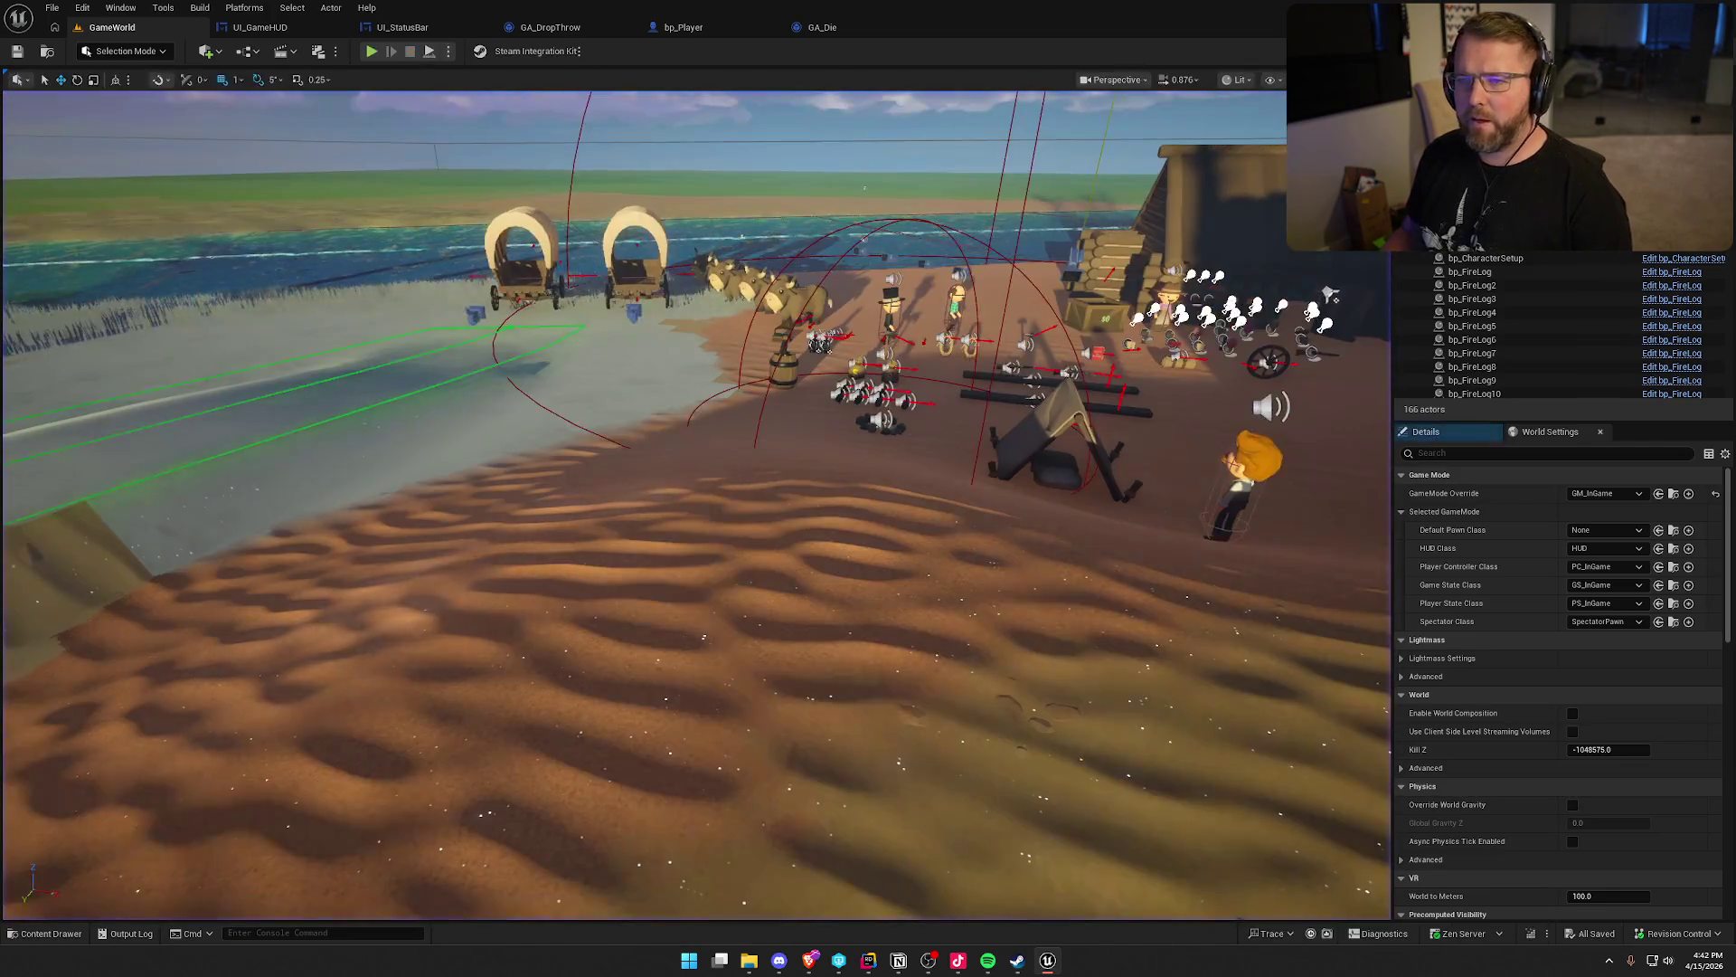
In bp_Player's Inputs graph, delete the extra GET node and move the cast nodes up
{"action": "left_click", "coordinate": [716, 29]}
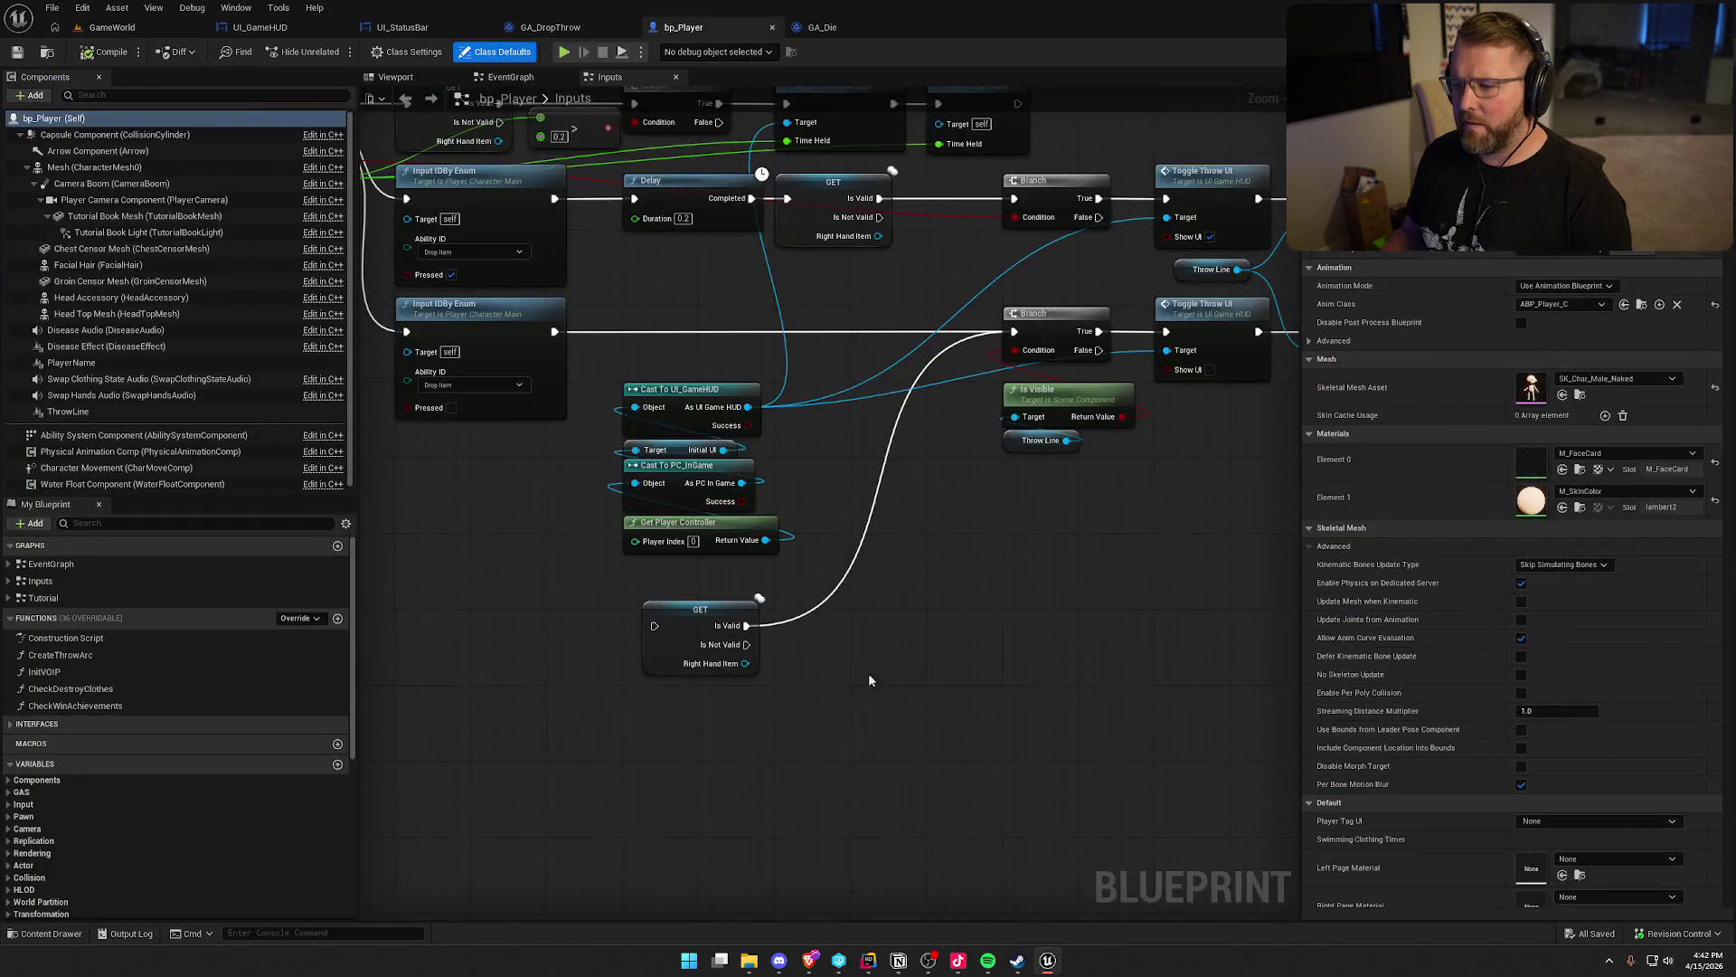
{"action": "left_click", "coordinate": [677, 606]}
{"action": "key", "text": "Delete"}
{"action": "left_click_drag", "start_coordinate": [788, 529], "coordinate": [610, 410]}
{"action": "left_click_drag", "start_coordinate": [673, 469], "coordinate": [666, 415]}
{"action": "left_click", "coordinate": [516, 662]}
Wire IA_DropItem's Canceled pin to the lower drop-item Input ID By Enum node
{"action": "left_click_drag", "start_coordinate": [561, 668], "coordinate": [821, 748]}
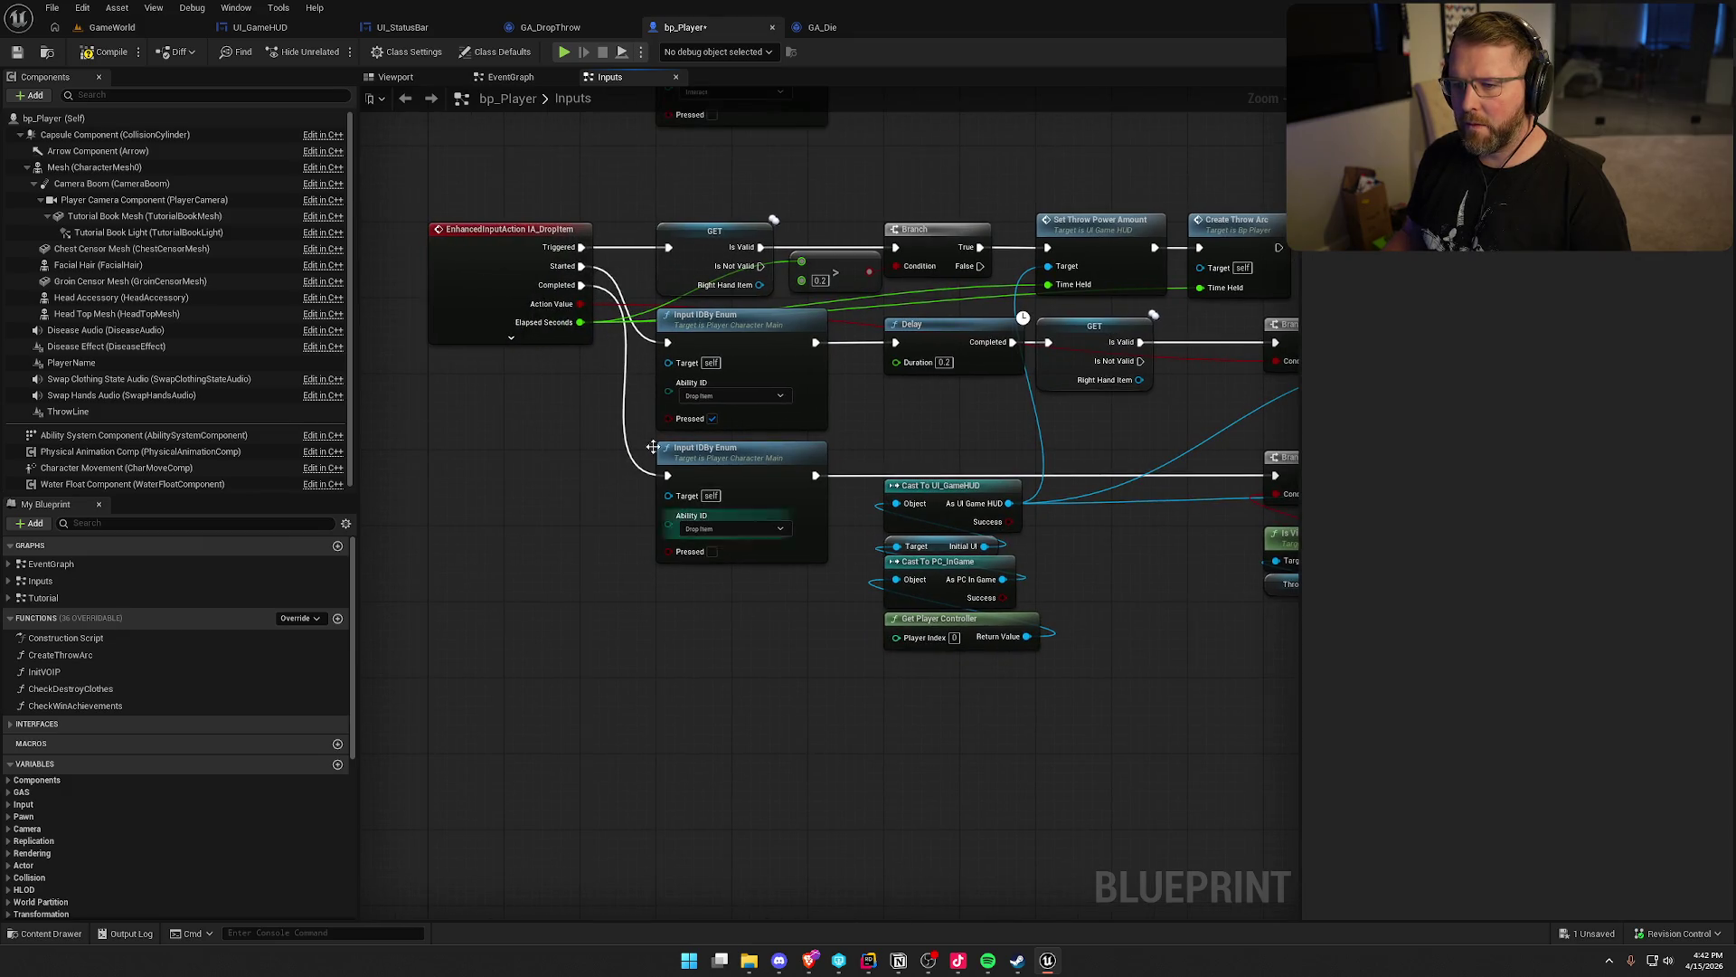
{"action": "left_click", "coordinate": [512, 338]}
{"action": "mouse_move", "coordinate": [582, 304]}
{"action": "left_mouse_down"}
{"action": "mouse_move", "coordinate": [658, 411]}
{"action": "mouse_move", "coordinate": [667, 475]}
{"action": "left_mouse_up"}
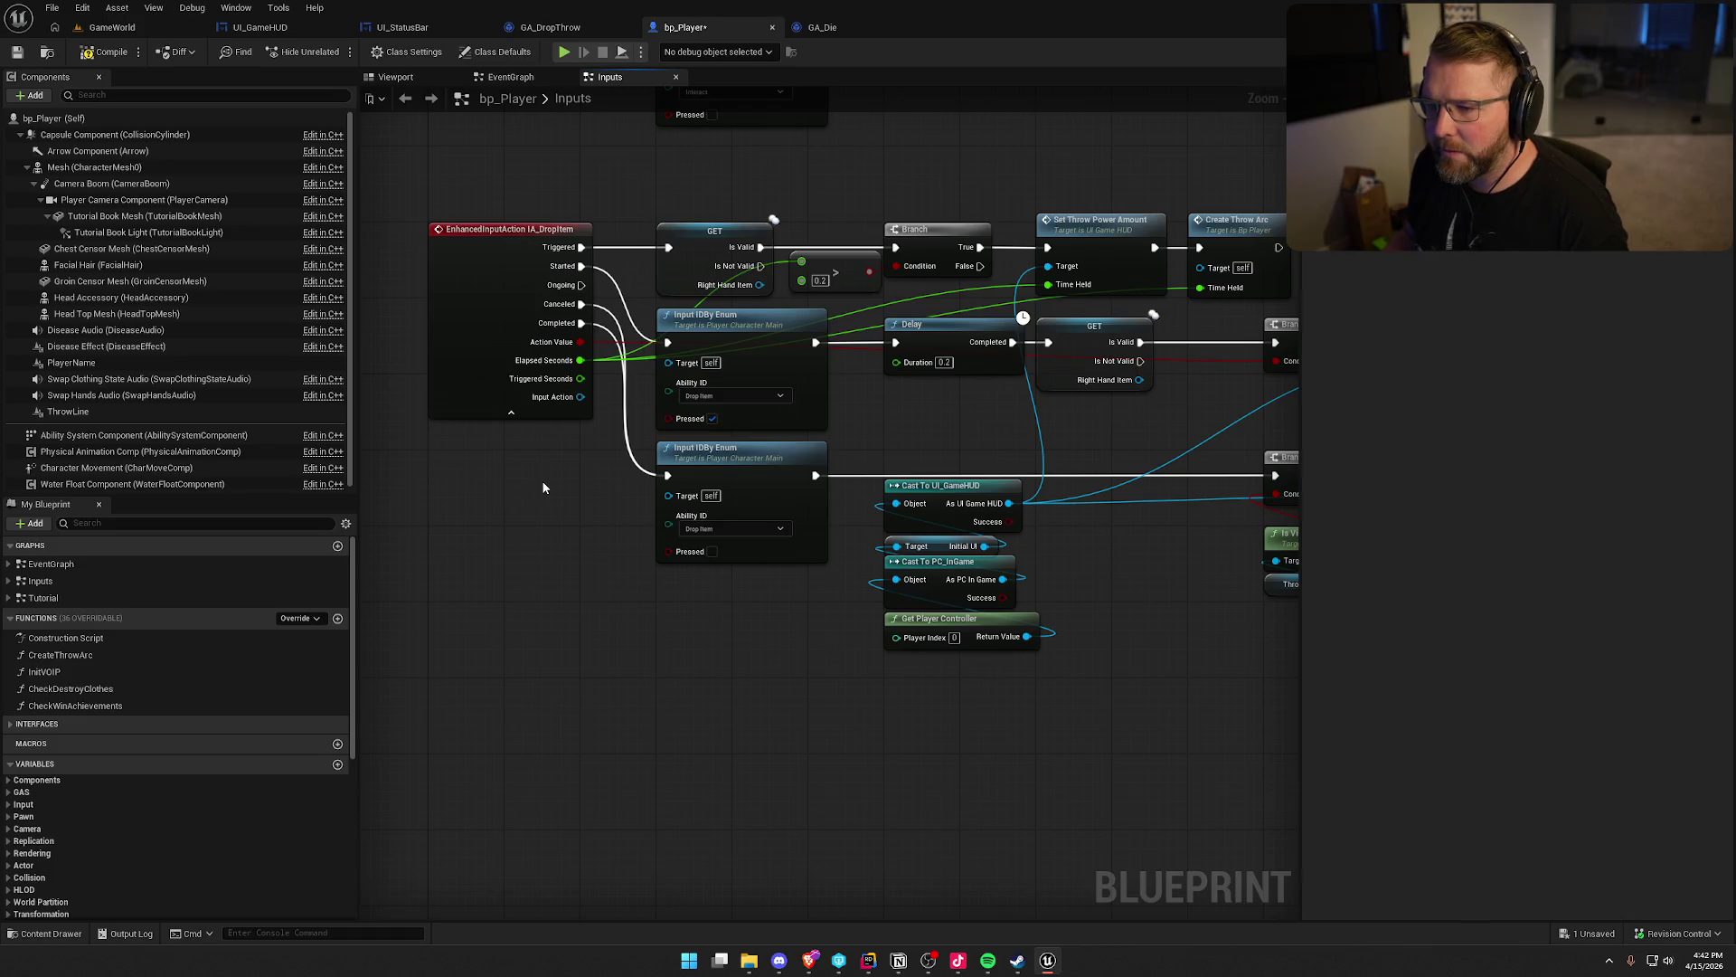
{"action": "left_click", "coordinate": [112, 27]}
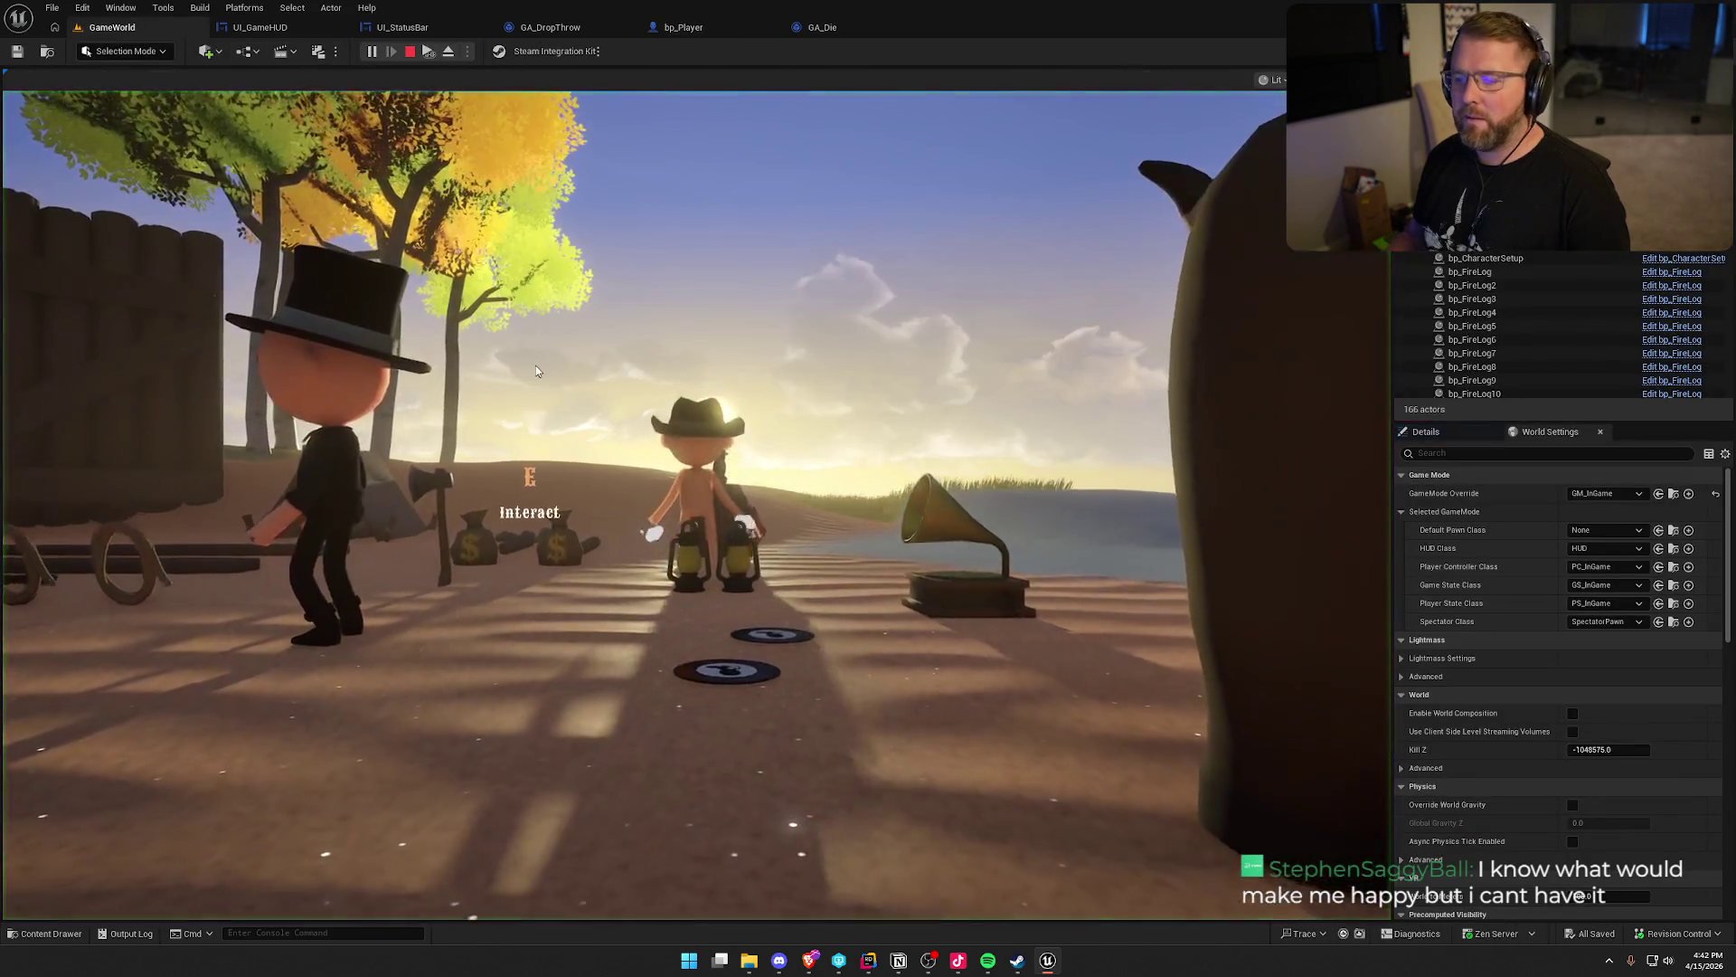
{"action": "left_click", "coordinate": [535, 366]}
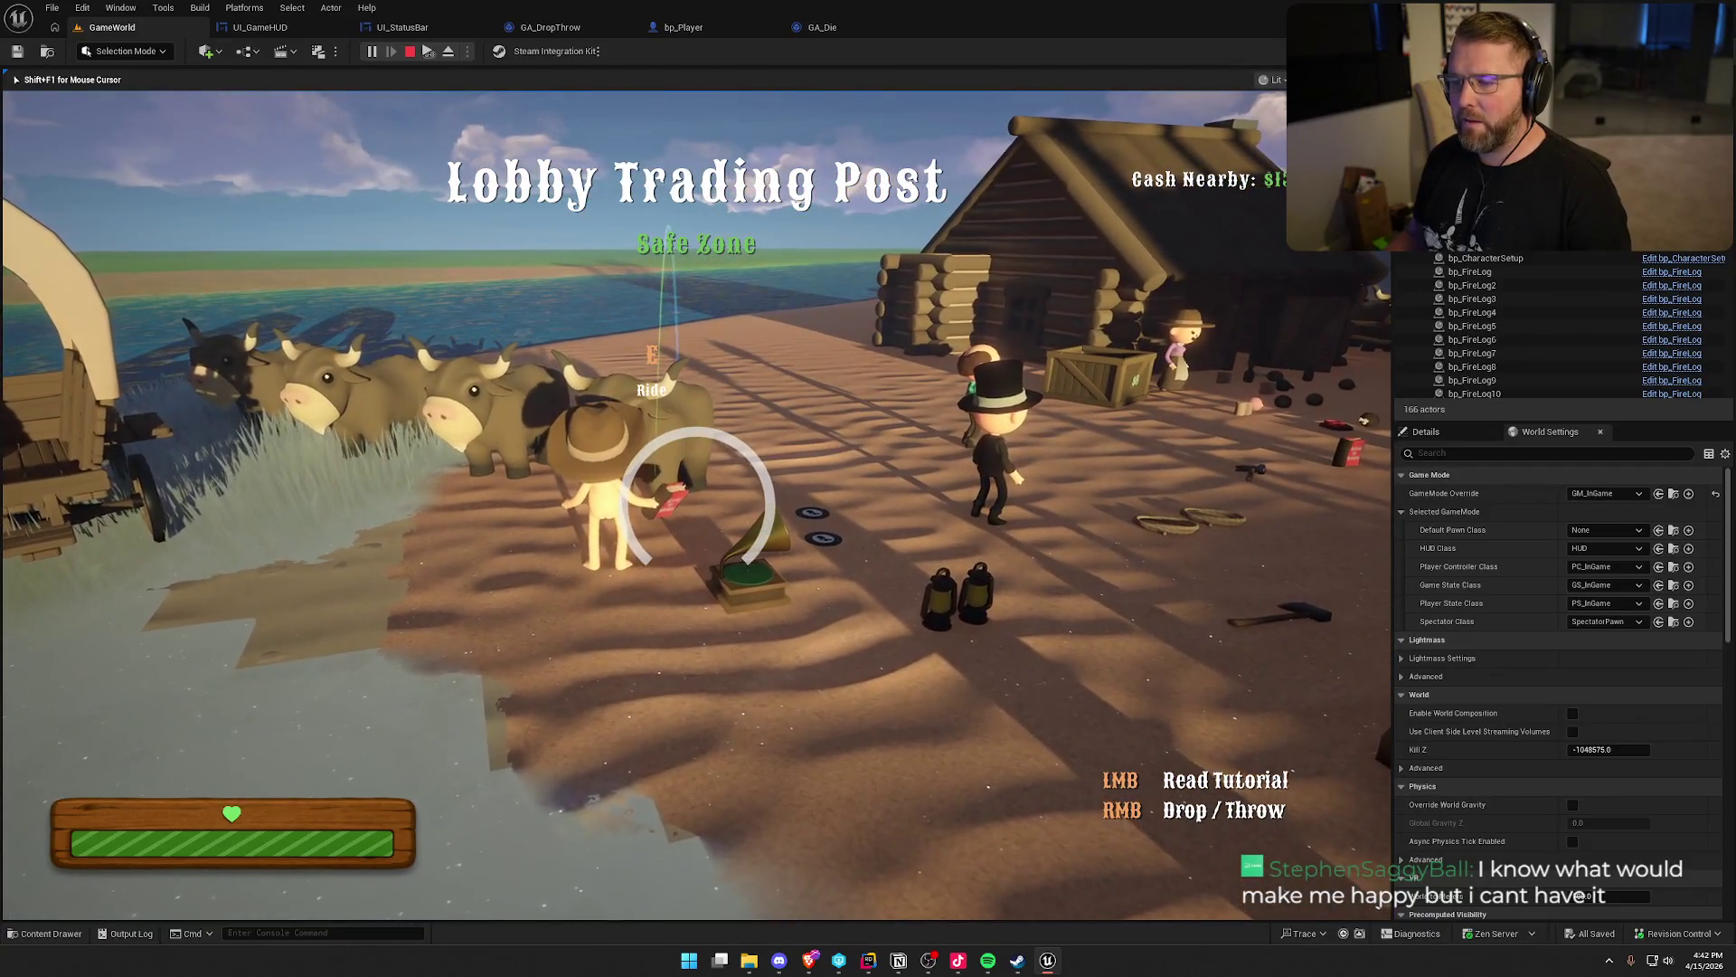
{"action": "key", "text": "e"}
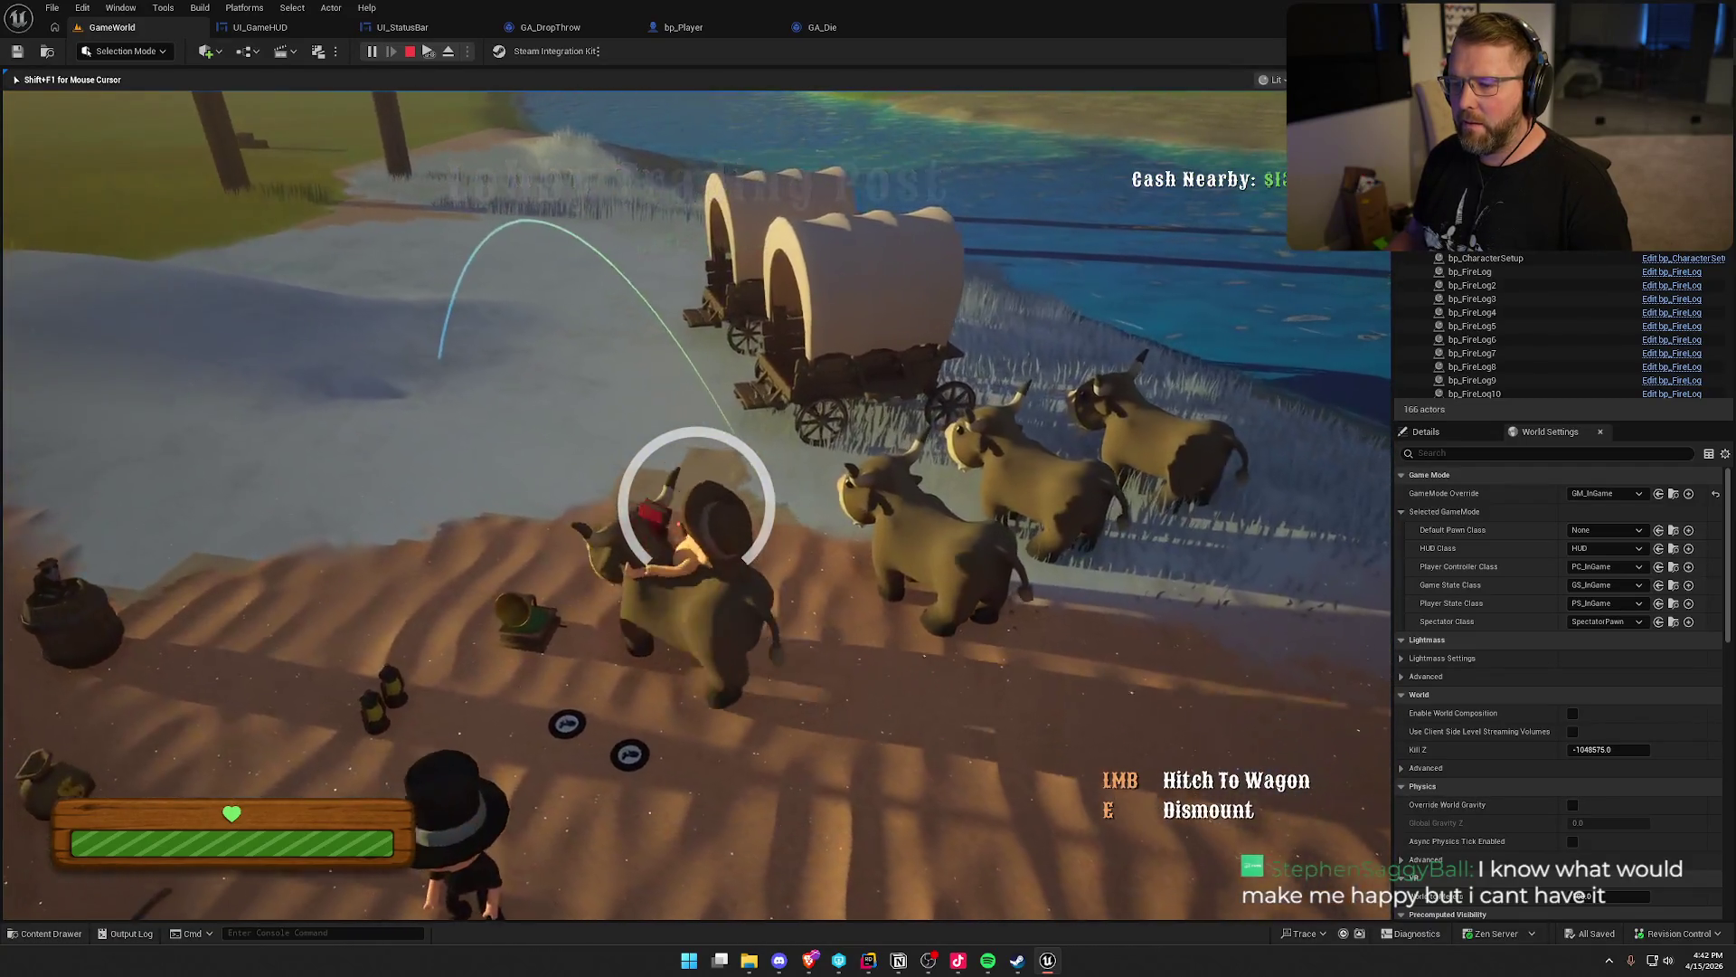
{"action": "key", "text": "e"}
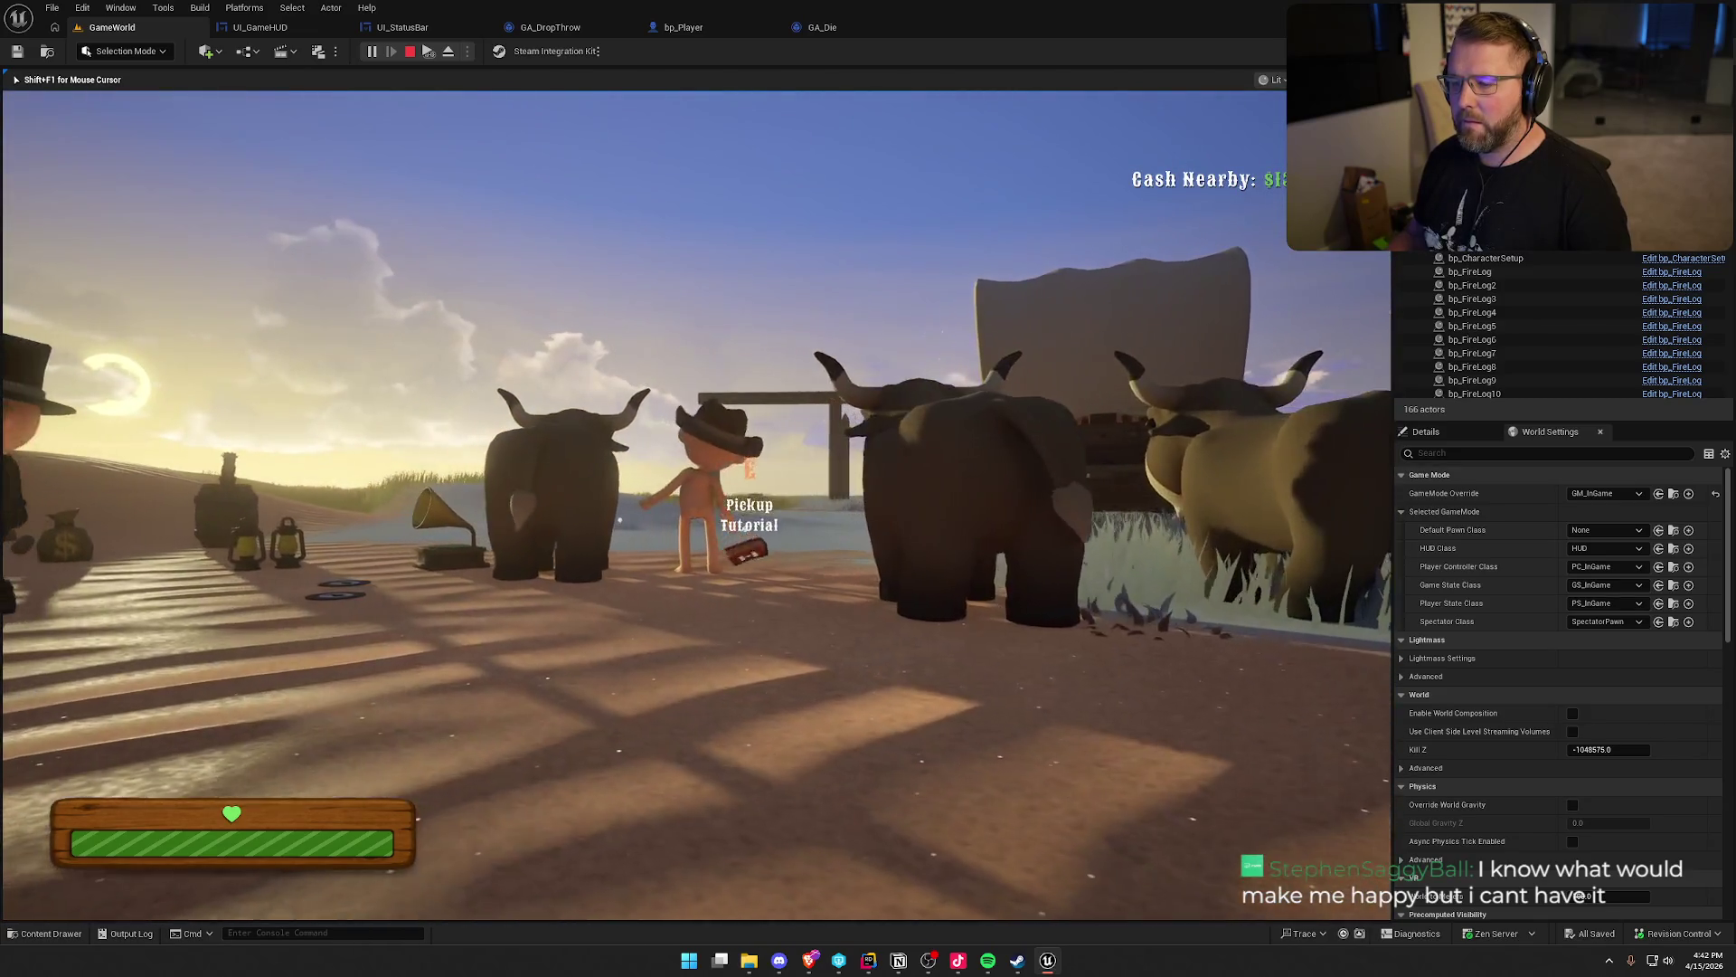
{"action": "key", "text": "e"}
{"action": "key", "text": "w"}
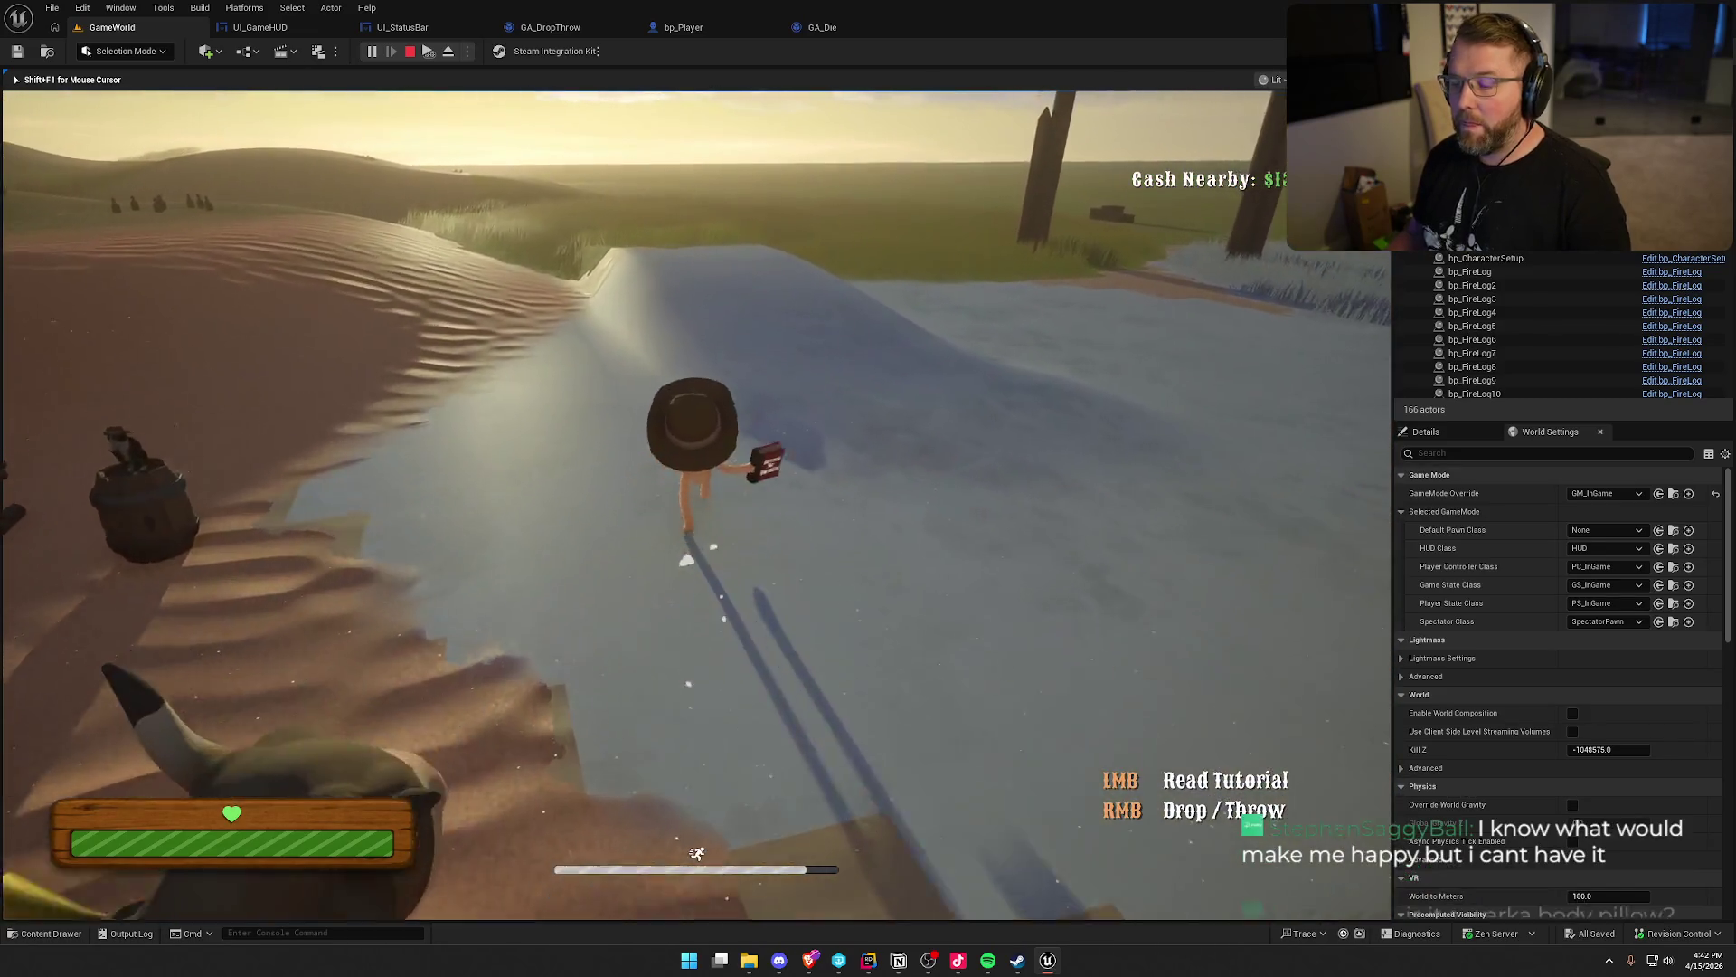
{"action": "key", "text": "w"}
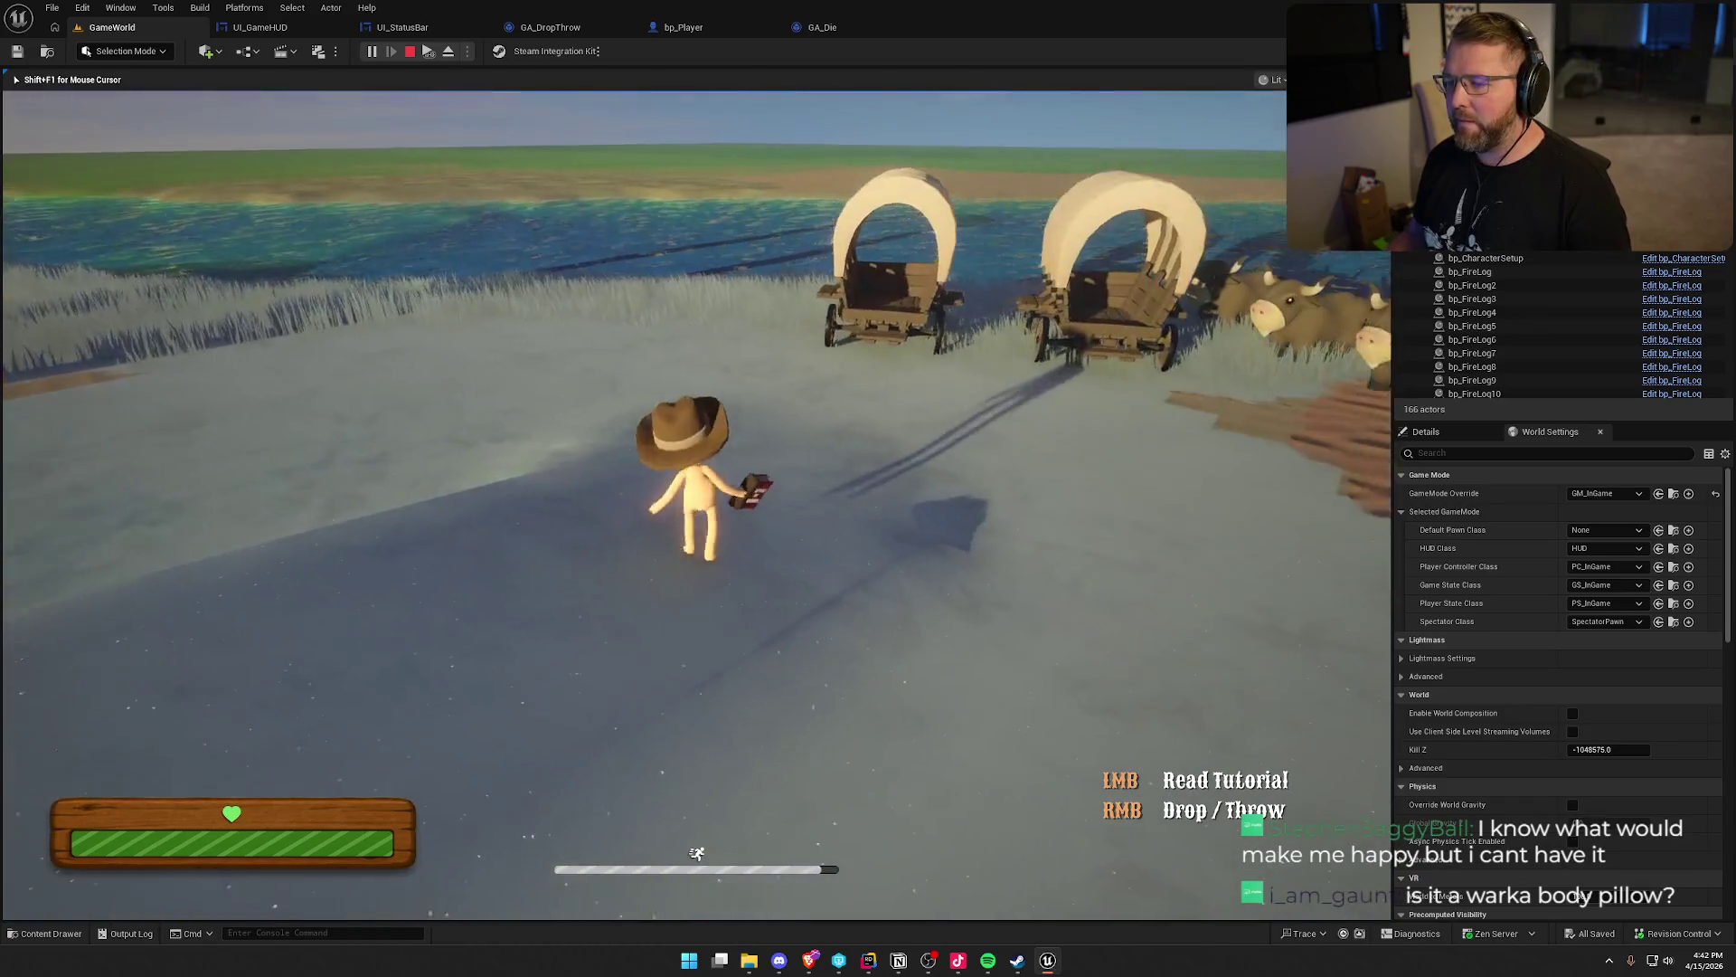
{"action": "key", "text": "w"}
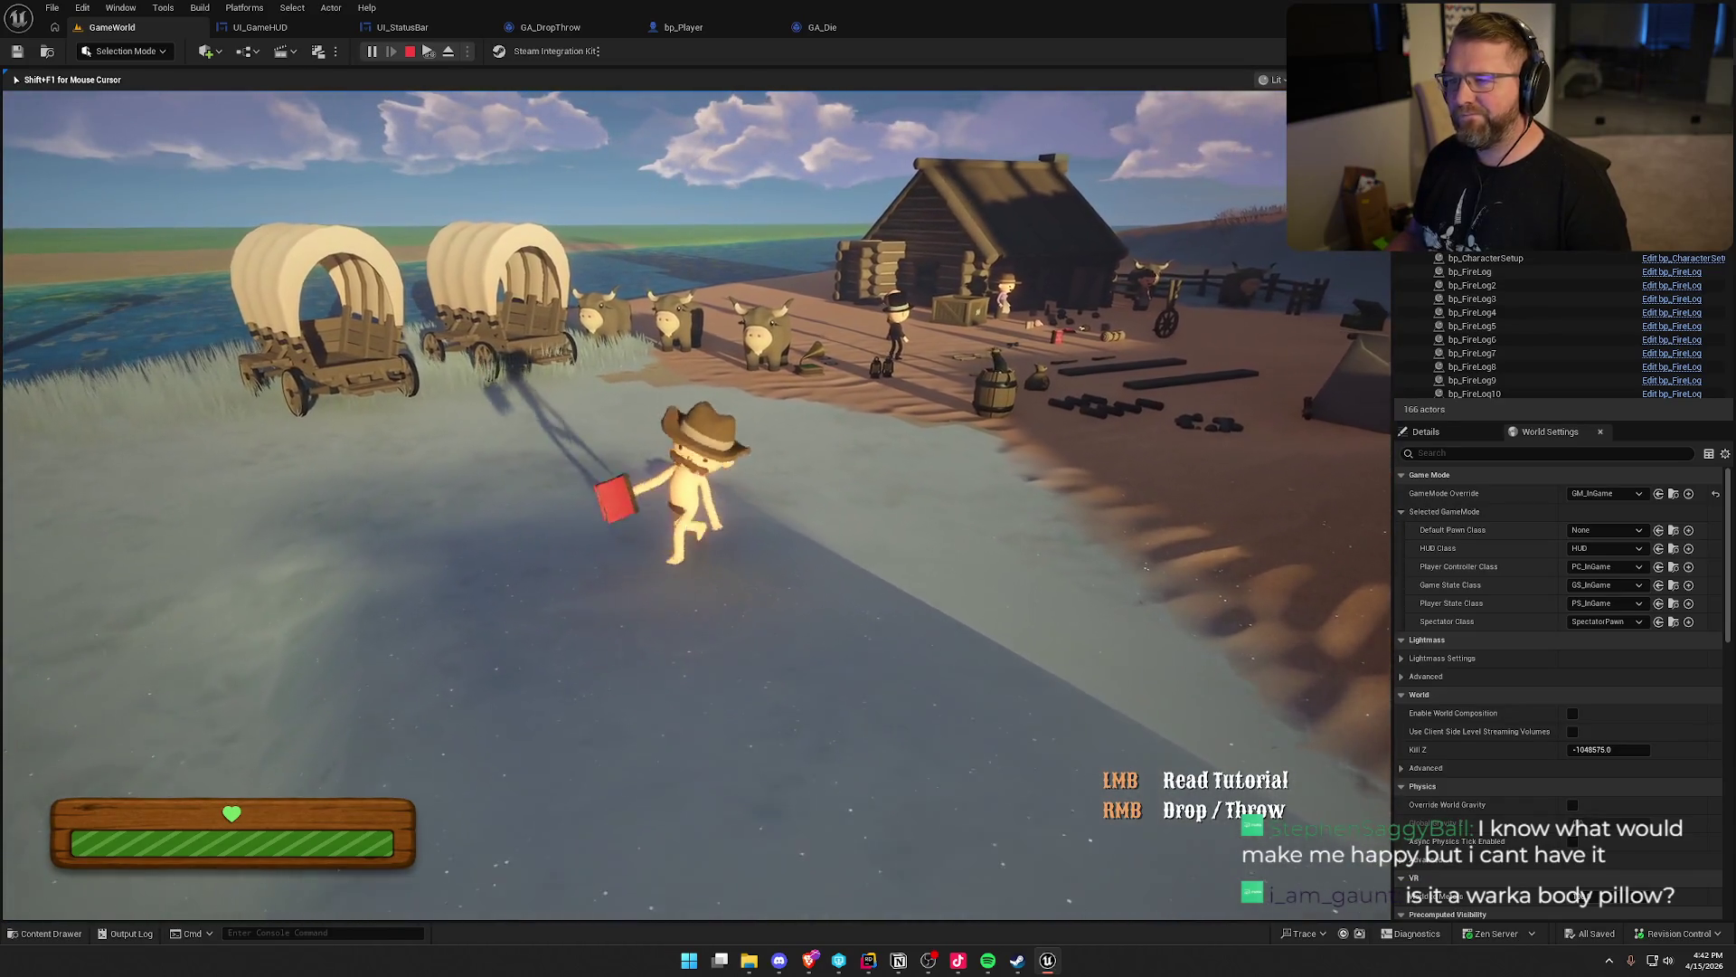
{"action": "key", "text": "Escape"}
{"action": "left_click", "coordinate": [683, 27]}
{"action": "left_click", "coordinate": [574, 407]}
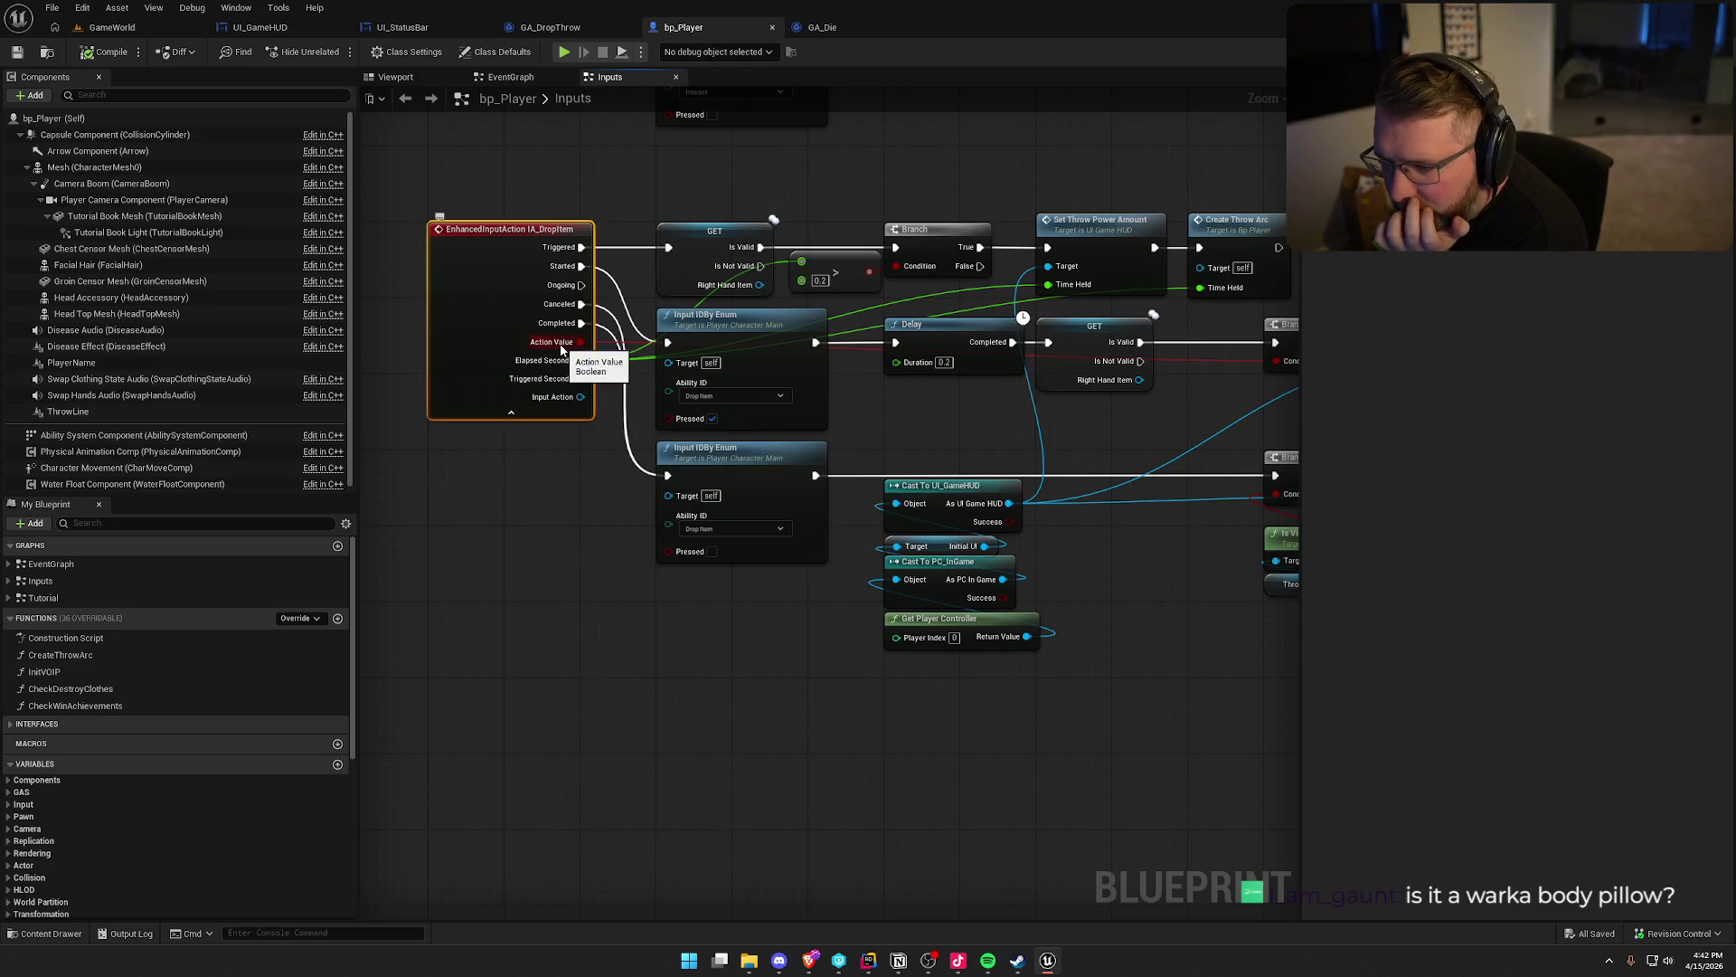
Collapse IA_DropItem's advanced pins, review the throw logic, and open the Override function list
{"action": "left_click_drag", "start_coordinate": [1039, 452], "coordinate": [483, 445]}
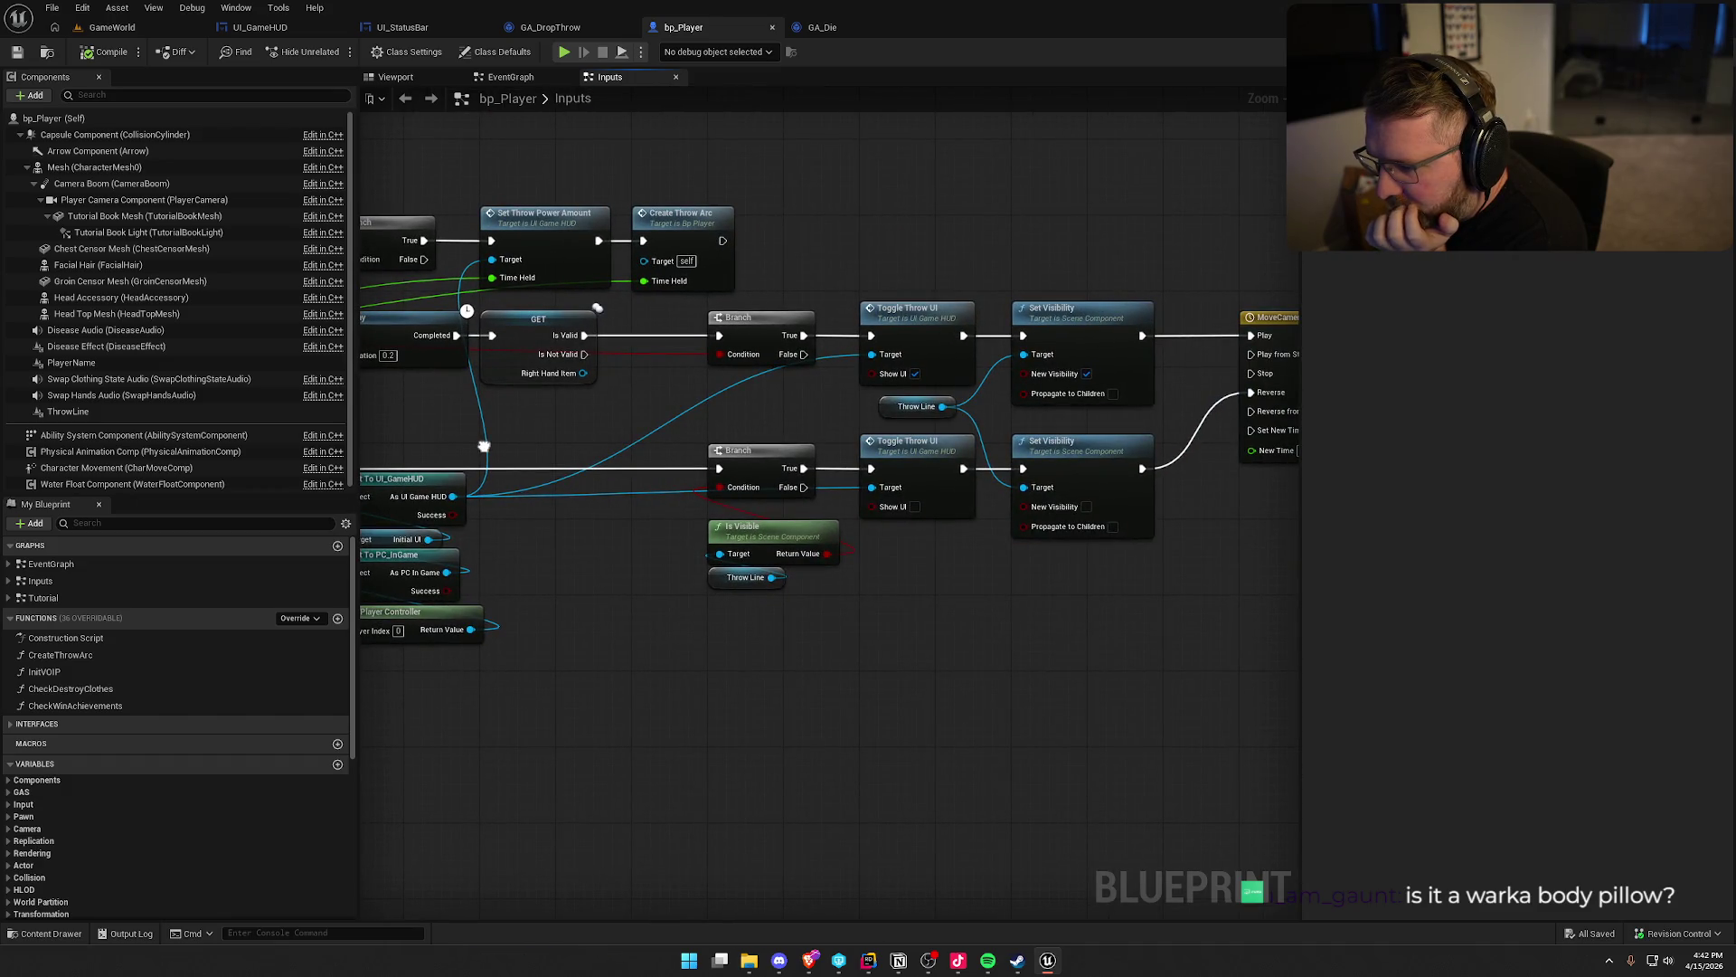
{"action": "mouse_move", "coordinate": [484, 446]}
{"action": "left_mouse_down"}
{"action": "mouse_move", "coordinate": [425, 450]}
{"action": "mouse_move", "coordinate": [981, 473]}
{"action": "mouse_move", "coordinate": [769, 443]}
{"action": "mouse_move", "coordinate": [506, 434]}
{"action": "mouse_move", "coordinate": [1022, 502]}
{"action": "left_mouse_up"}
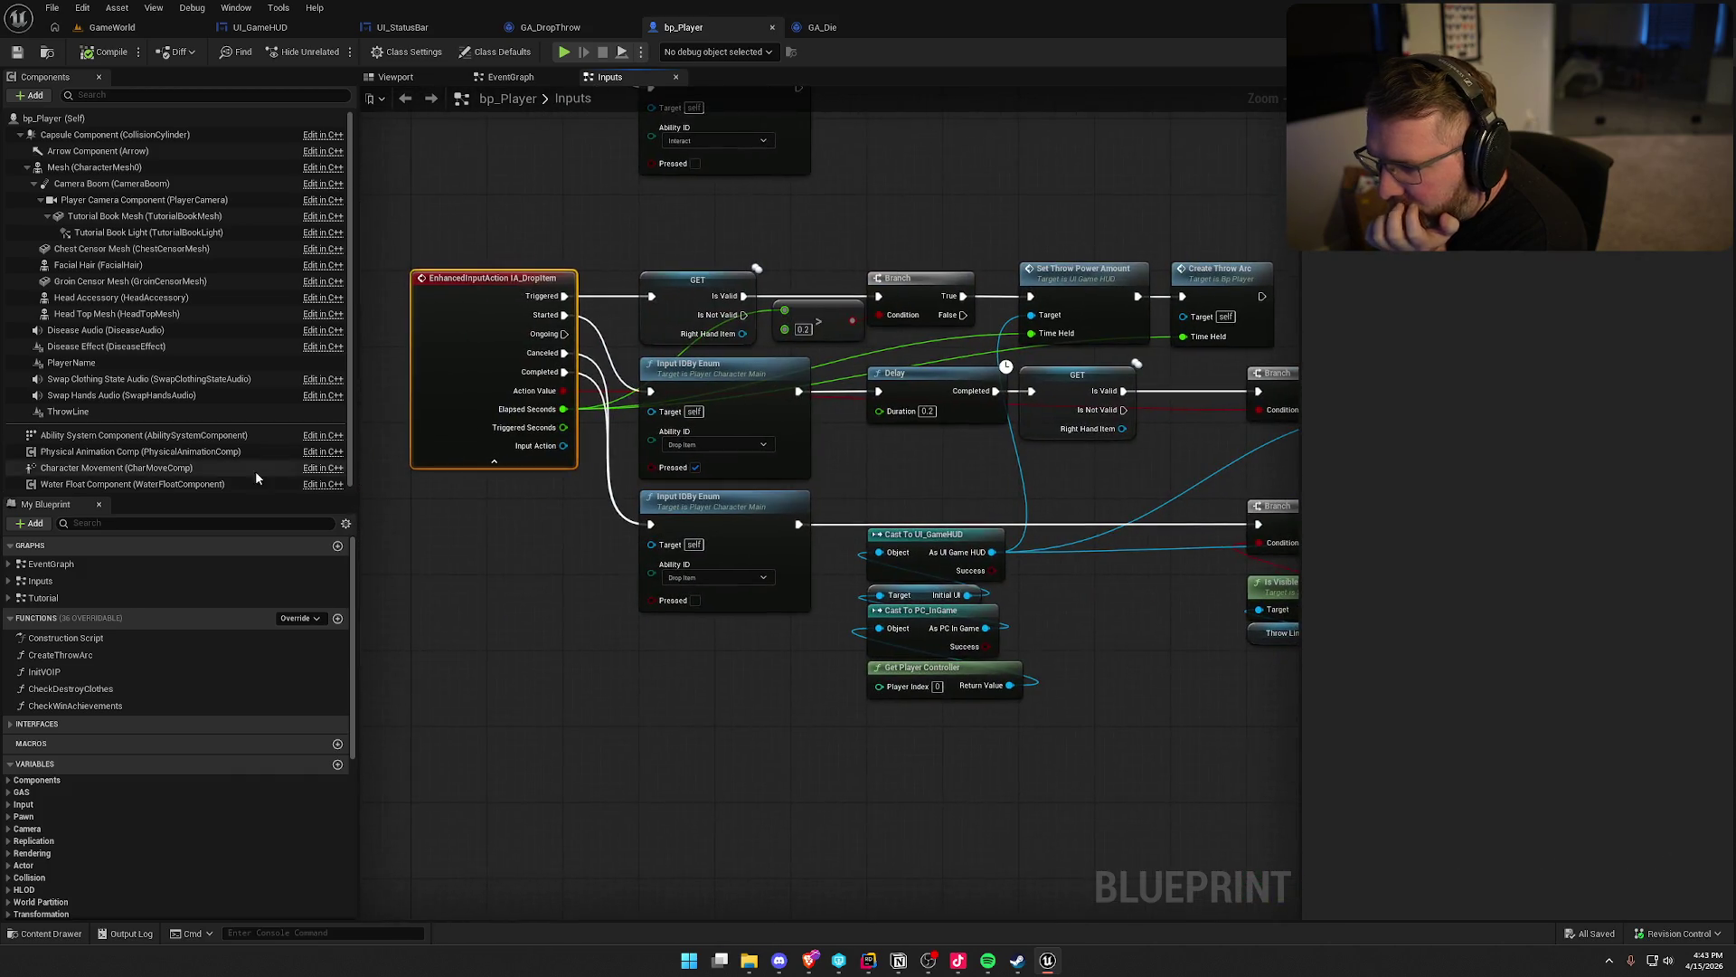
{"action": "left_click", "coordinate": [474, 461]}
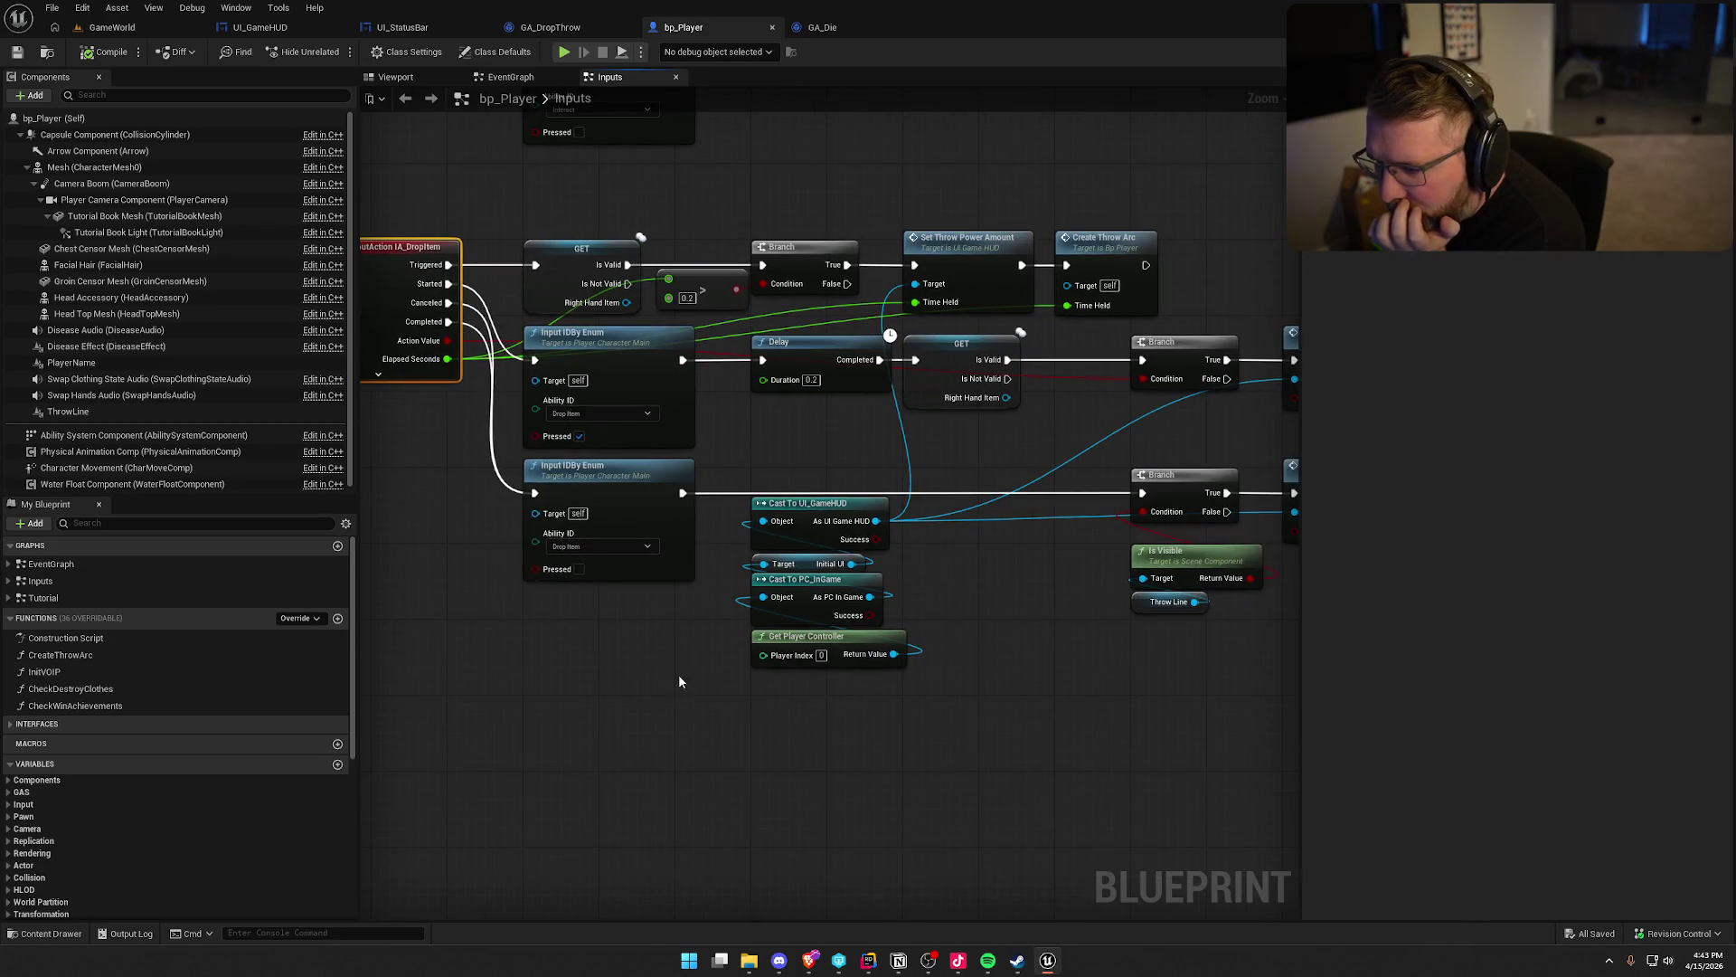
{"action": "mouse_move", "coordinate": [995, 763]}
{"action": "left_mouse_down"}
{"action": "mouse_move", "coordinate": [593, 690]}
{"action": "mouse_move", "coordinate": [361, 681]}
{"action": "left_mouse_up"}
{"action": "left_click_drag", "start_coordinate": [443, 348], "coordinate": [881, 570]}
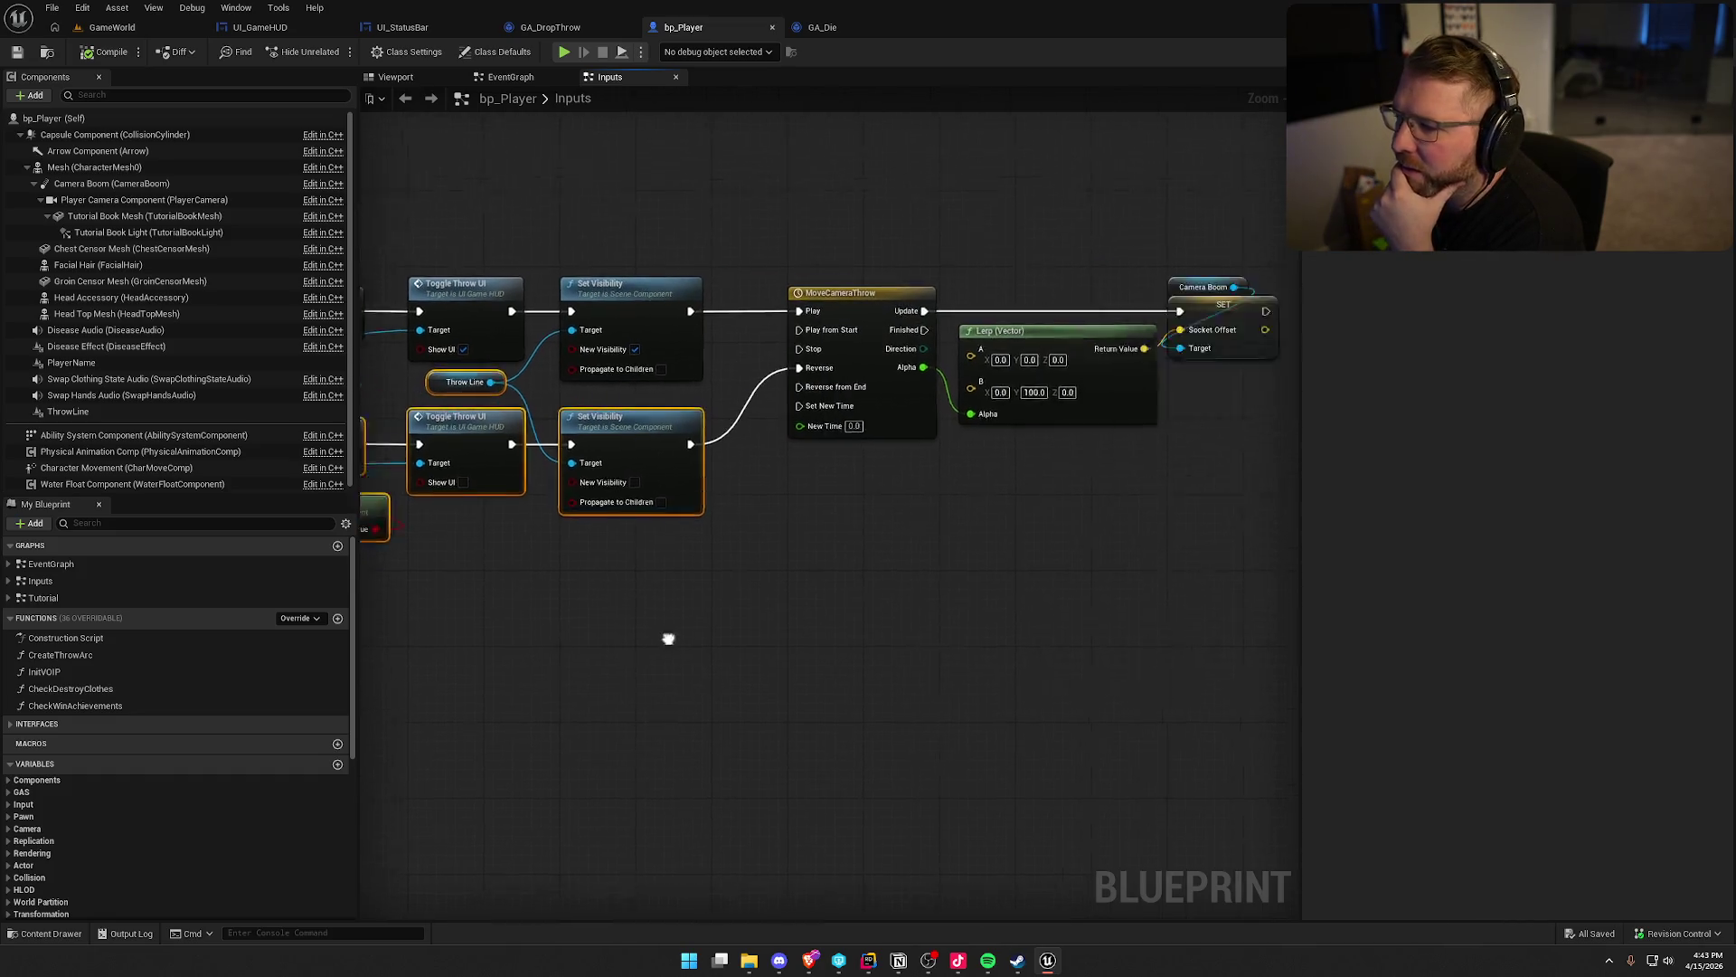
{"action": "scroll", "coordinate": [1011, 554], "scroll_direction": "down", "scroll_amount": 2}
{"action": "mouse_move", "coordinate": [1011, 553]}
{"action": "left_mouse_down"}
{"action": "mouse_move", "coordinate": [1073, 516]}
{"action": "mouse_move", "coordinate": [1034, 530]}
{"action": "left_mouse_up"}
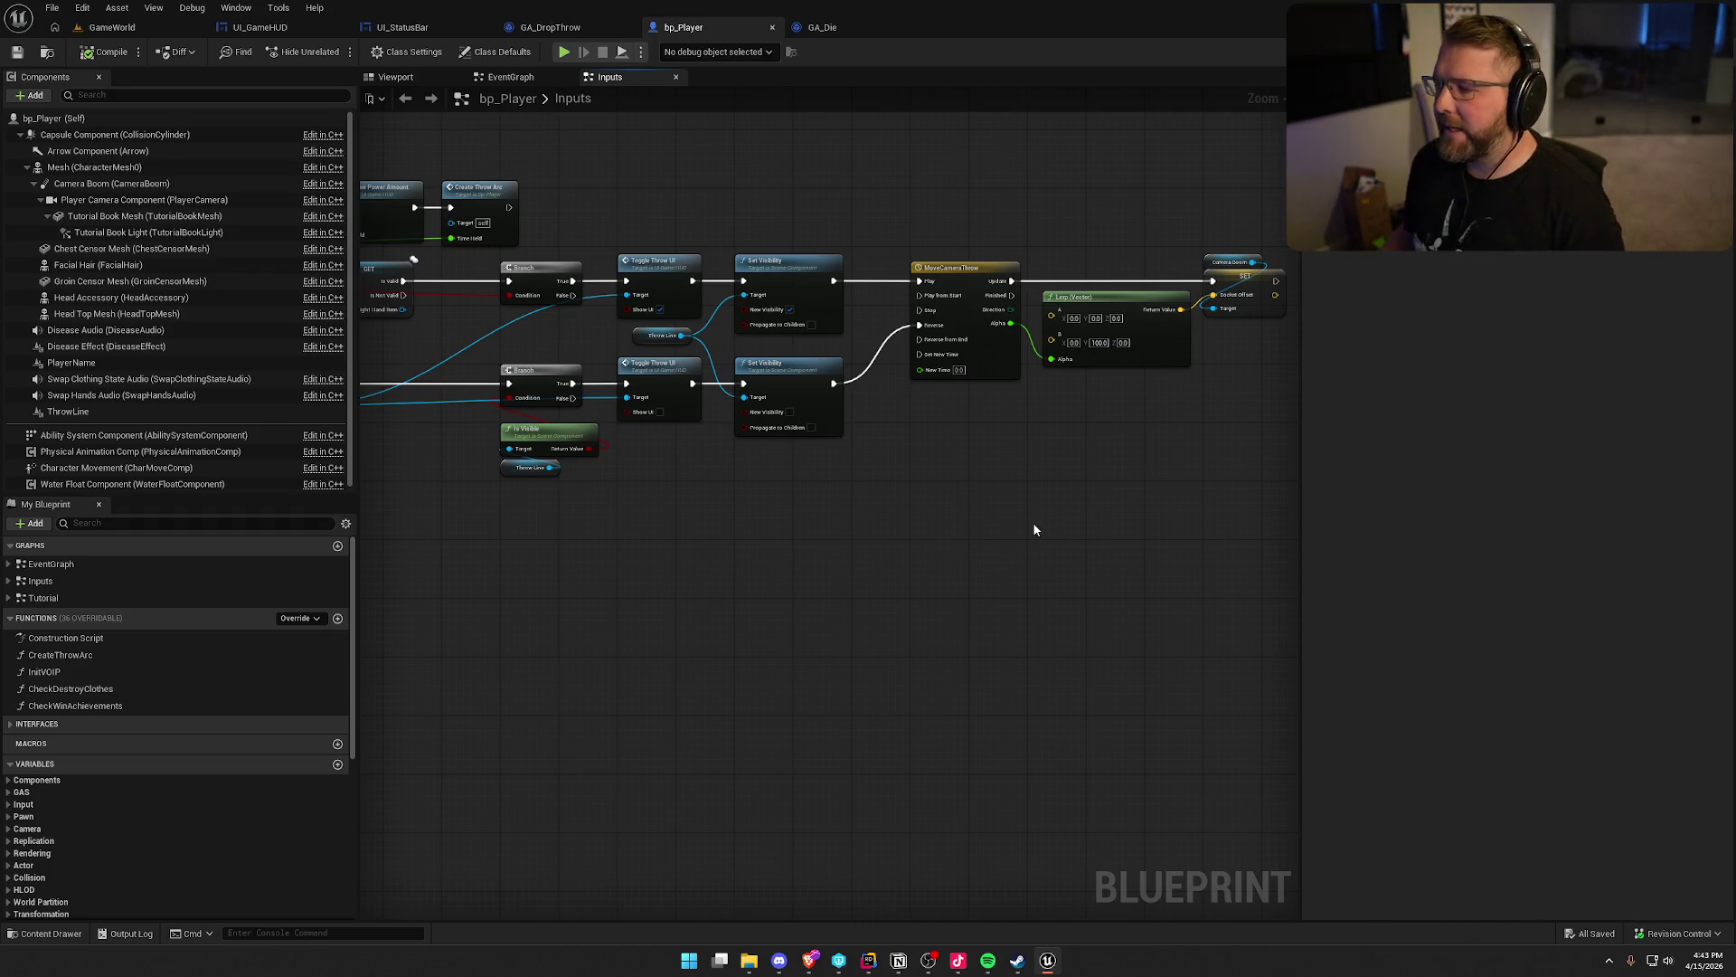
{"action": "left_click_drag", "start_coordinate": [1036, 529], "coordinate": [893, 665]}
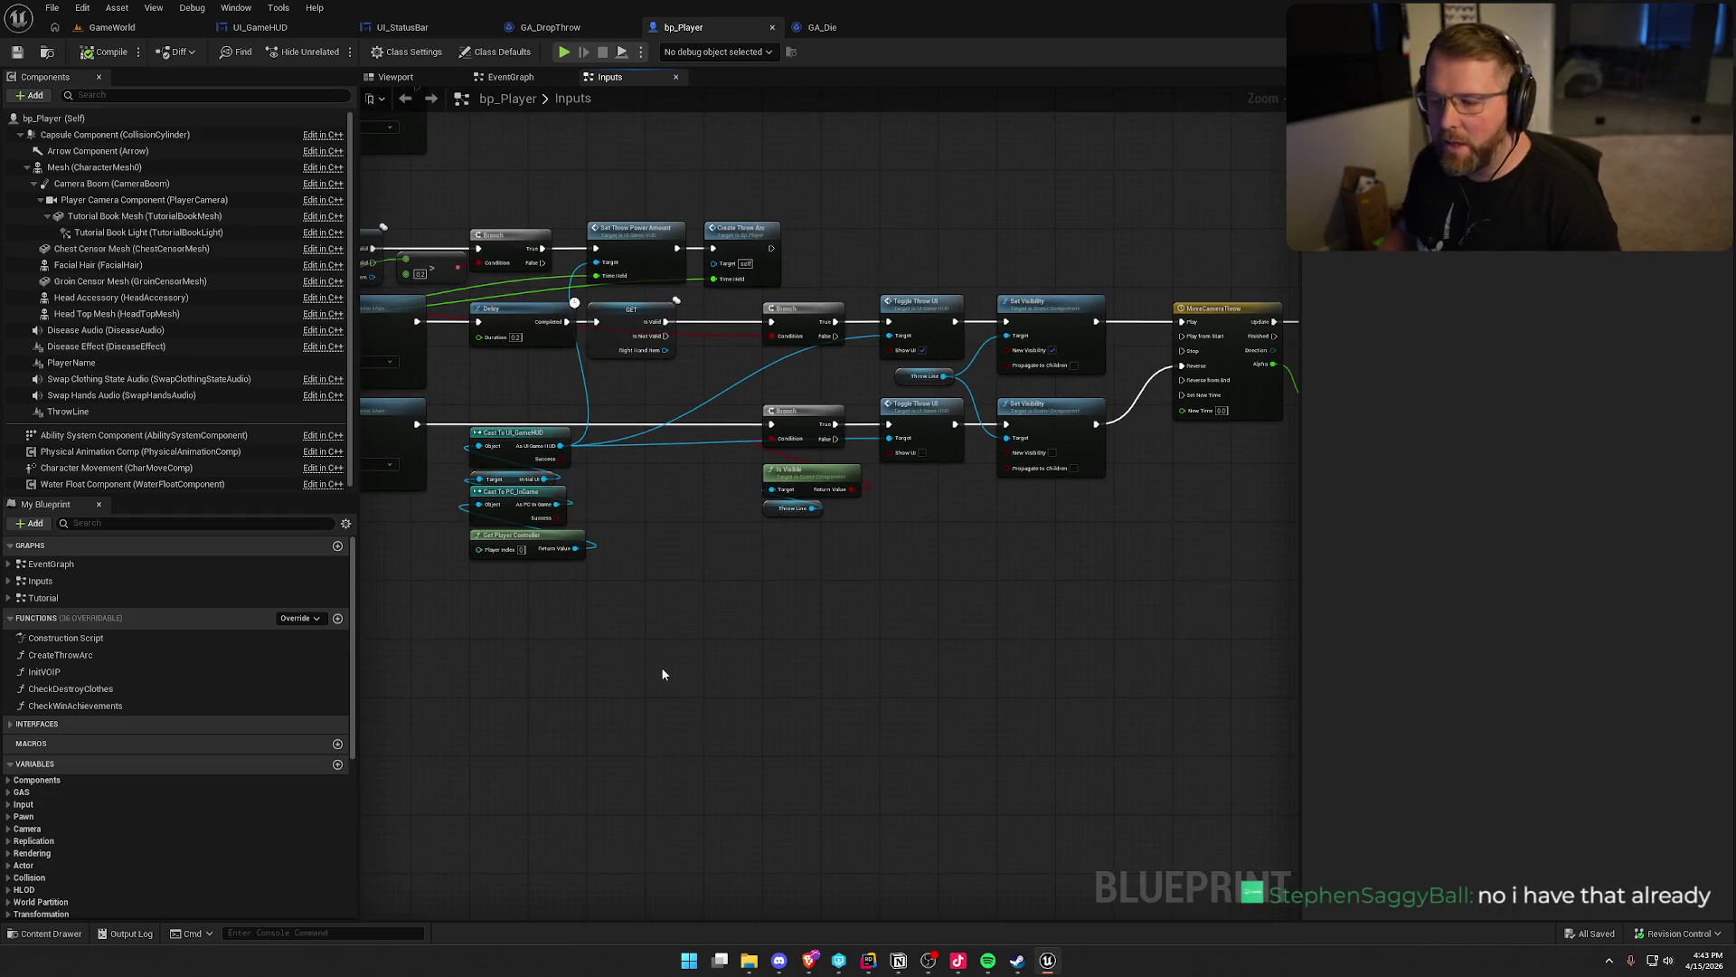
{"action": "left_click", "coordinate": [295, 618]}
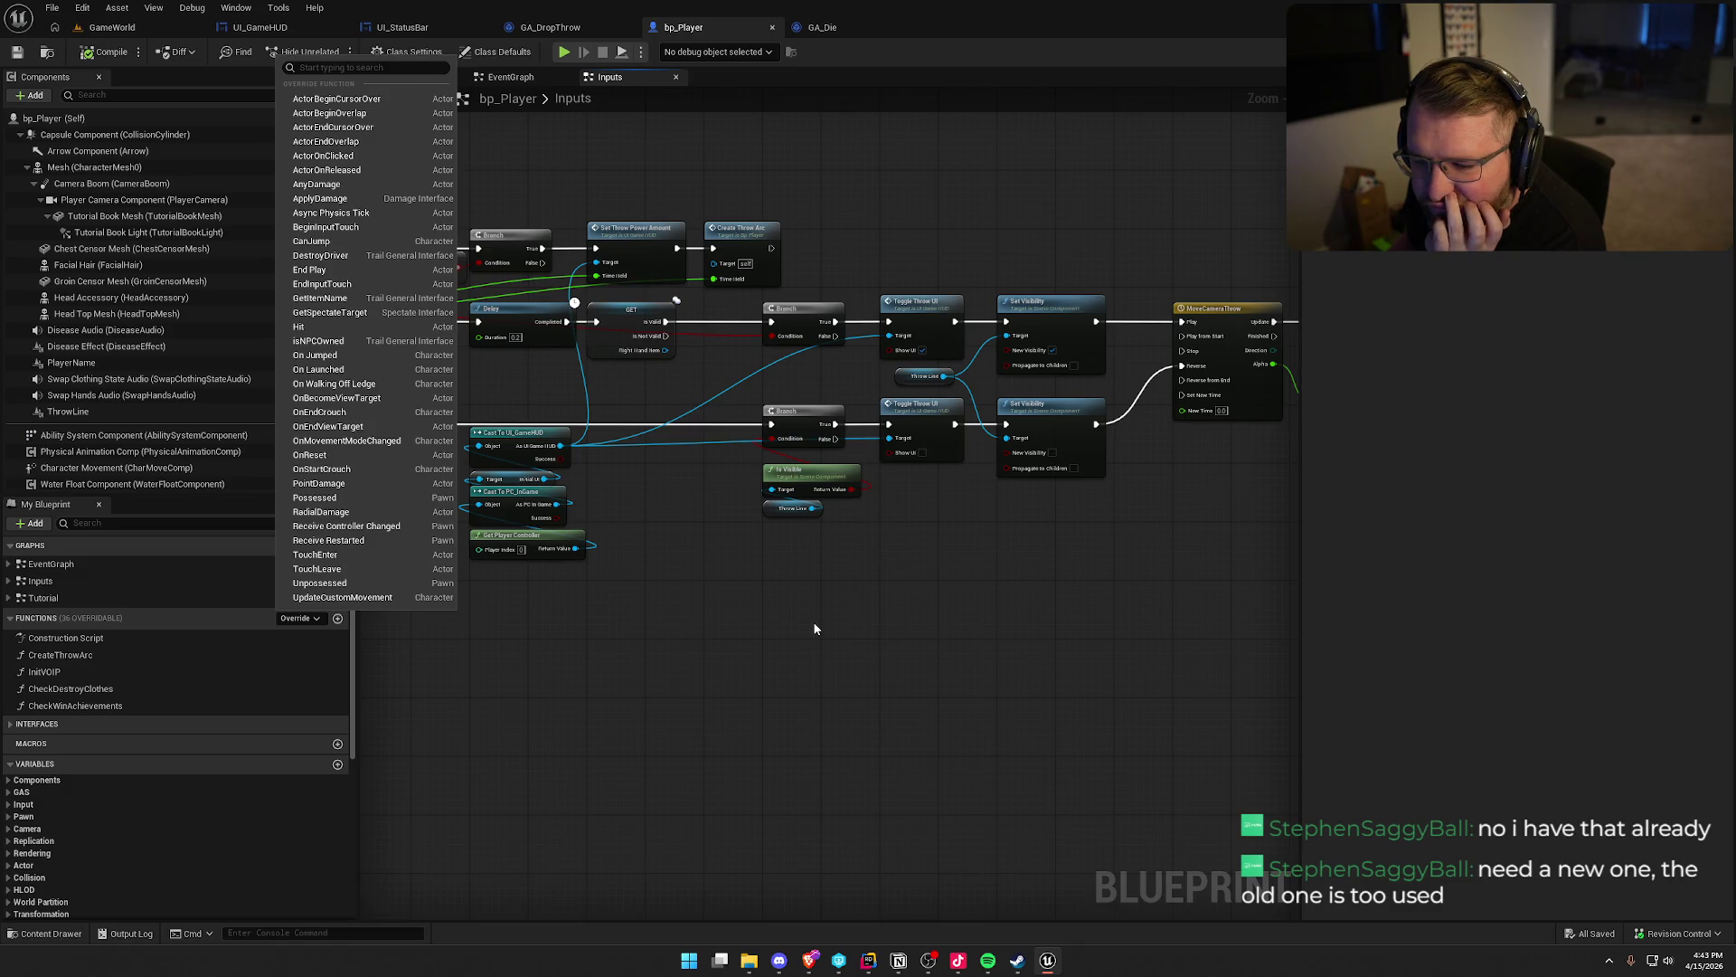
Override Unpossessed and move the Event Unpossessed node from EventGraph into the Inputs graph
{"action": "left_click", "coordinate": [389, 582]}
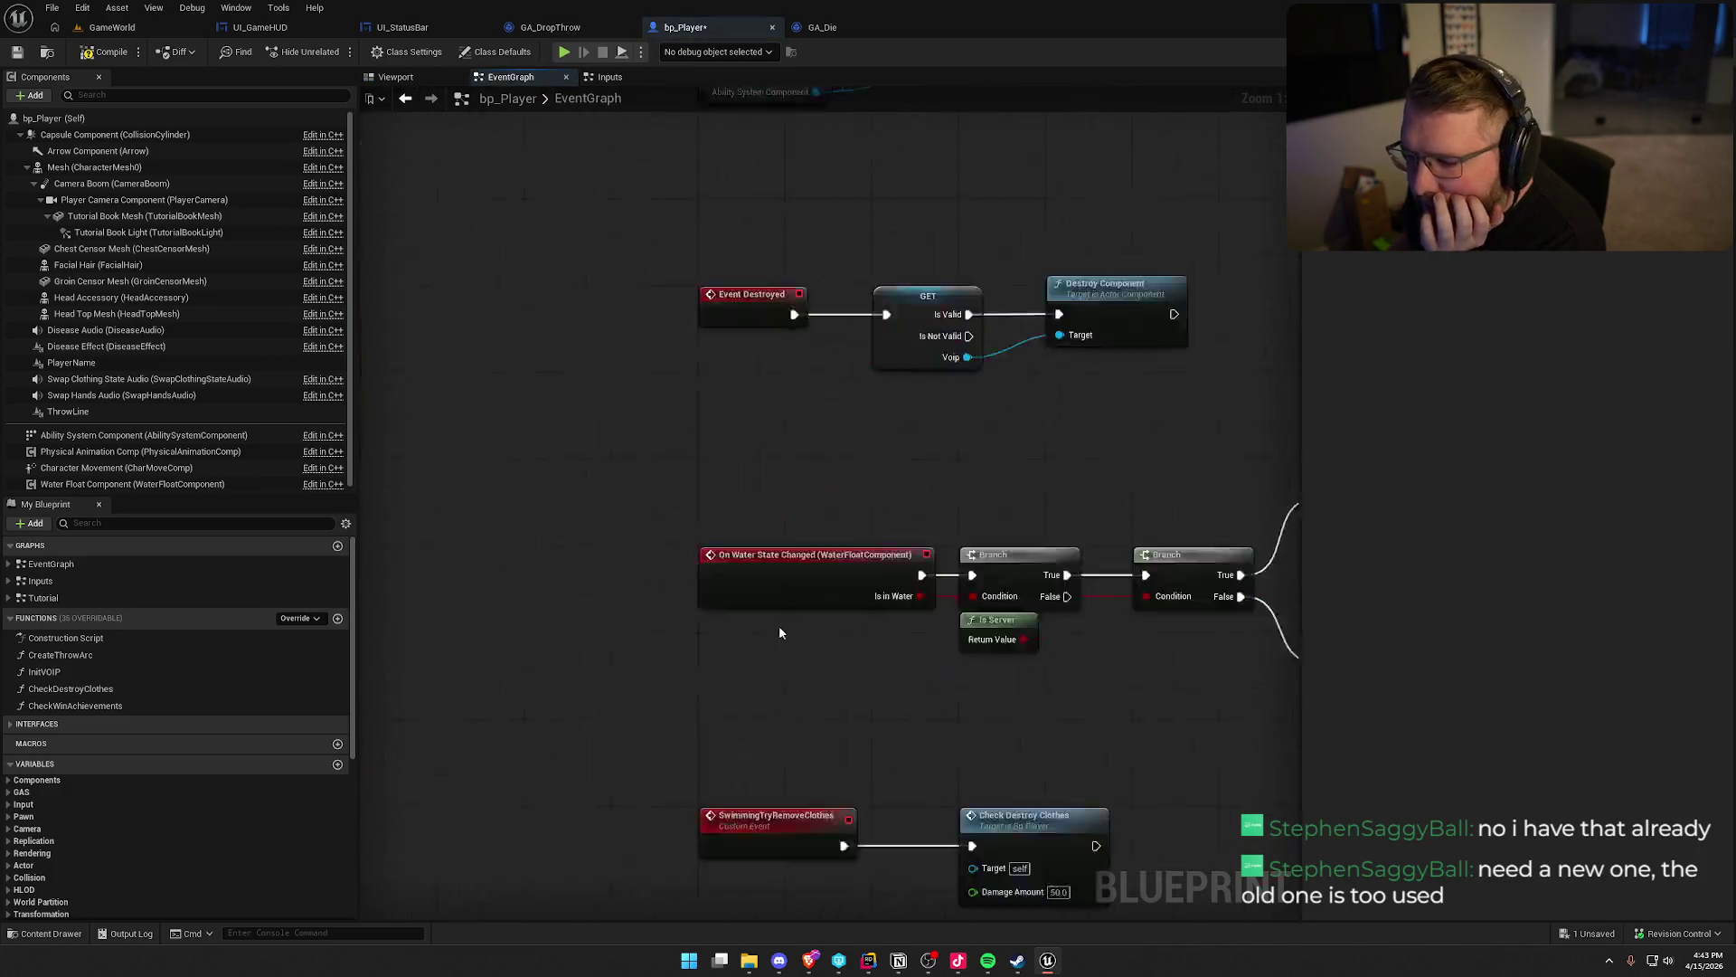
{"action": "key", "text": "Delete"}
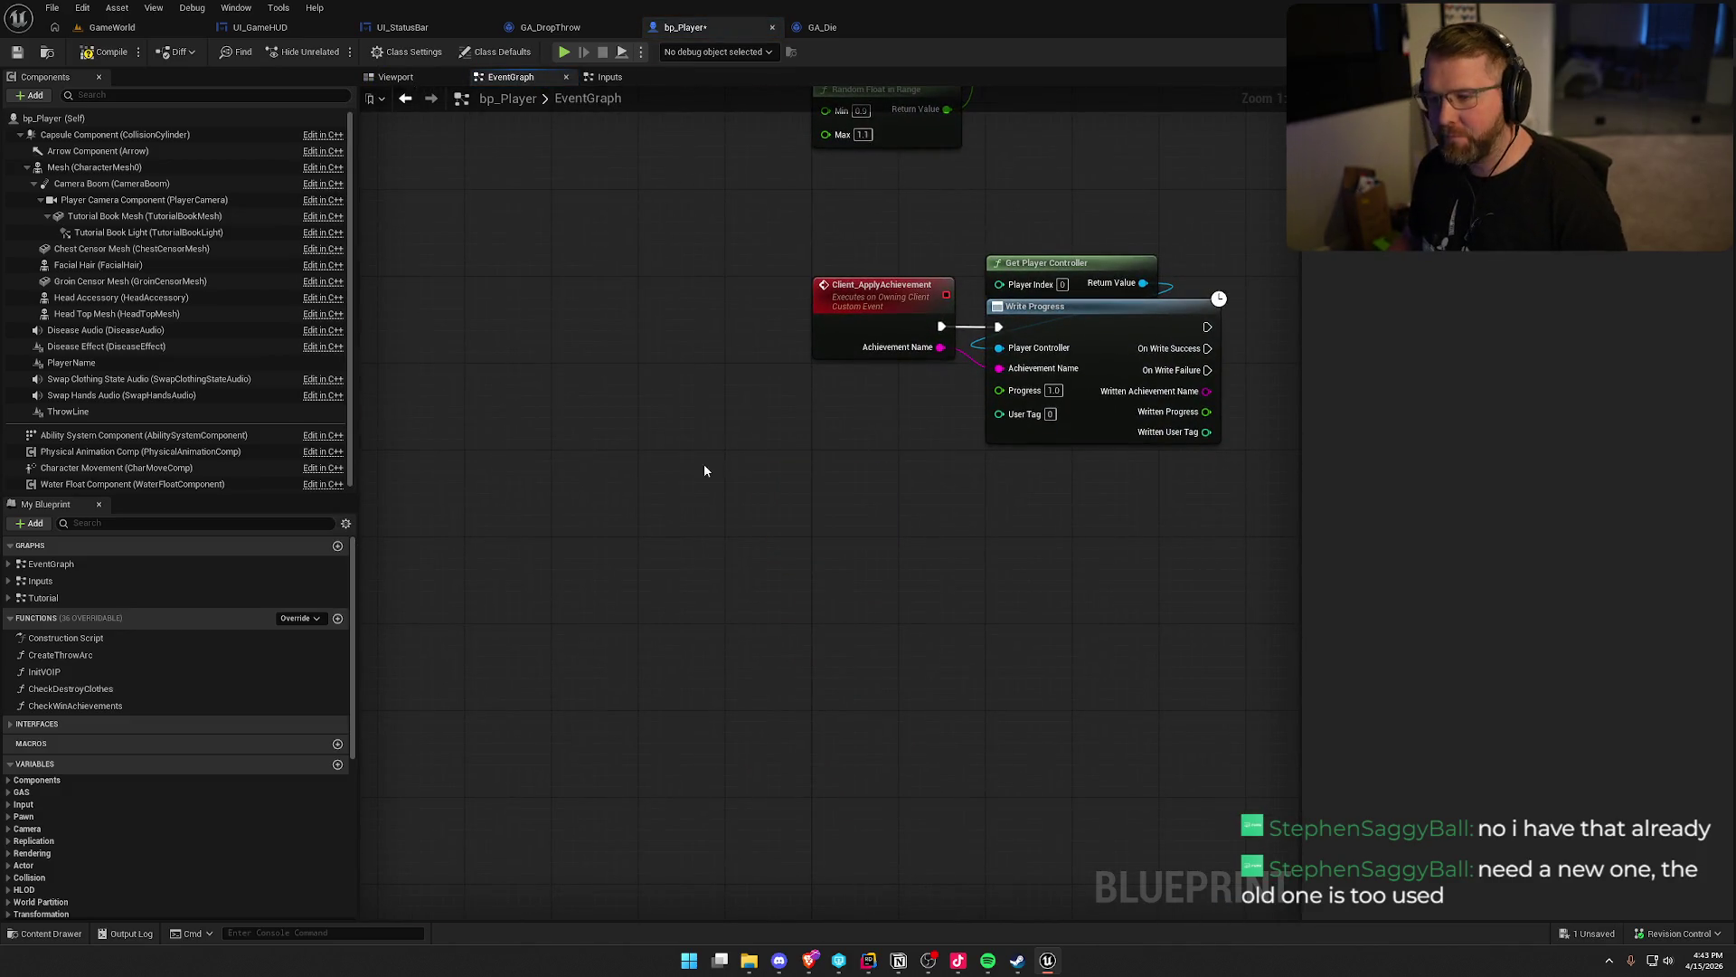
{"action": "left_click", "coordinate": [608, 78]}
{"action": "scroll", "coordinate": [725, 517], "scroll_direction": "up", "scroll_amount": 2}
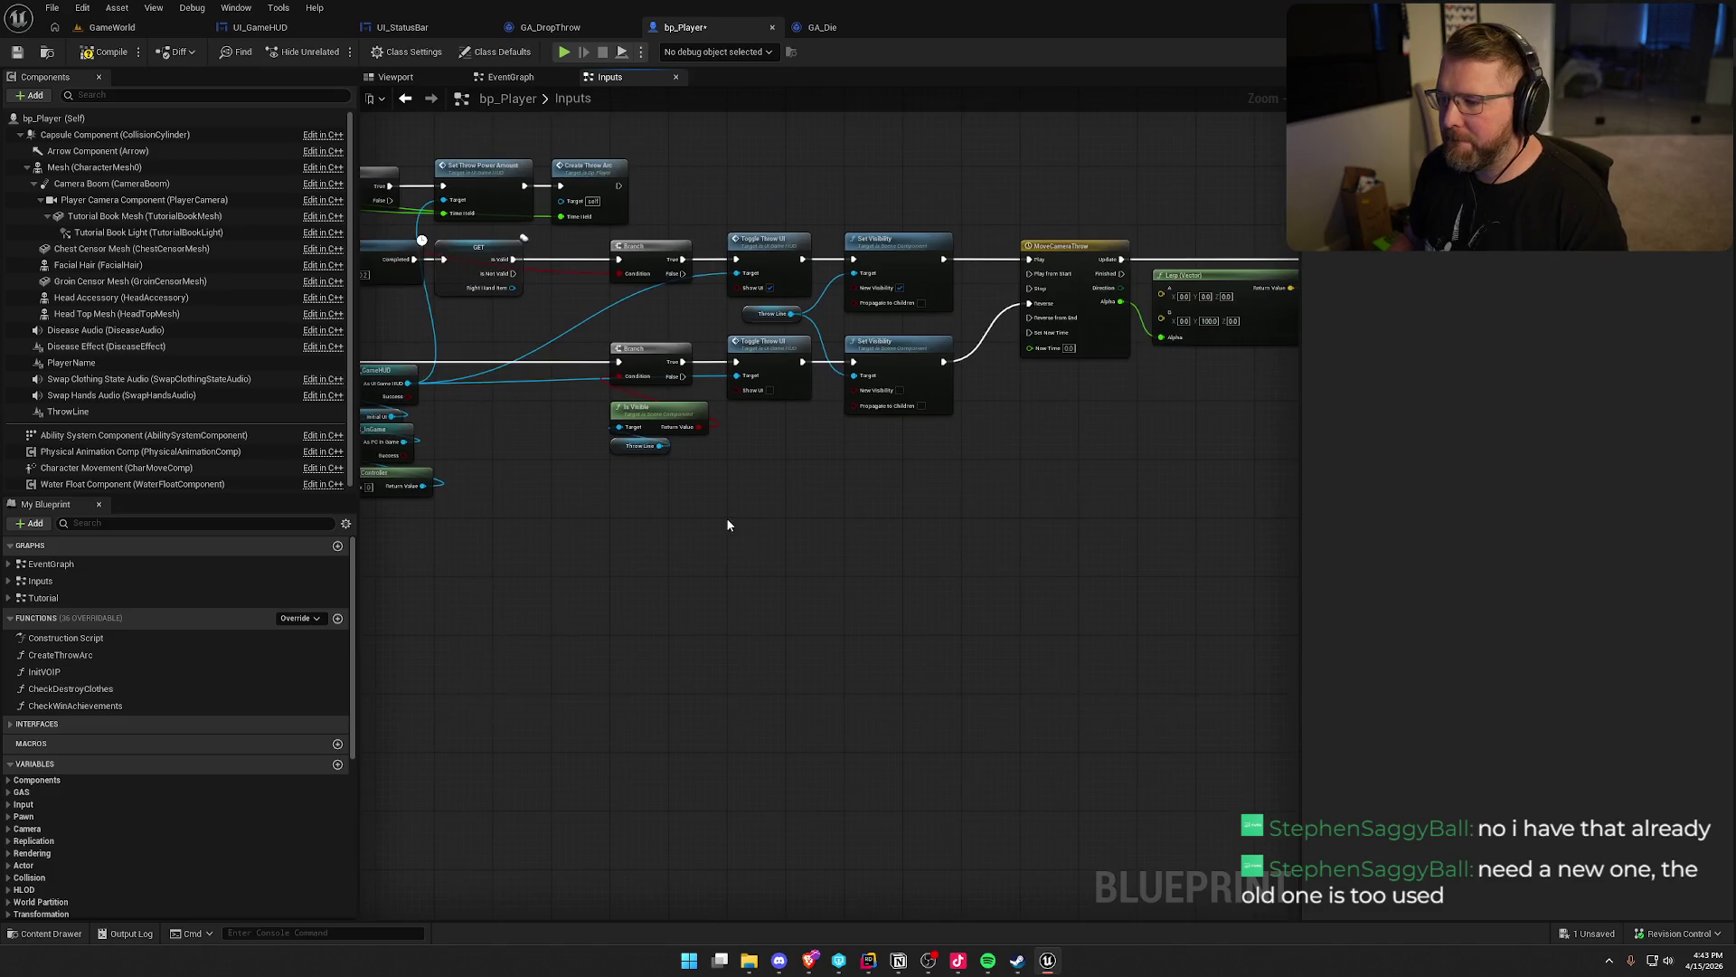
{"action": "scroll", "coordinate": [602, 524], "scroll_direction": "up", "scroll_amount": 2}
{"action": "key", "text": "ctrl+v"}
{"action": "left_click_drag", "start_coordinate": [600, 518], "coordinate": [443, 516]}
Add a Parent: Unpossessed call beside the event and place both under the cast nodes
{"action": "right_click", "coordinate": [481, 513]}
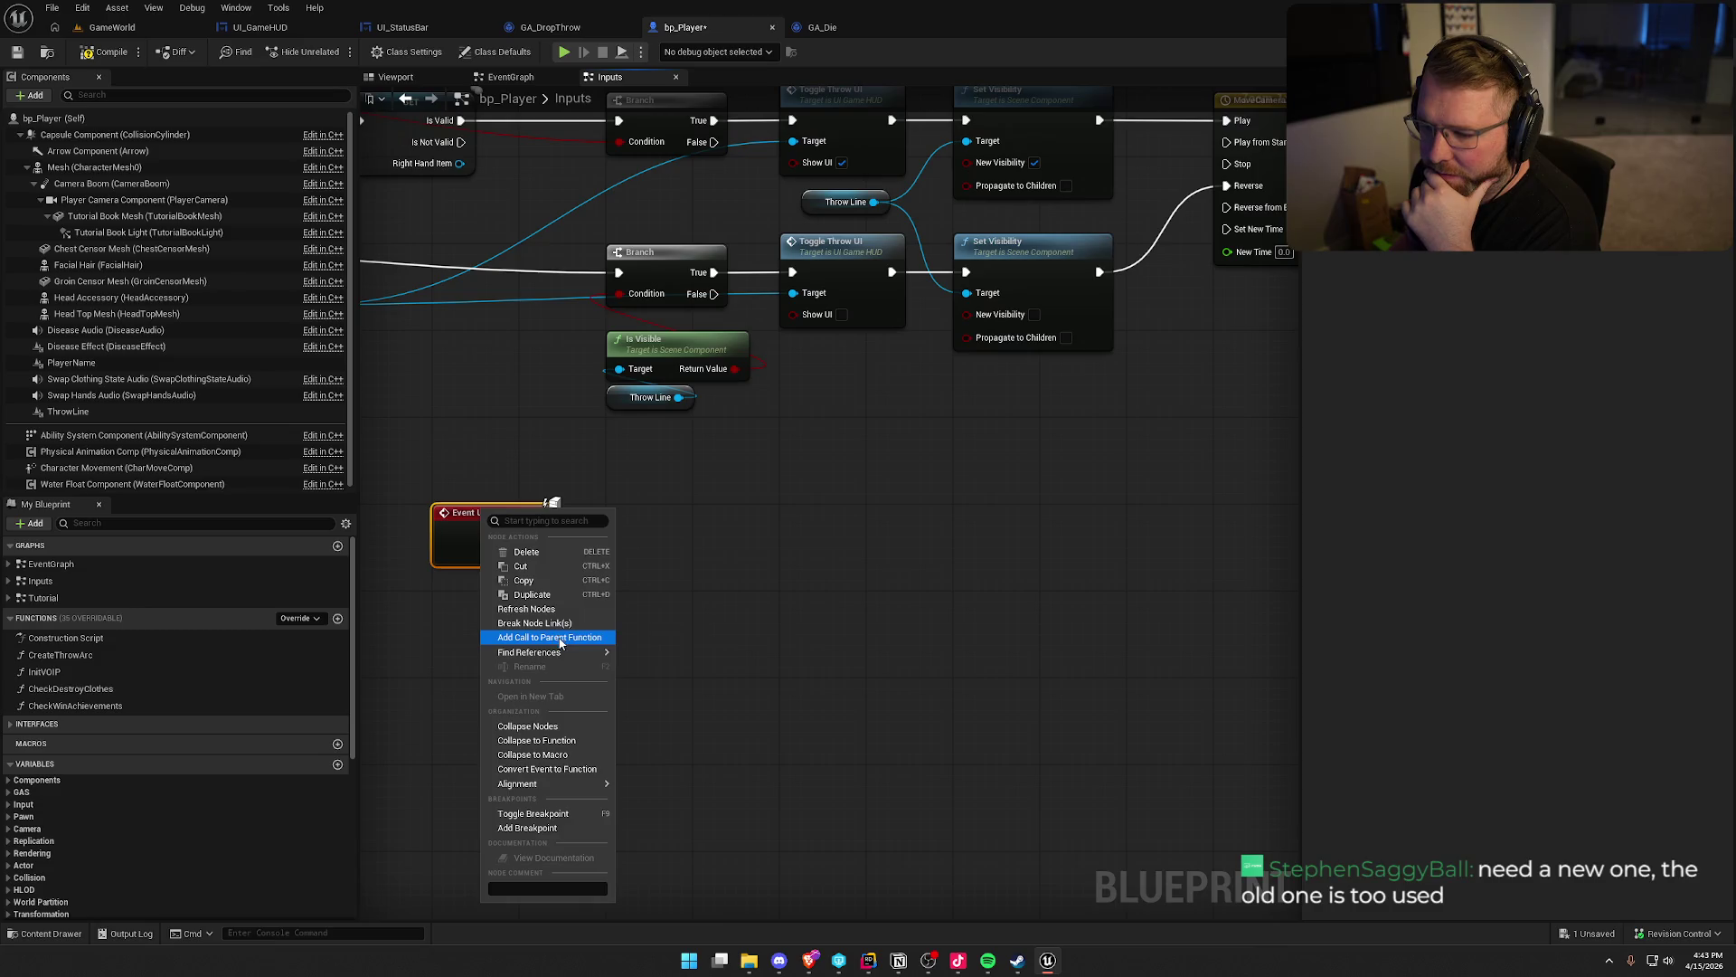
{"action": "left_click", "coordinate": [542, 636]}
{"action": "mouse_move", "coordinate": [445, 605]}
{"action": "left_mouse_down"}
{"action": "mouse_move", "coordinate": [539, 544]}
{"action": "mouse_move", "coordinate": [520, 601]}
{"action": "mouse_move", "coordinate": [444, 629]}
{"action": "mouse_move", "coordinate": [659, 537]}
{"action": "mouse_move", "coordinate": [620, 526]}
{"action": "left_mouse_up"}
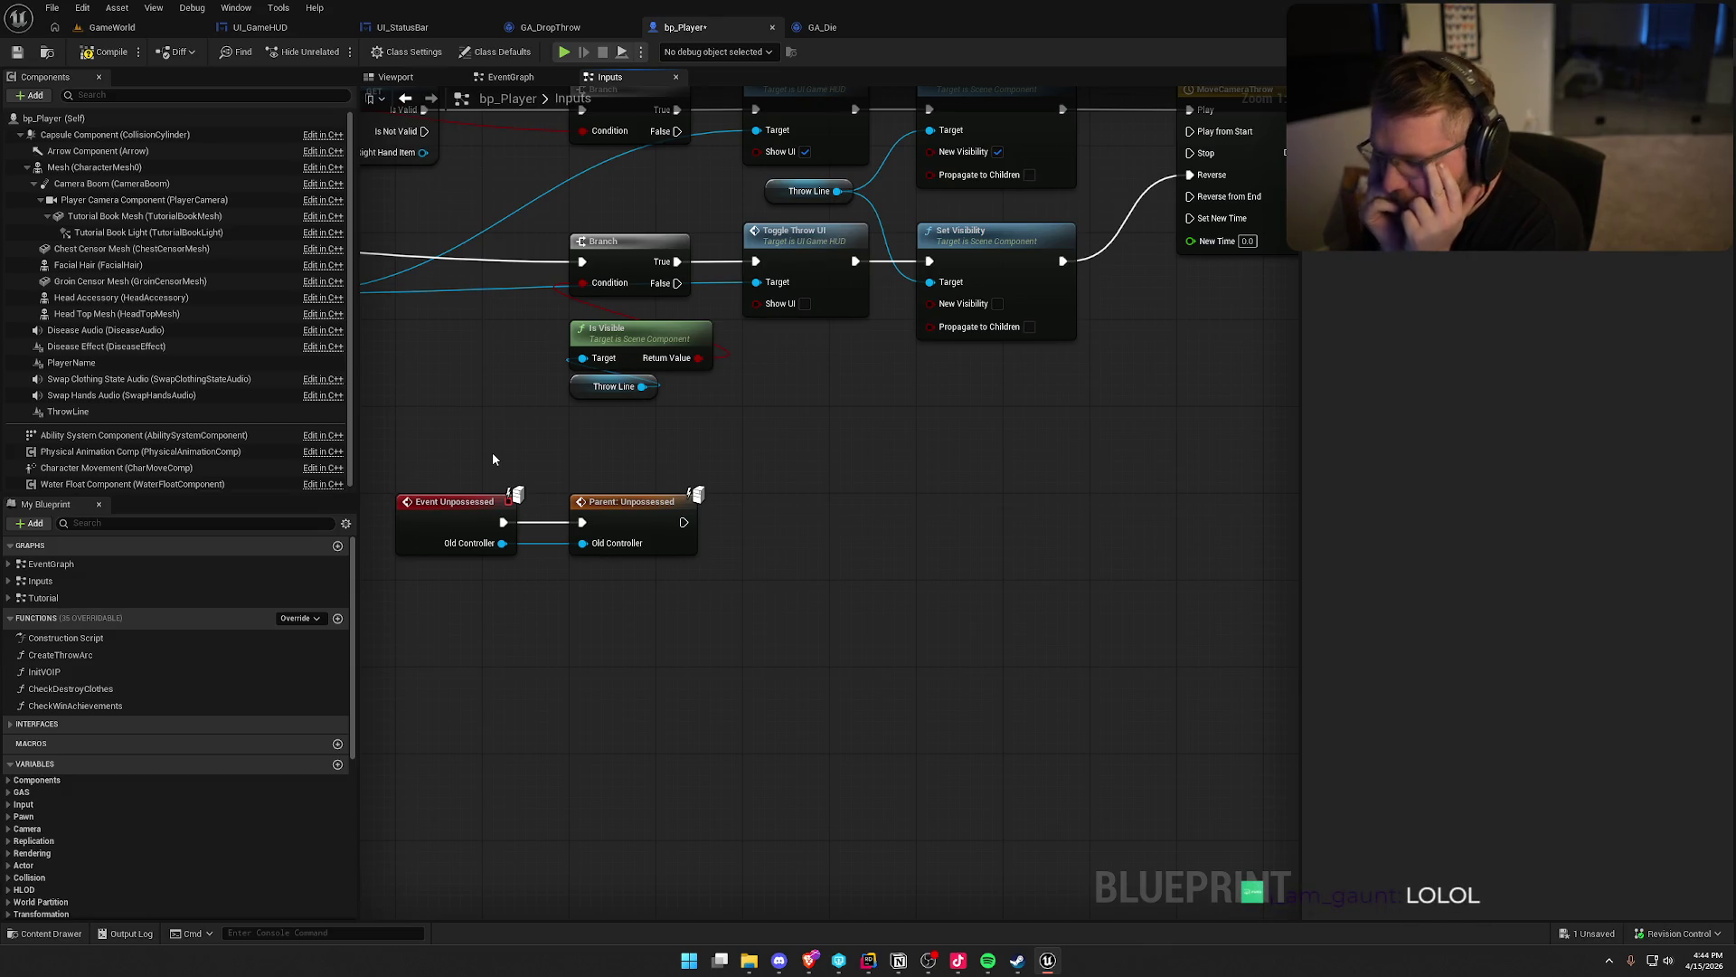
{"action": "left_click_drag", "start_coordinate": [492, 459], "coordinate": [762, 481]}
{"action": "mouse_move", "coordinate": [979, 600]}
{"action": "left_mouse_down"}
{"action": "mouse_move", "coordinate": [674, 513]}
{"action": "mouse_move", "coordinate": [440, 535]}
{"action": "mouse_move", "coordinate": [414, 517]}
{"action": "mouse_move", "coordinate": [441, 516]}
{"action": "mouse_move", "coordinate": [434, 611]}
{"action": "left_mouse_up"}
Add a Custom Event named 'Client_Clear Throw' to the Inputs graph
{"action": "left_click", "coordinate": [794, 461]}
{"action": "right_click", "coordinate": [798, 458]}
{"action": "type", "text": "cust"}
{"action": "key", "text": "Return"}
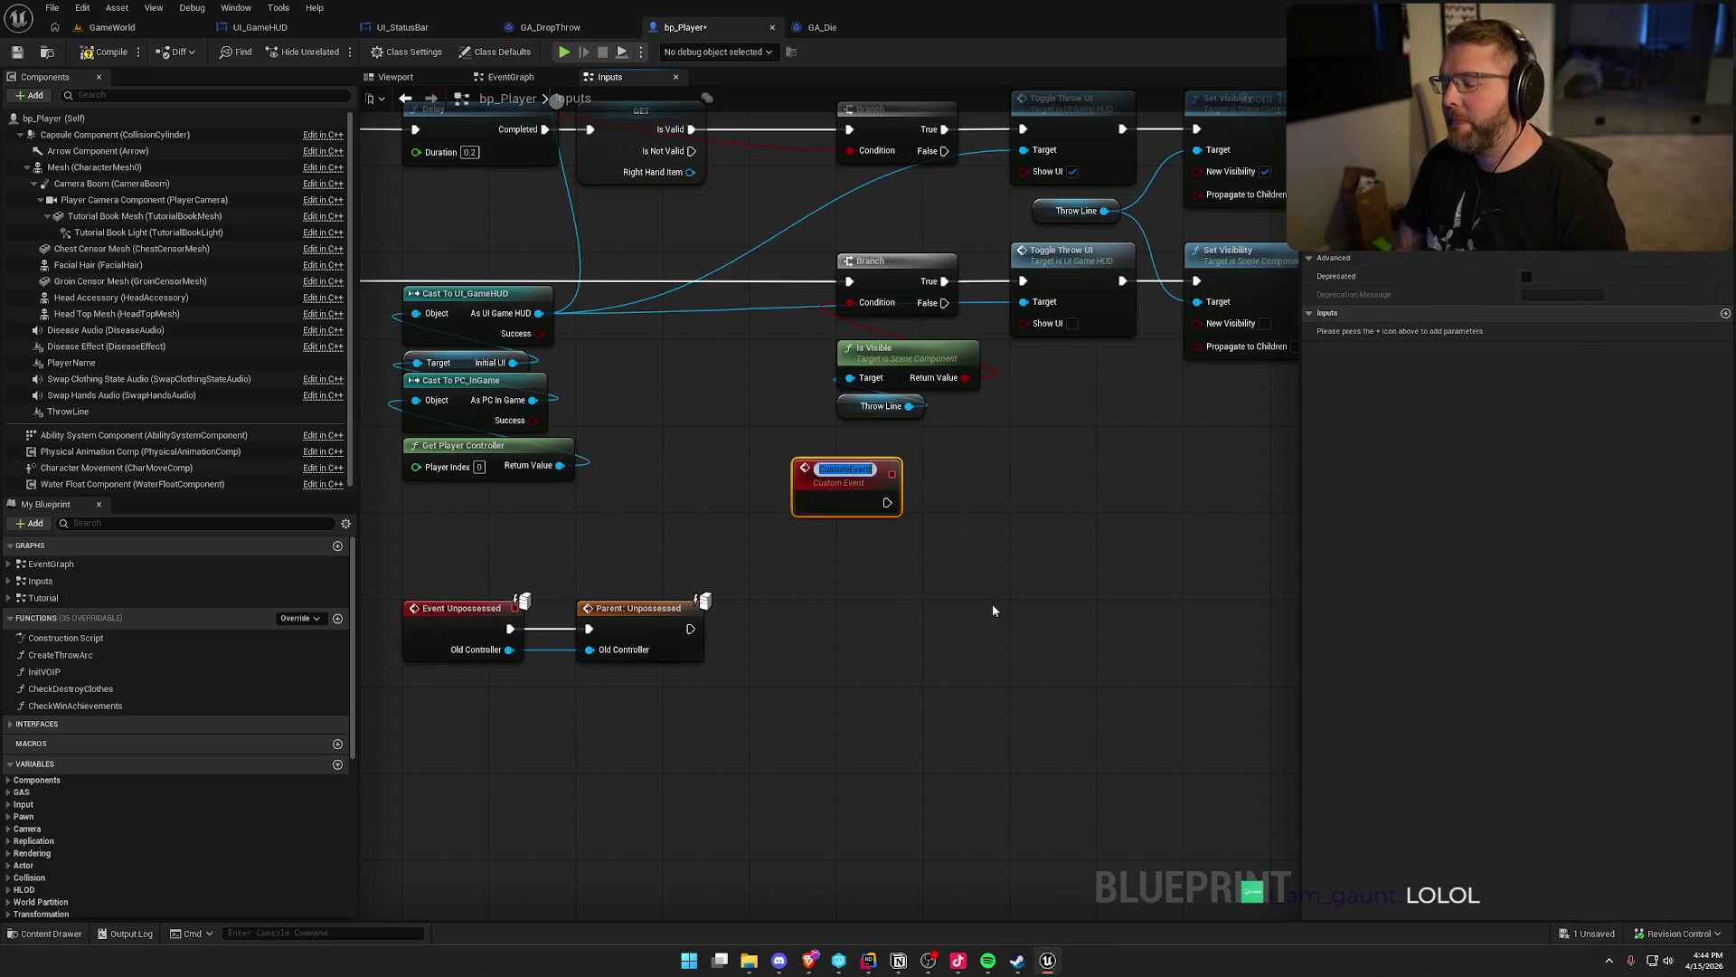
{"action": "type", "text": "Client_Clear Thro"}
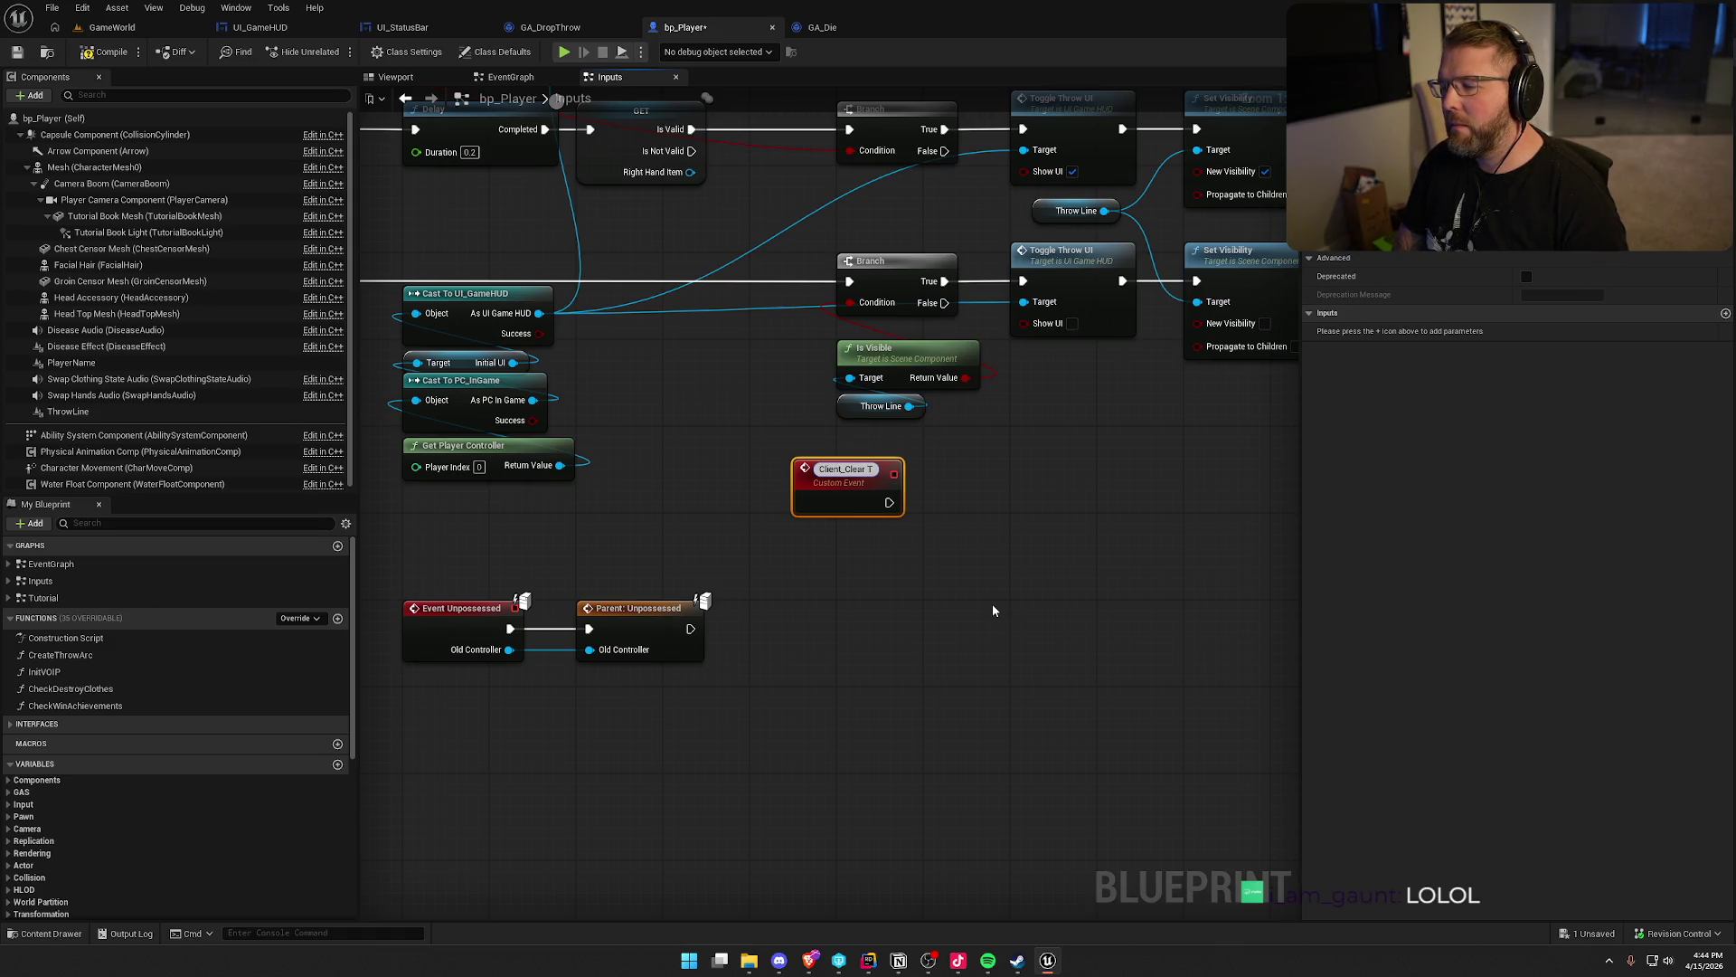
{"action": "type", "text": "w"}
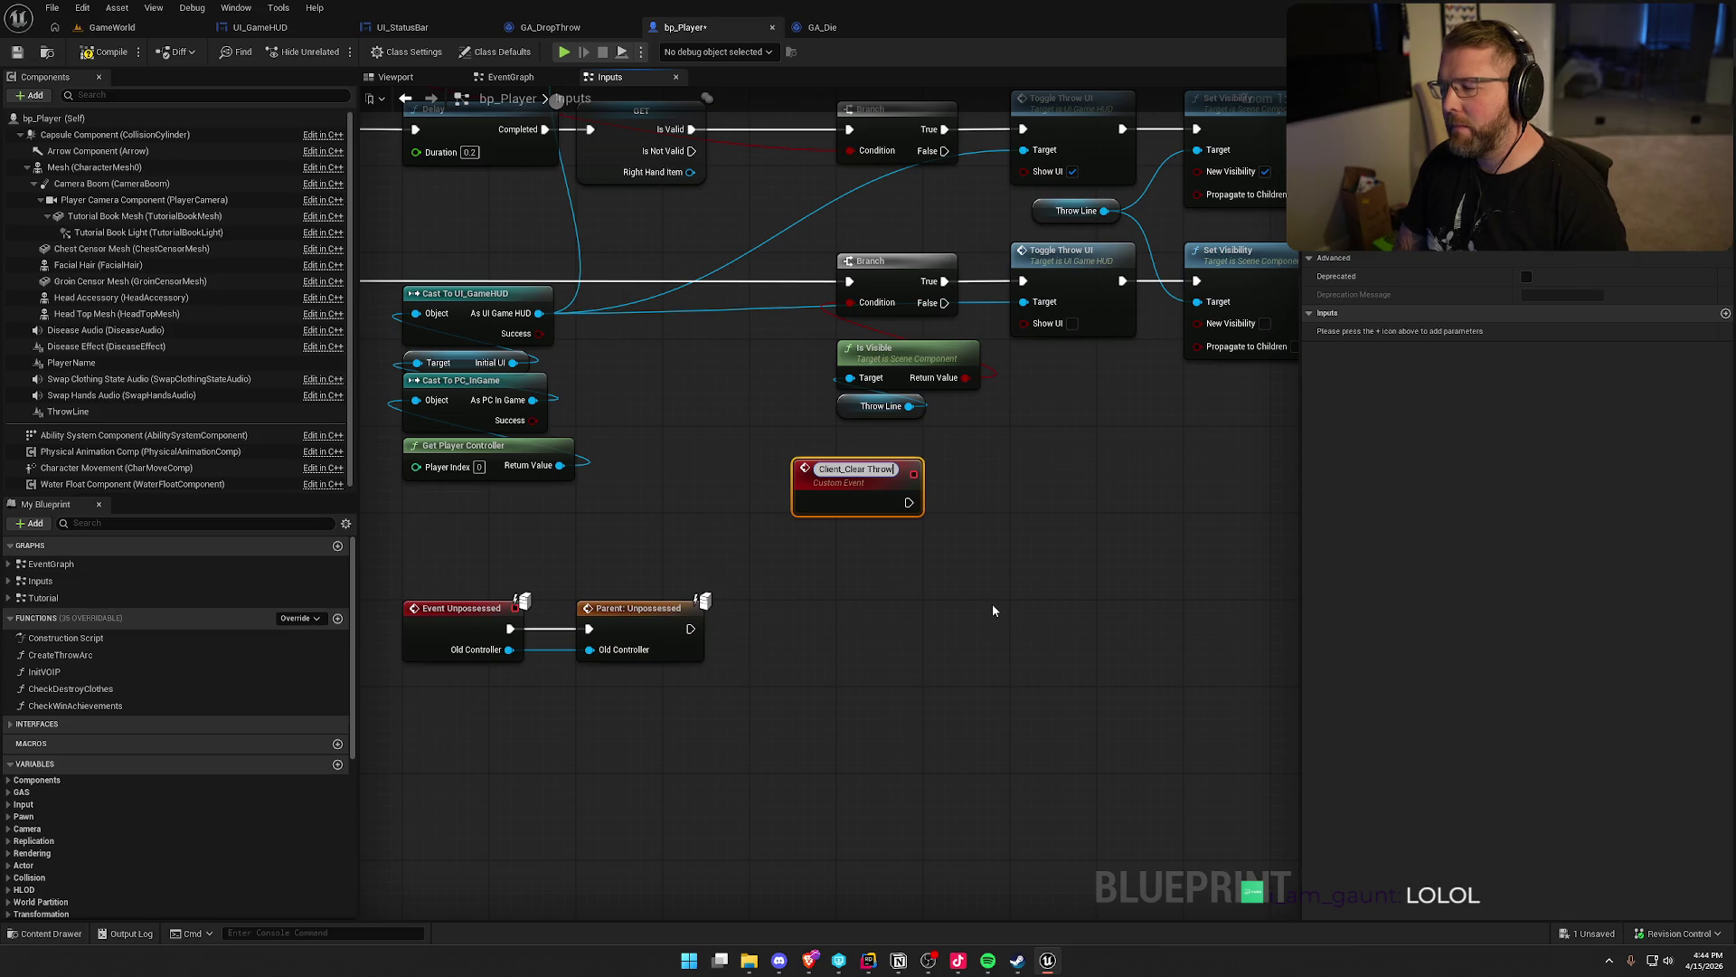
{"action": "key", "text": "Return"}
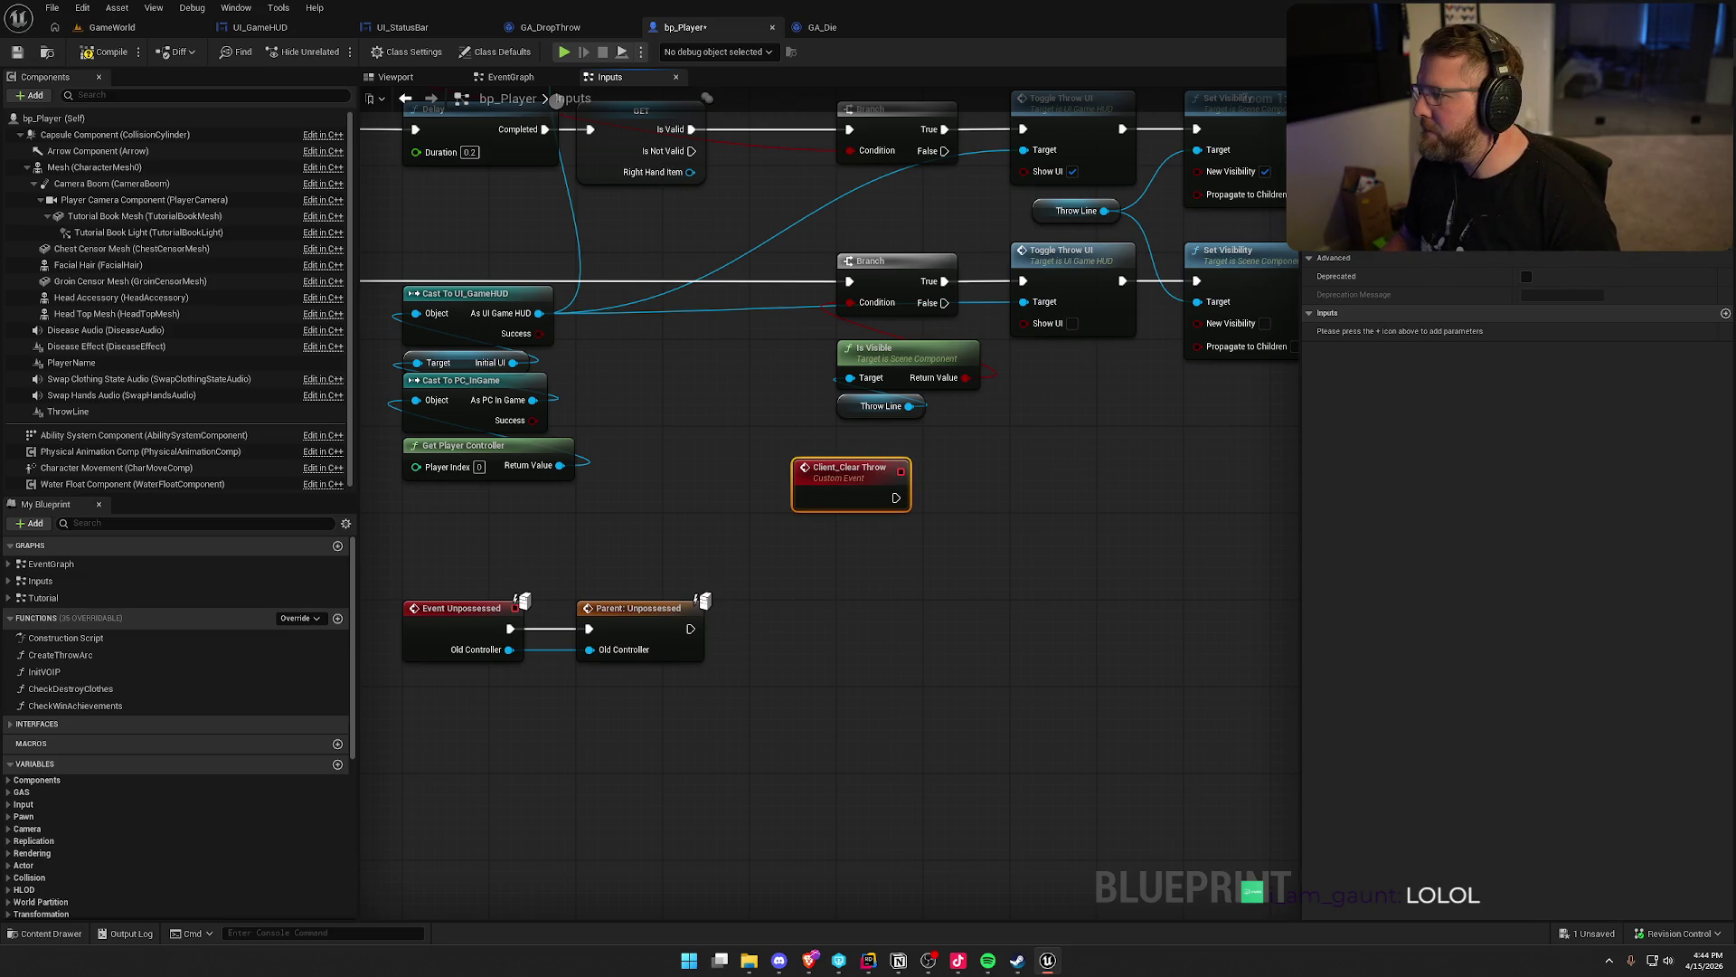
Set Client_Clear Throw to Run on owning Client and place it beside the other nodes
{"action": "left_click", "coordinate": [1567, 256]}
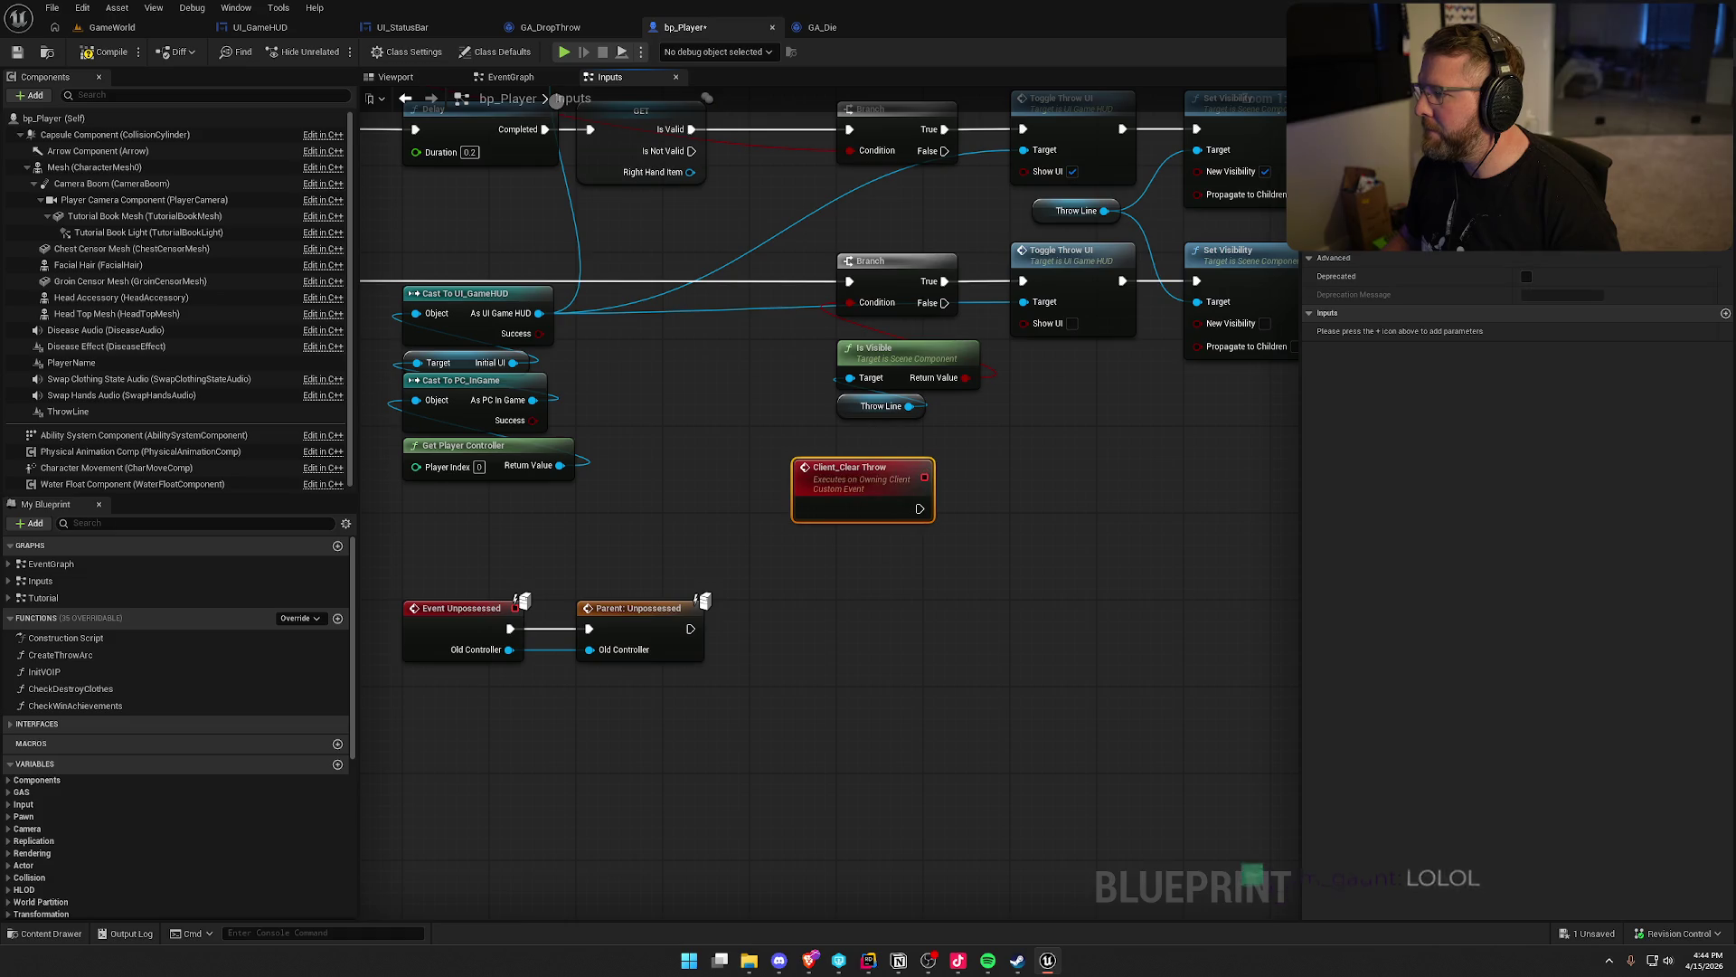
{"action": "left_click_drag", "start_coordinate": [952, 571], "coordinate": [968, 494]}
{"action": "left_click_drag", "start_coordinate": [870, 411], "coordinate": [739, 379]}
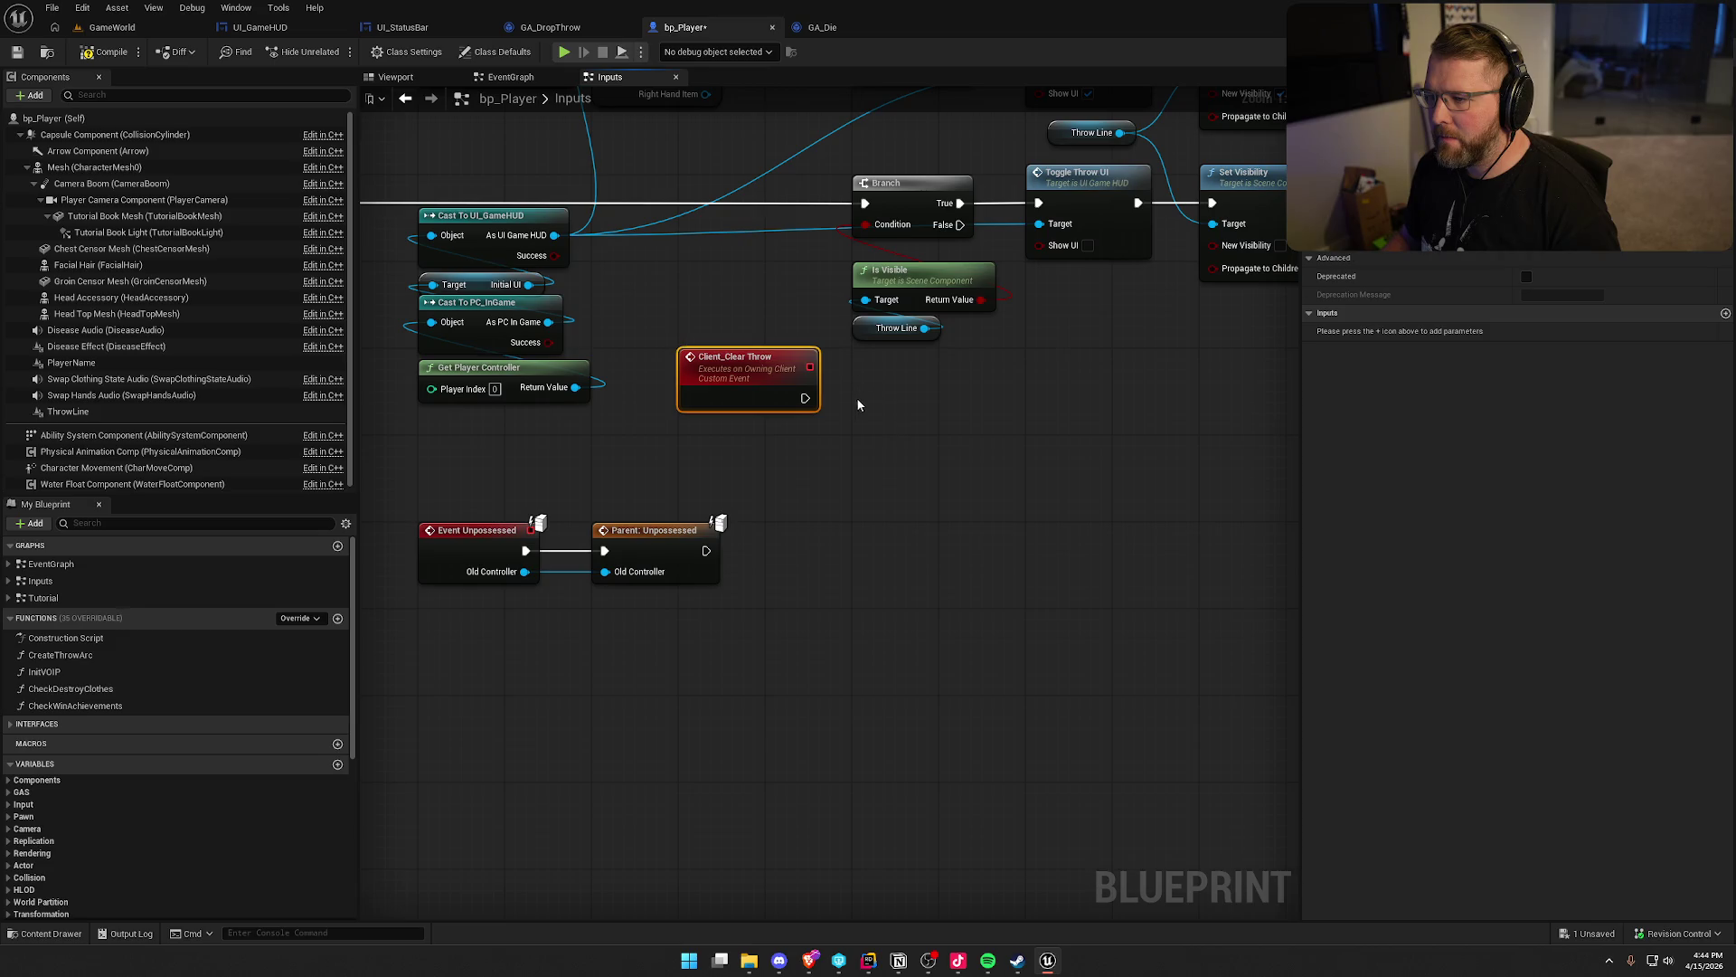
{"action": "left_click_drag", "start_coordinate": [806, 399], "coordinate": [865, 203]}
Add a Client Clear Throw call after Parent: Unpossessed
{"action": "left_click", "coordinate": [850, 579]}
{"action": "left_click_drag", "start_coordinate": [799, 480], "coordinate": [875, 485]}
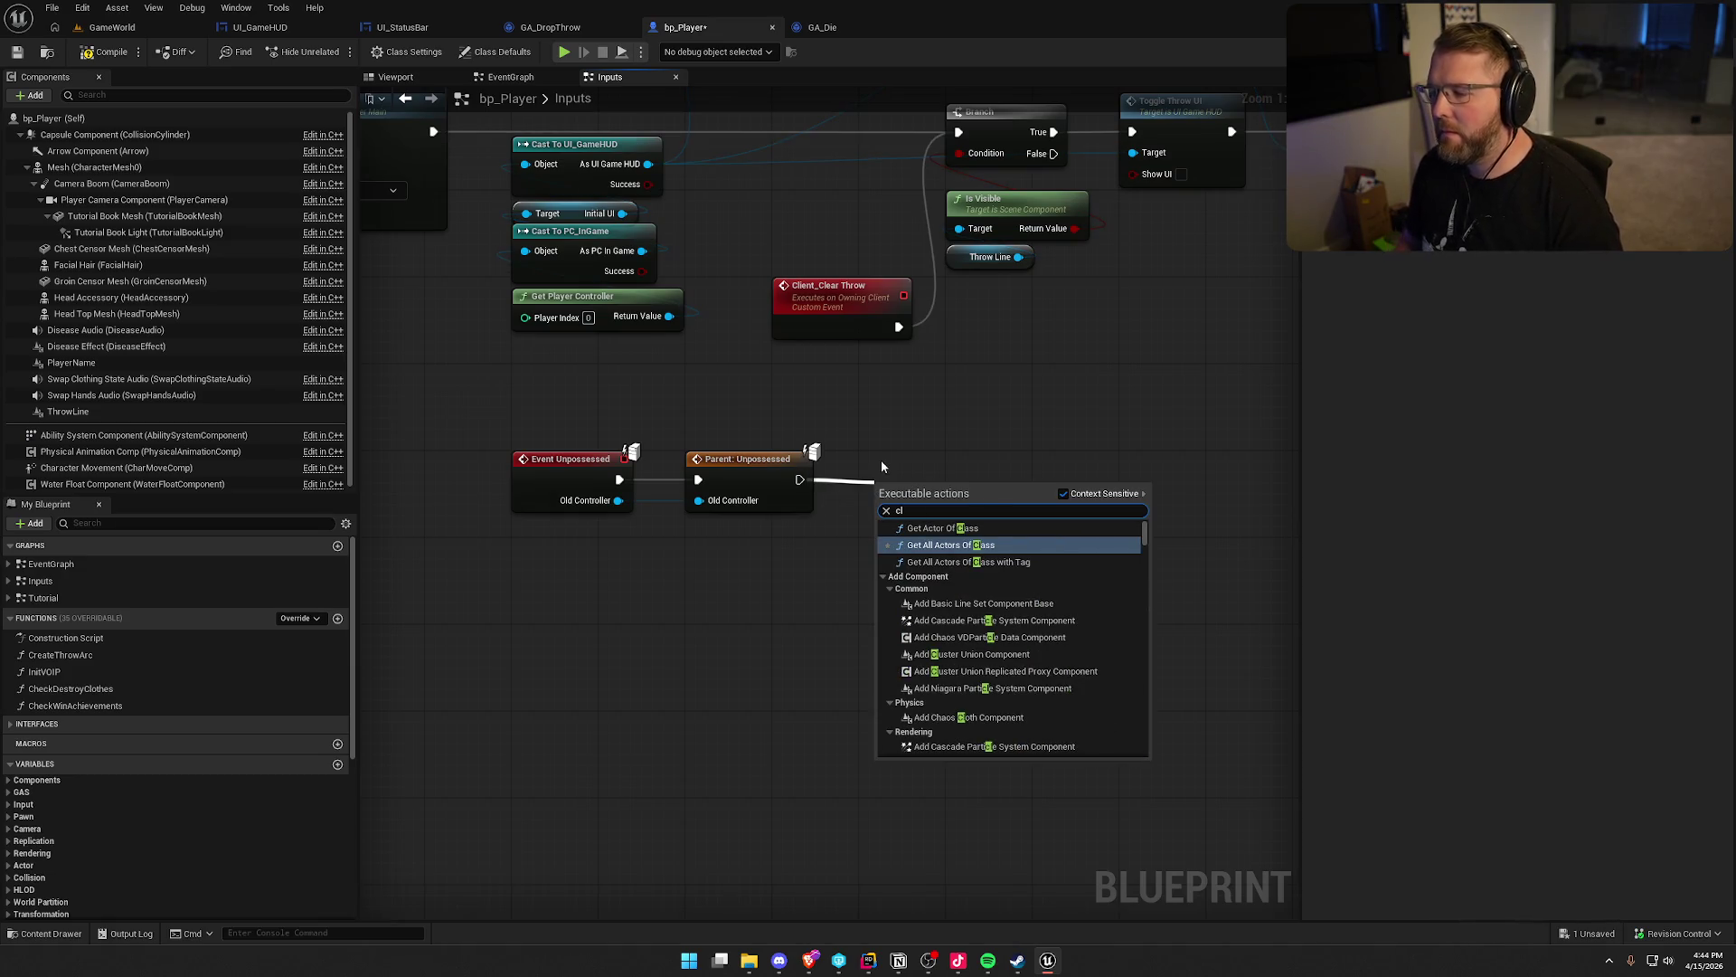
{"action": "type", "text": "ient clea"}
{"action": "key", "text": "Return"}
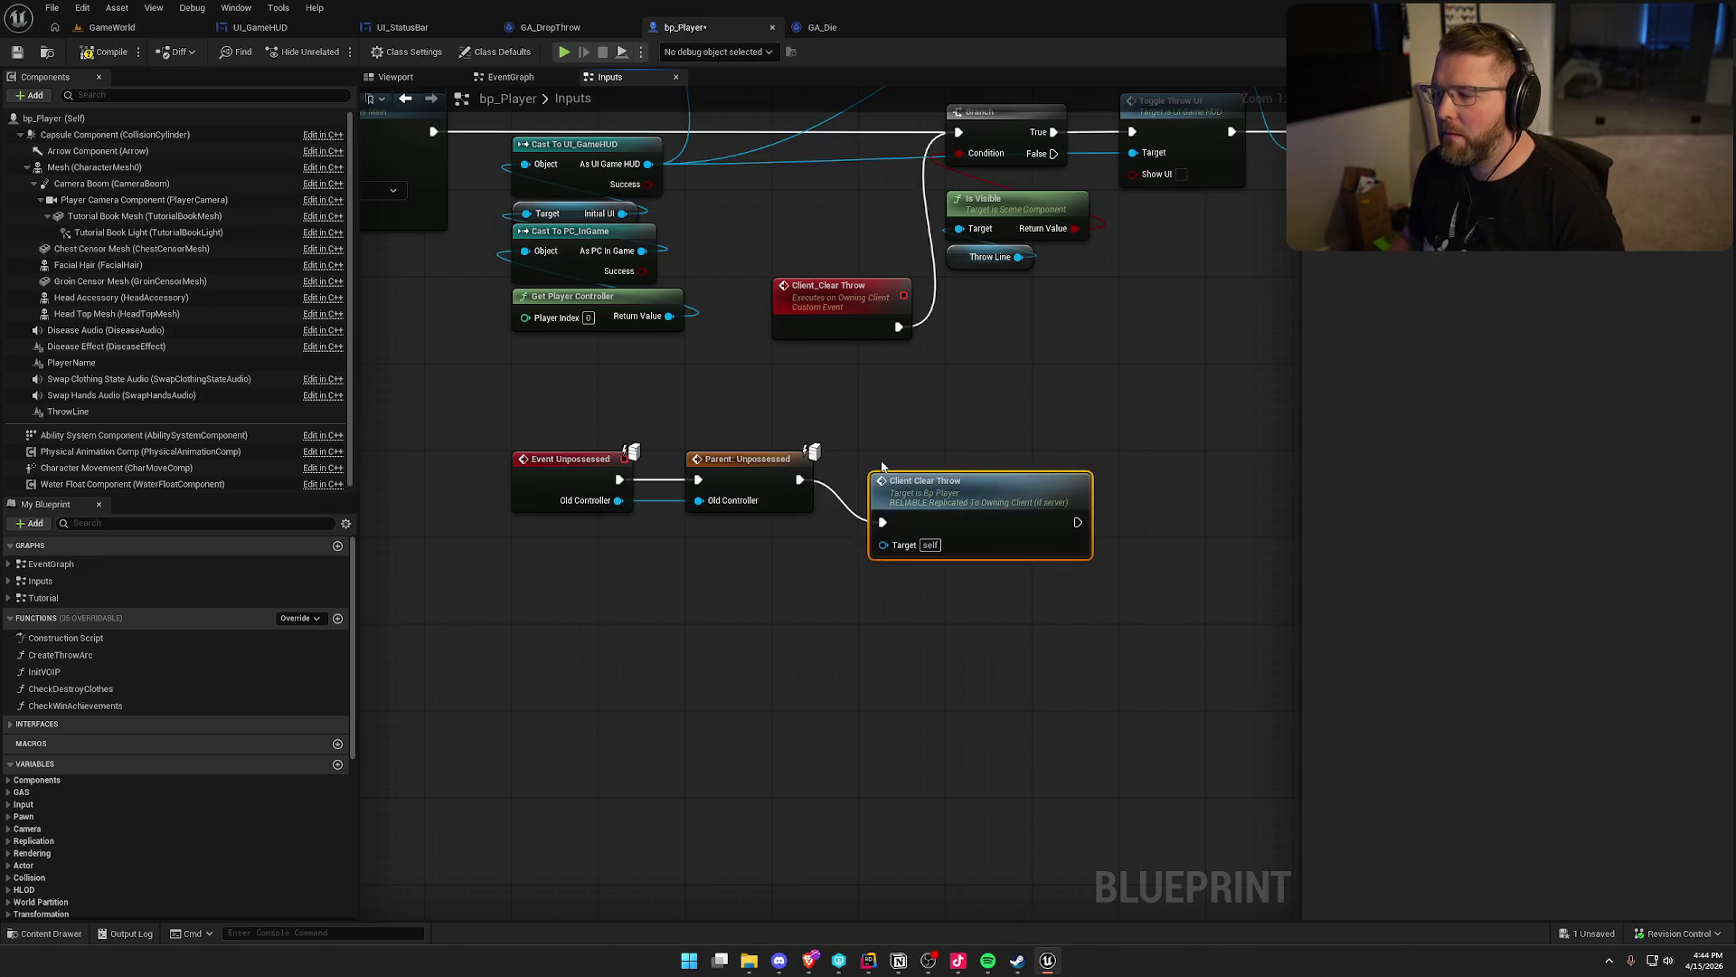
{"action": "left_click_drag", "start_coordinate": [901, 477], "coordinate": [888, 436]}
{"action": "left_click", "coordinate": [614, 369]}
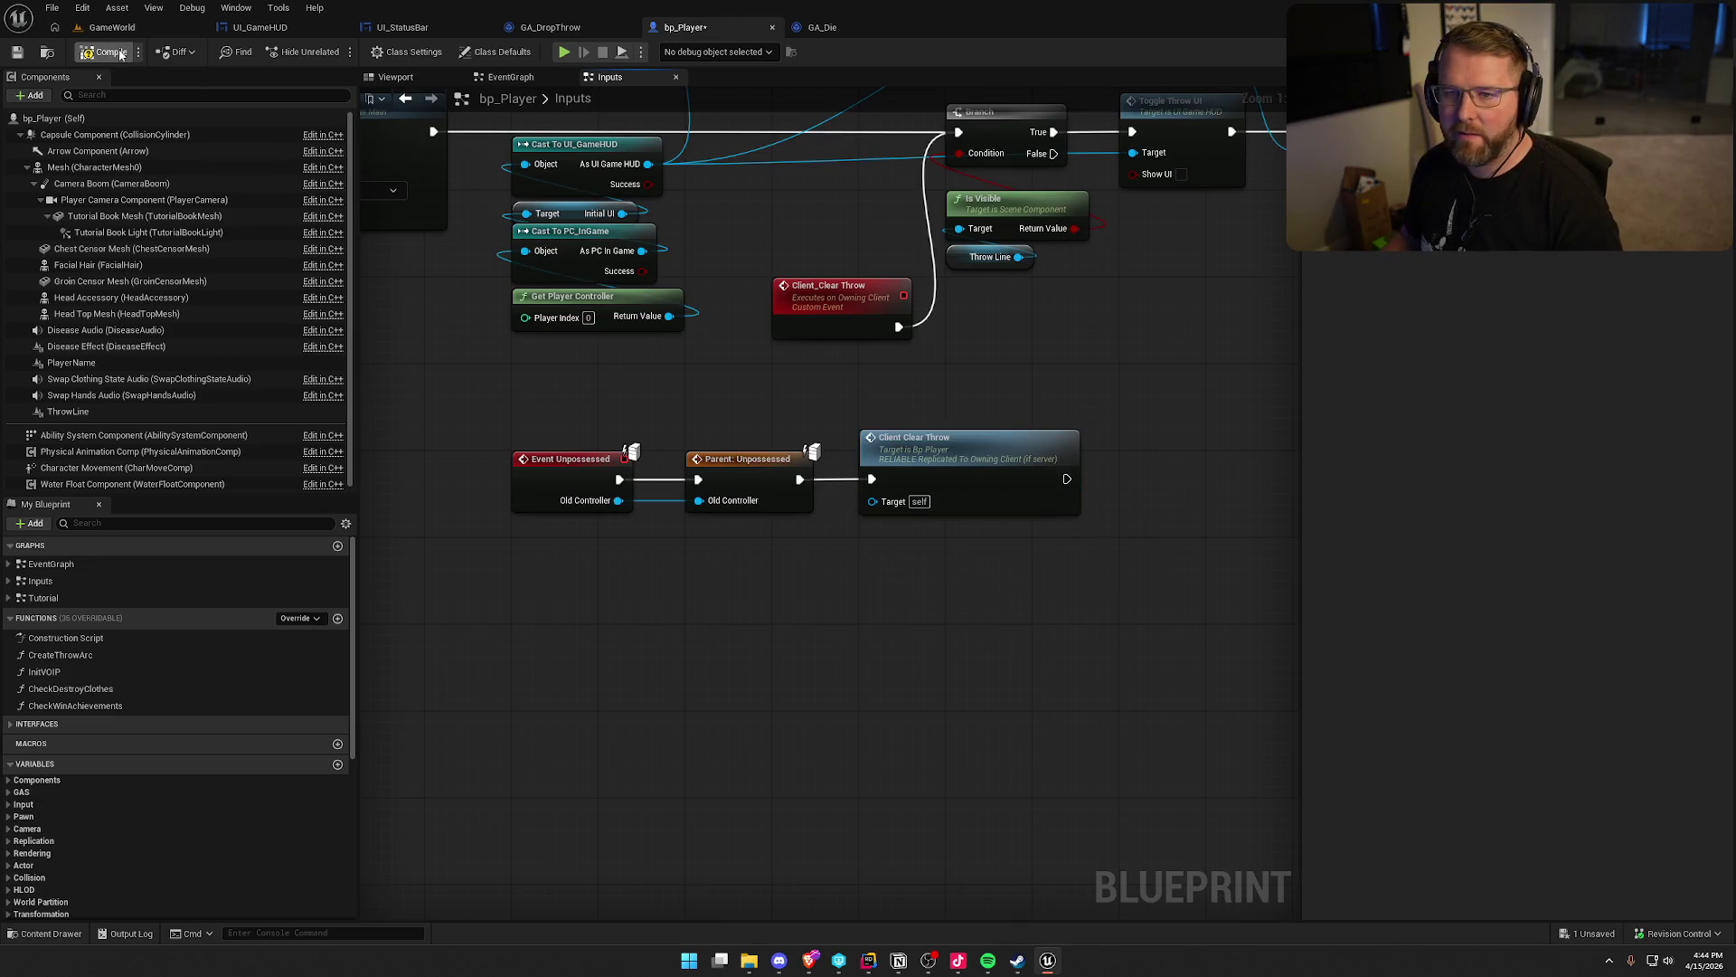
Compile and save bp_Player, then play the GameWorld level
{"action": "left_click", "coordinate": [100, 40]}
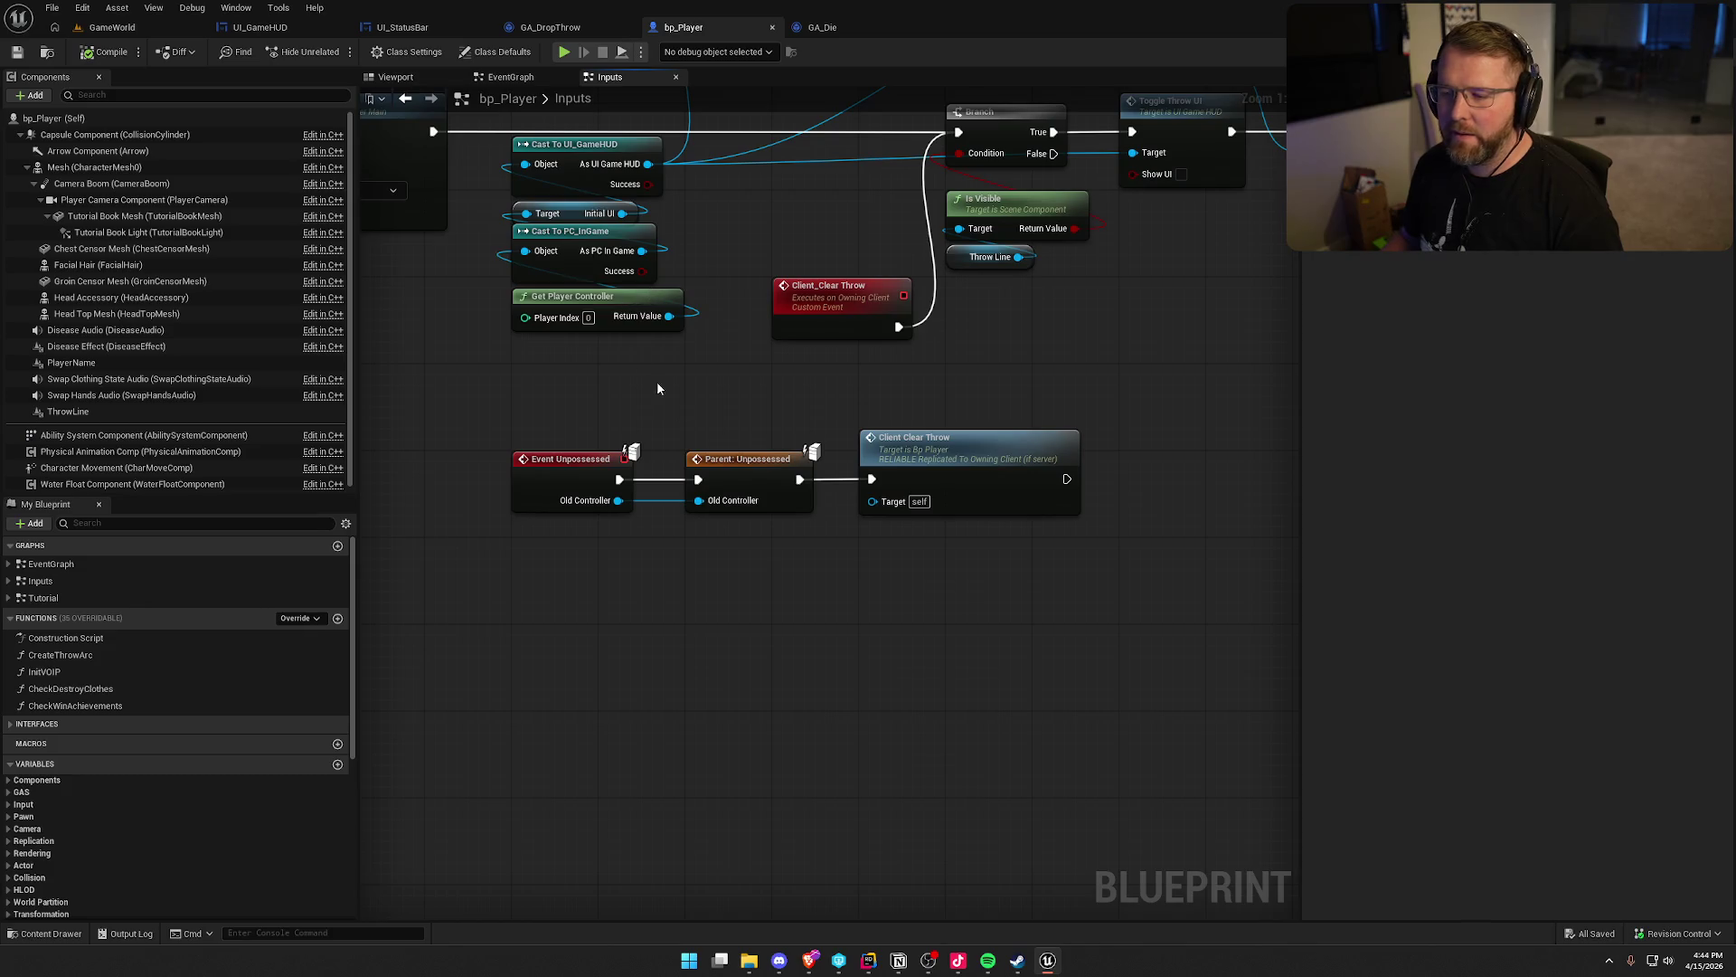
{"action": "left_click", "coordinate": [112, 28]}
{"action": "left_click", "coordinate": [372, 52]}
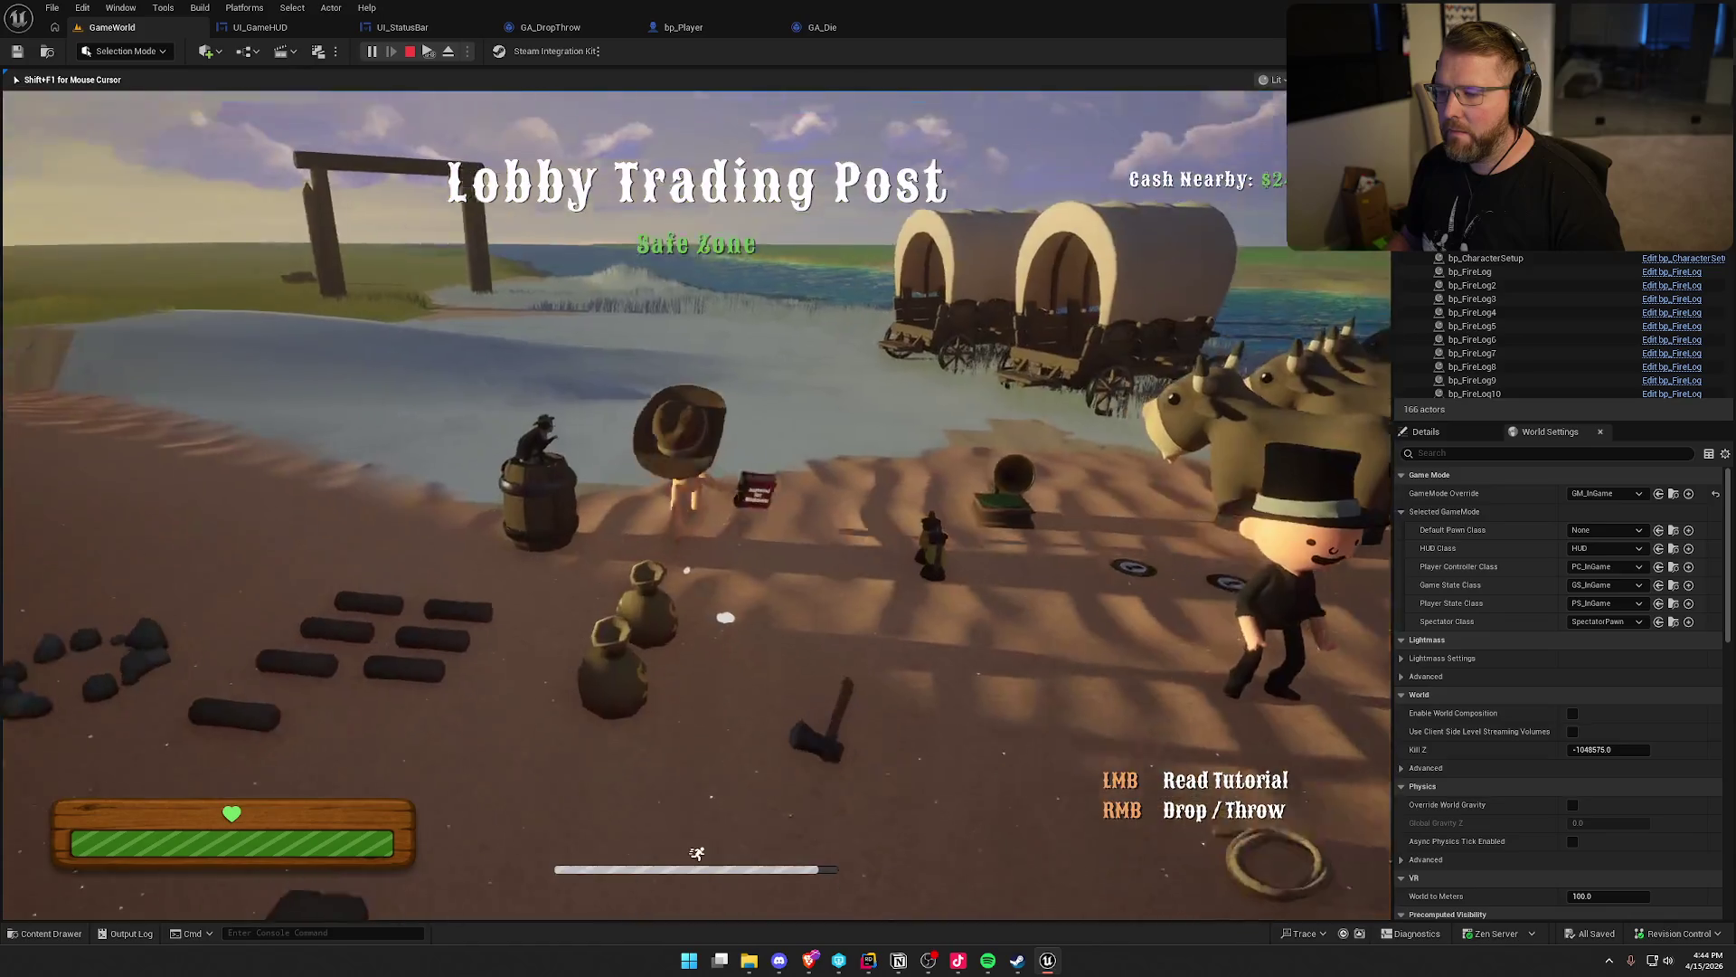
Ride a cow, dismount, and walk to the wagons carrying an item
{"action": "key", "text": "w"}
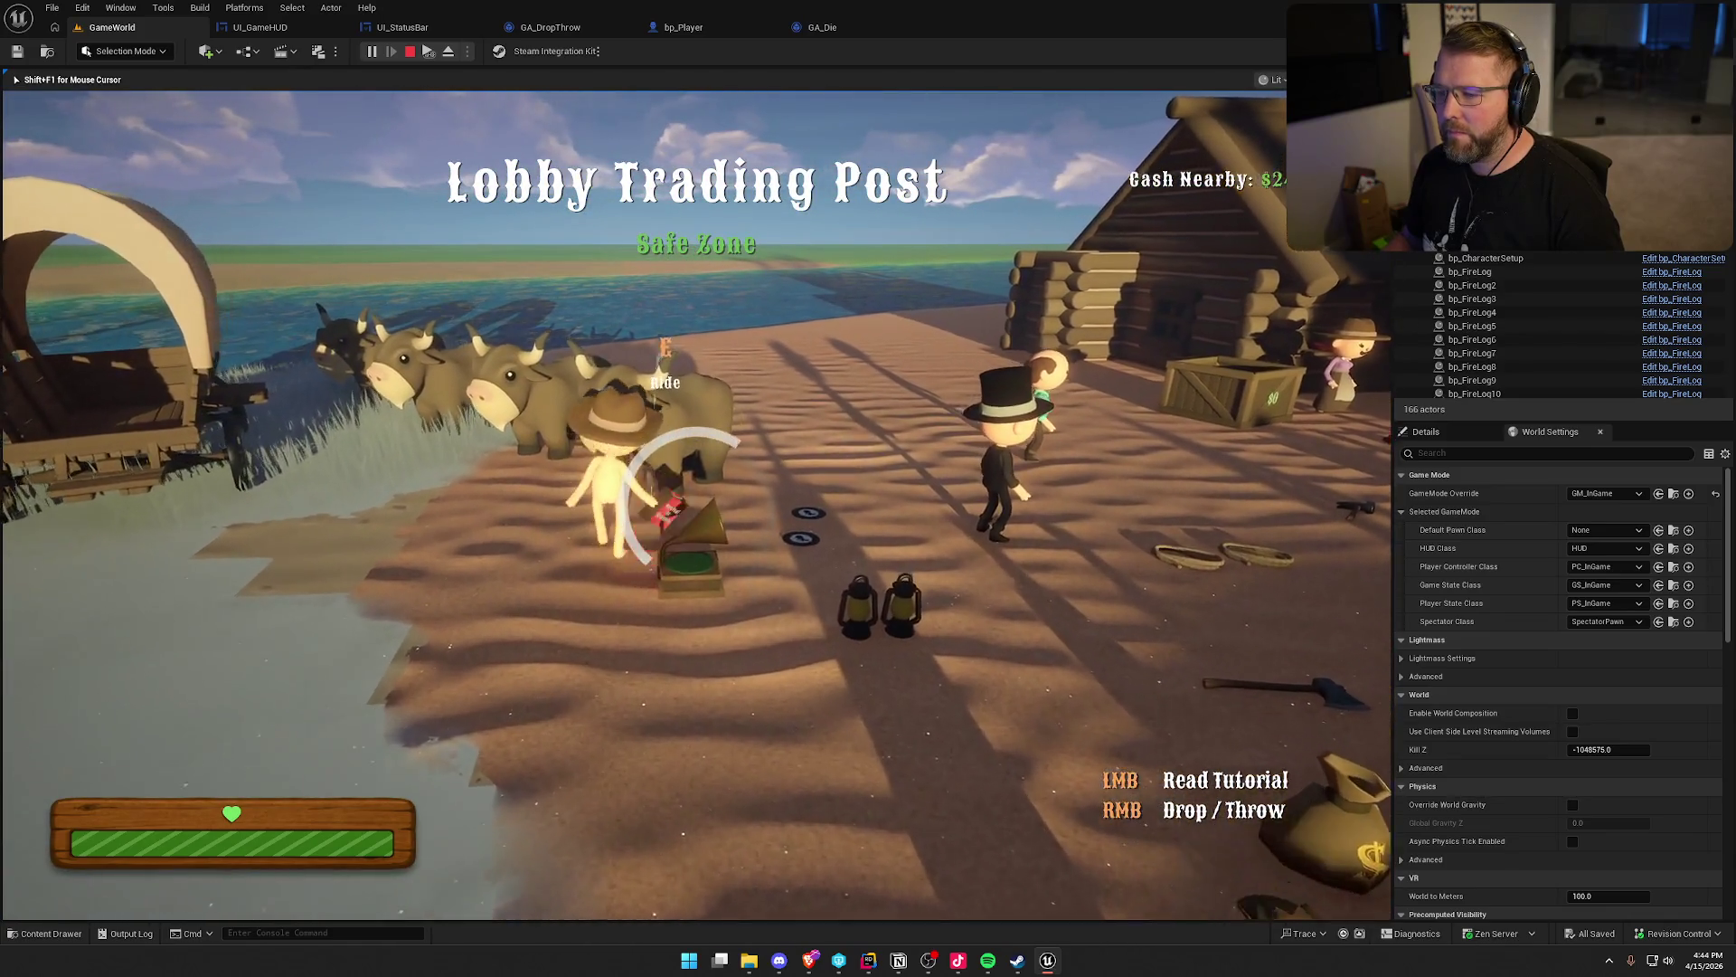
{"action": "key", "text": "e"}
{"action": "key", "text": "w"}
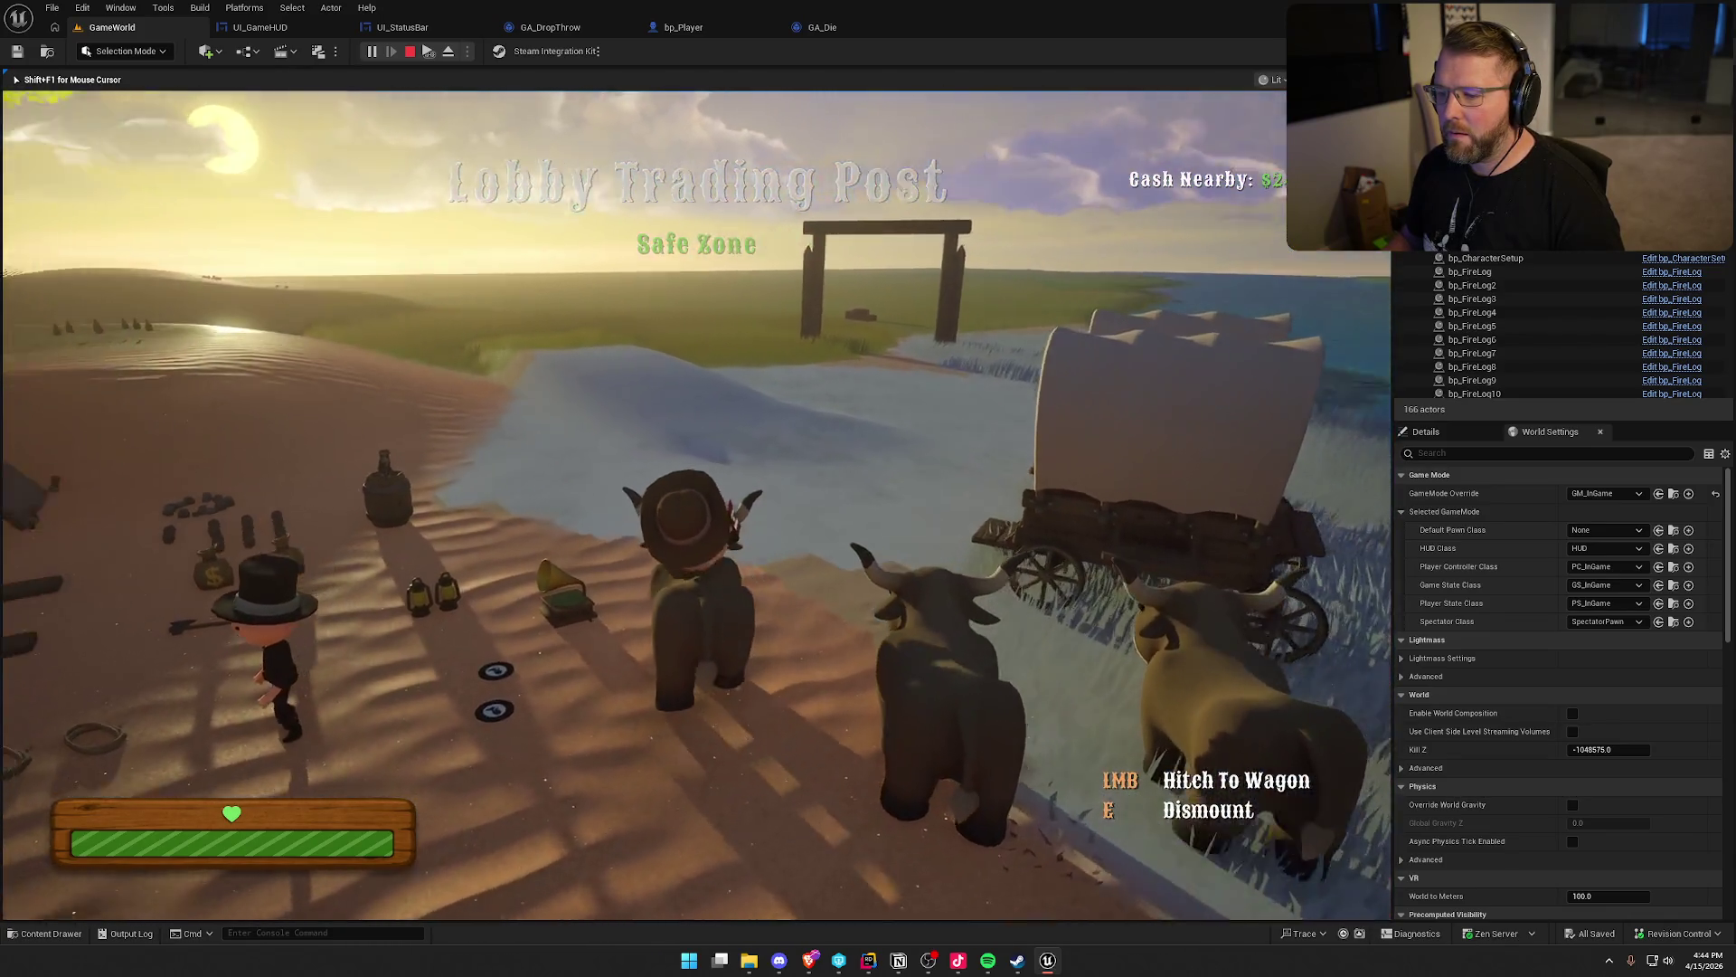
{"action": "key", "text": "e"}
{"action": "key", "text": "w"}
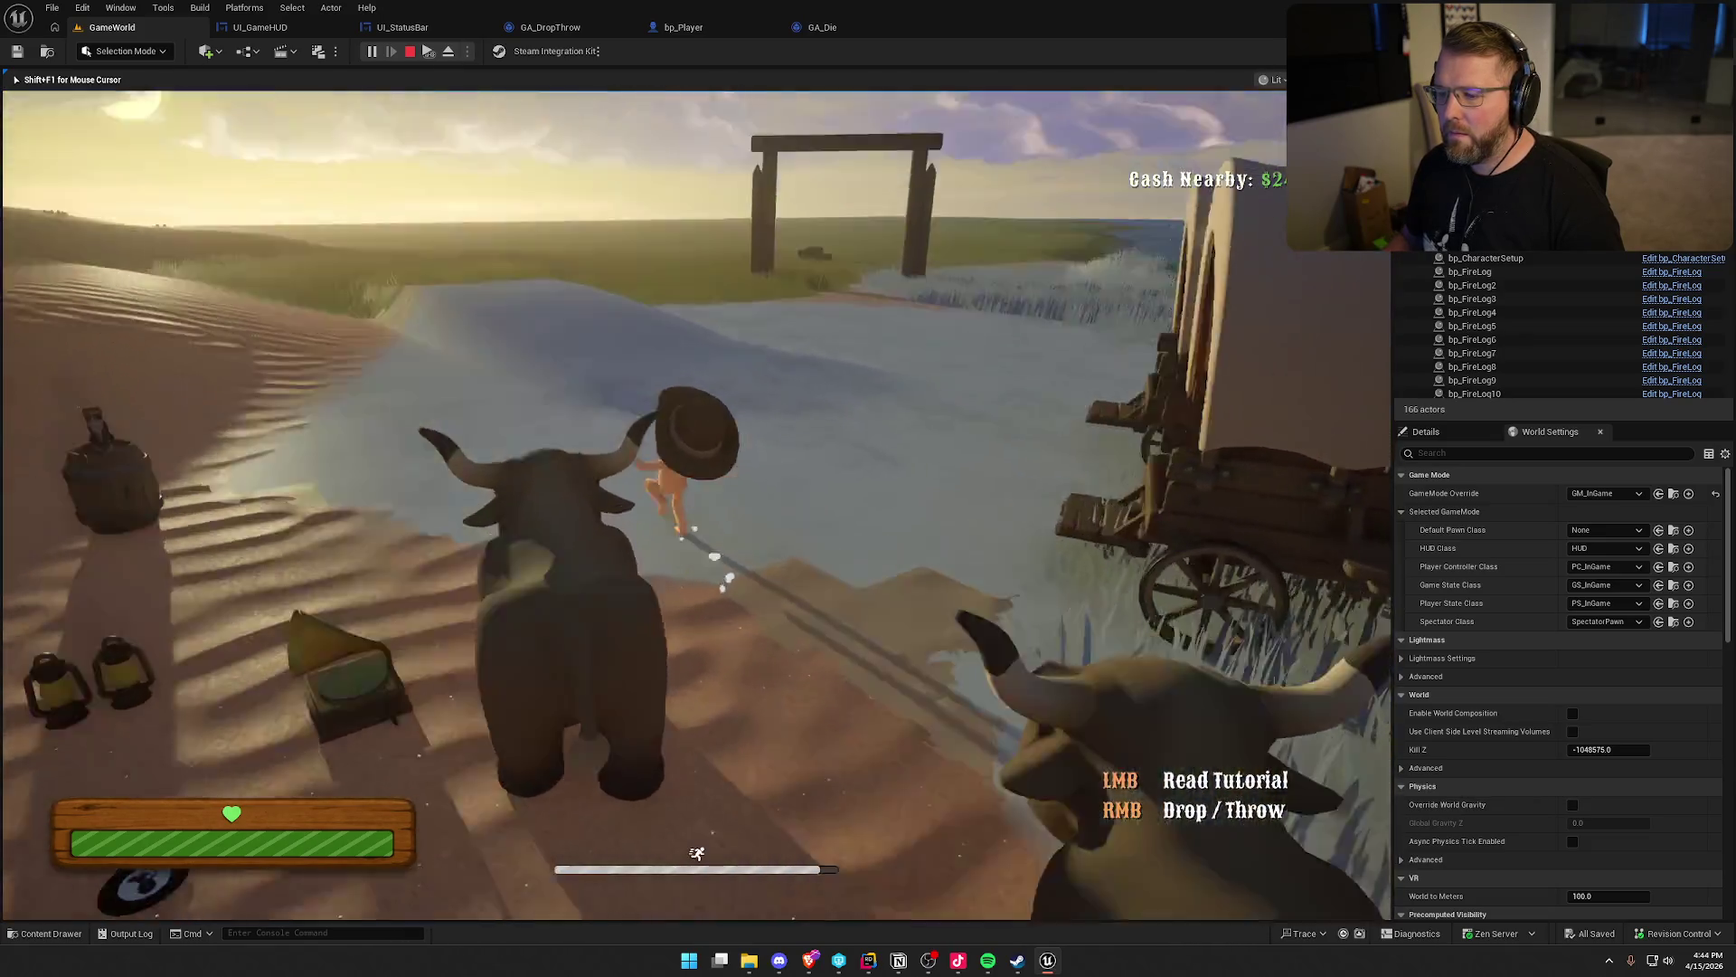
{"action": "key", "text": "w"}
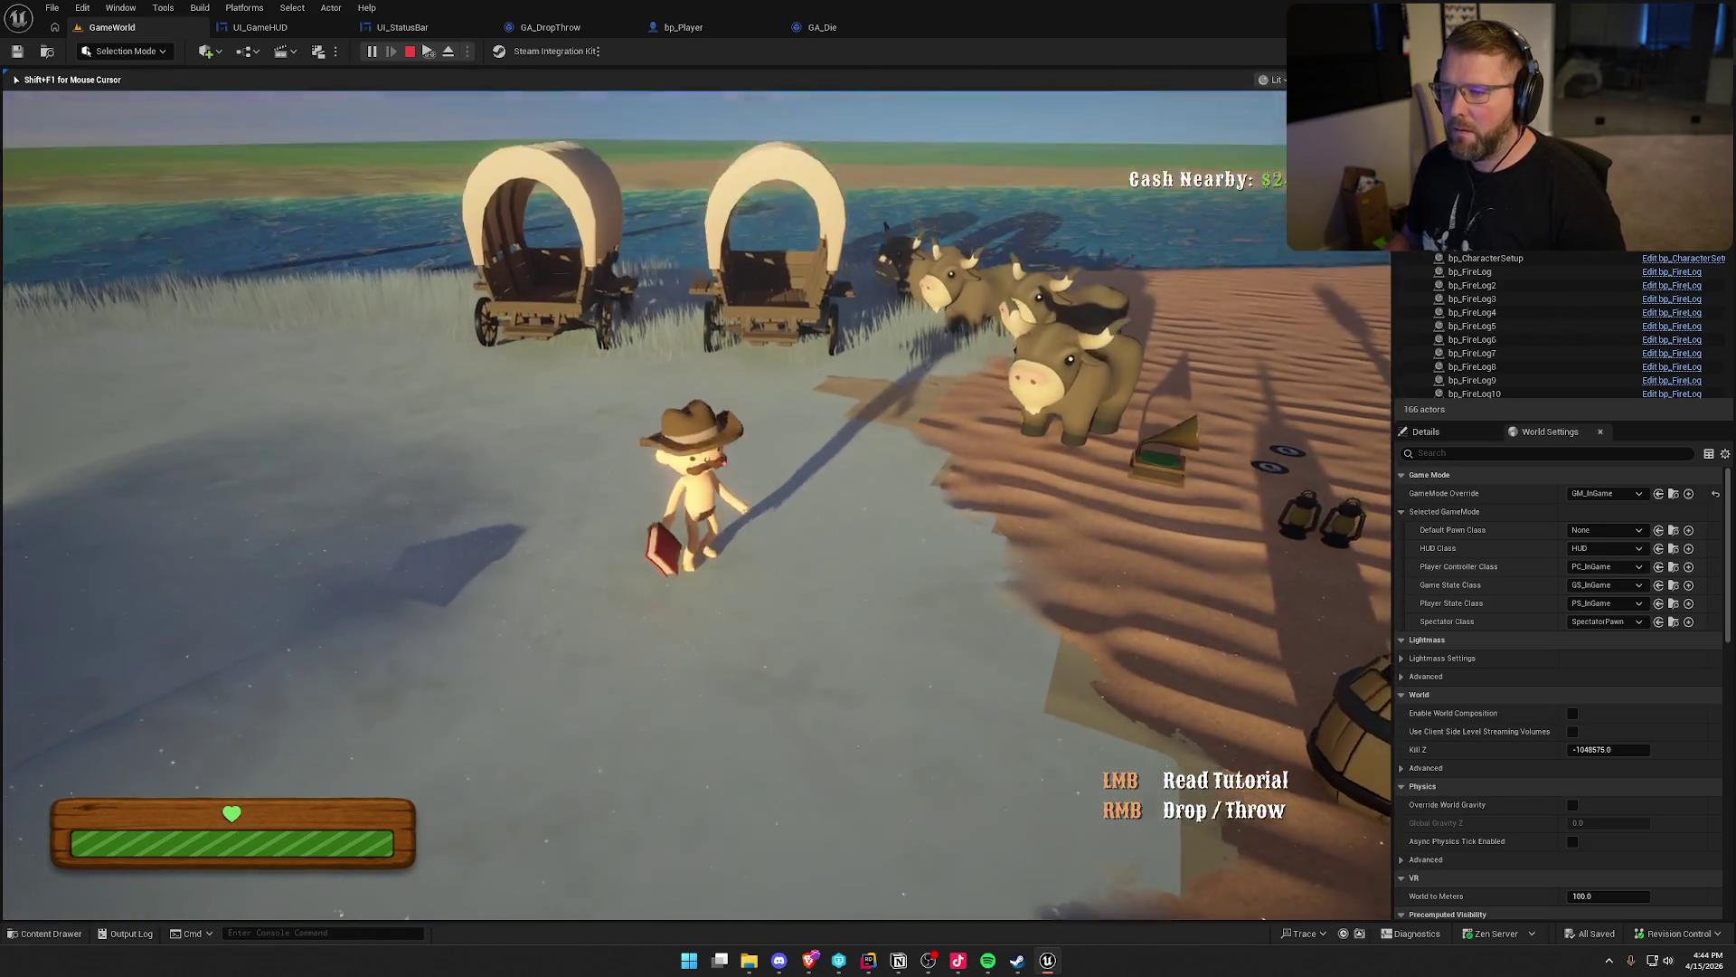
{"action": "key", "text": "w"}
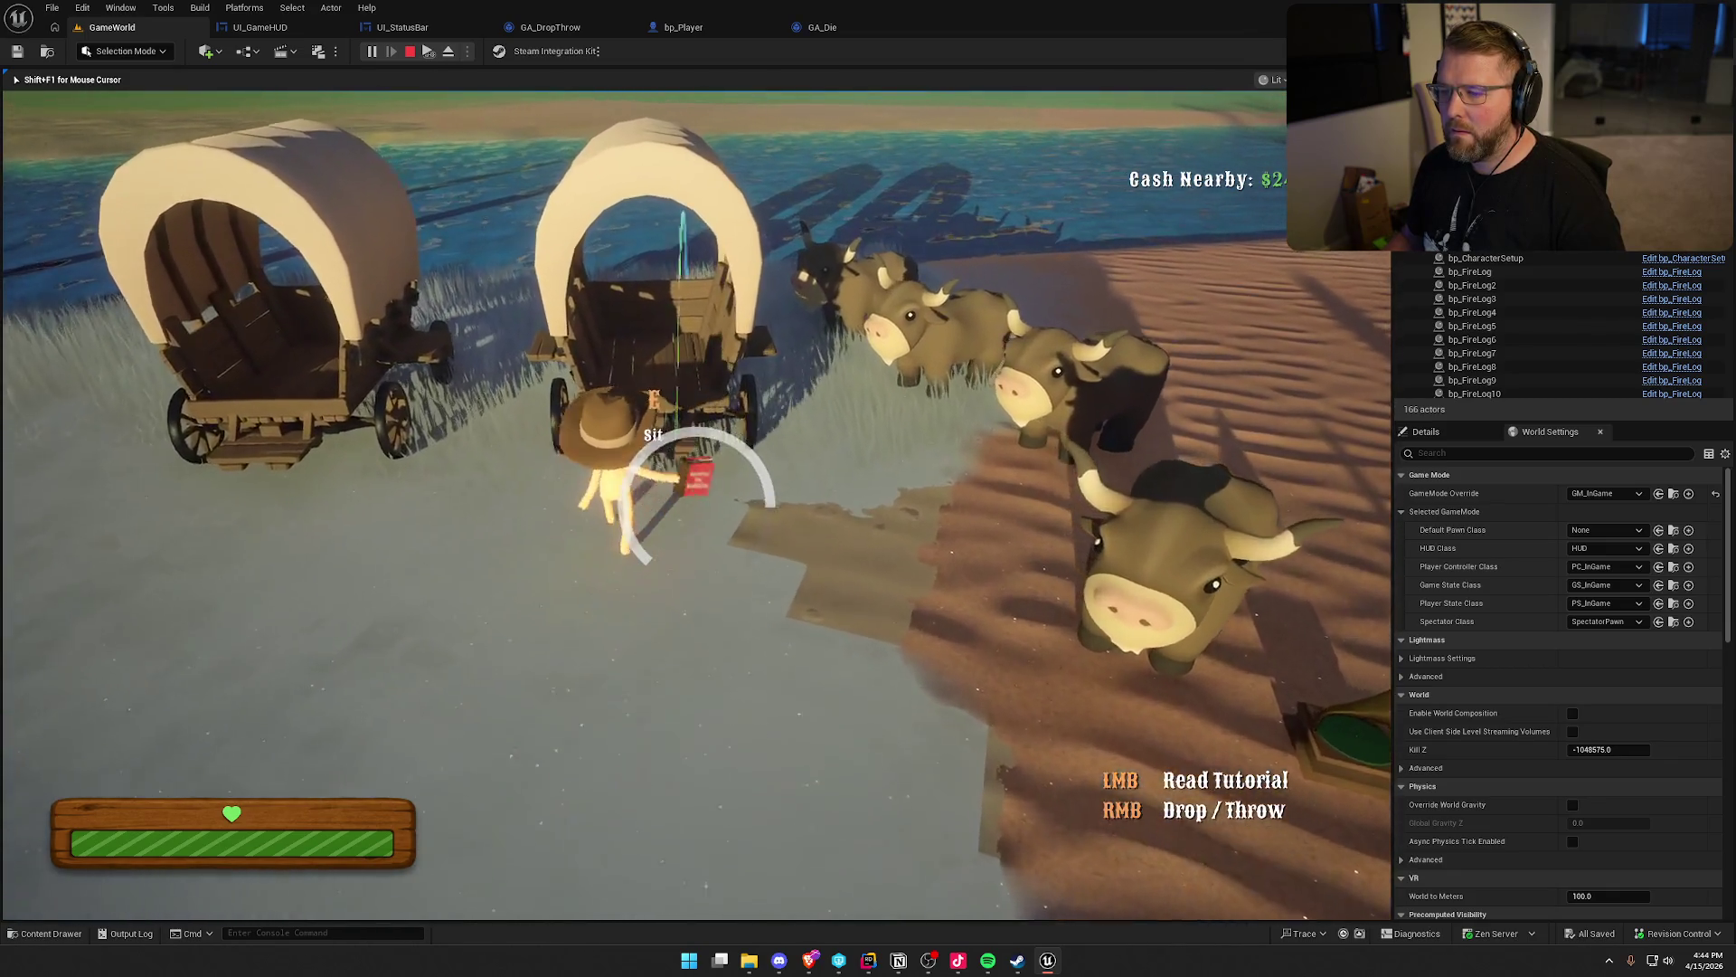
Get in and out of the wagon seats several times, then stop the play session
{"action": "key", "text": "e"}
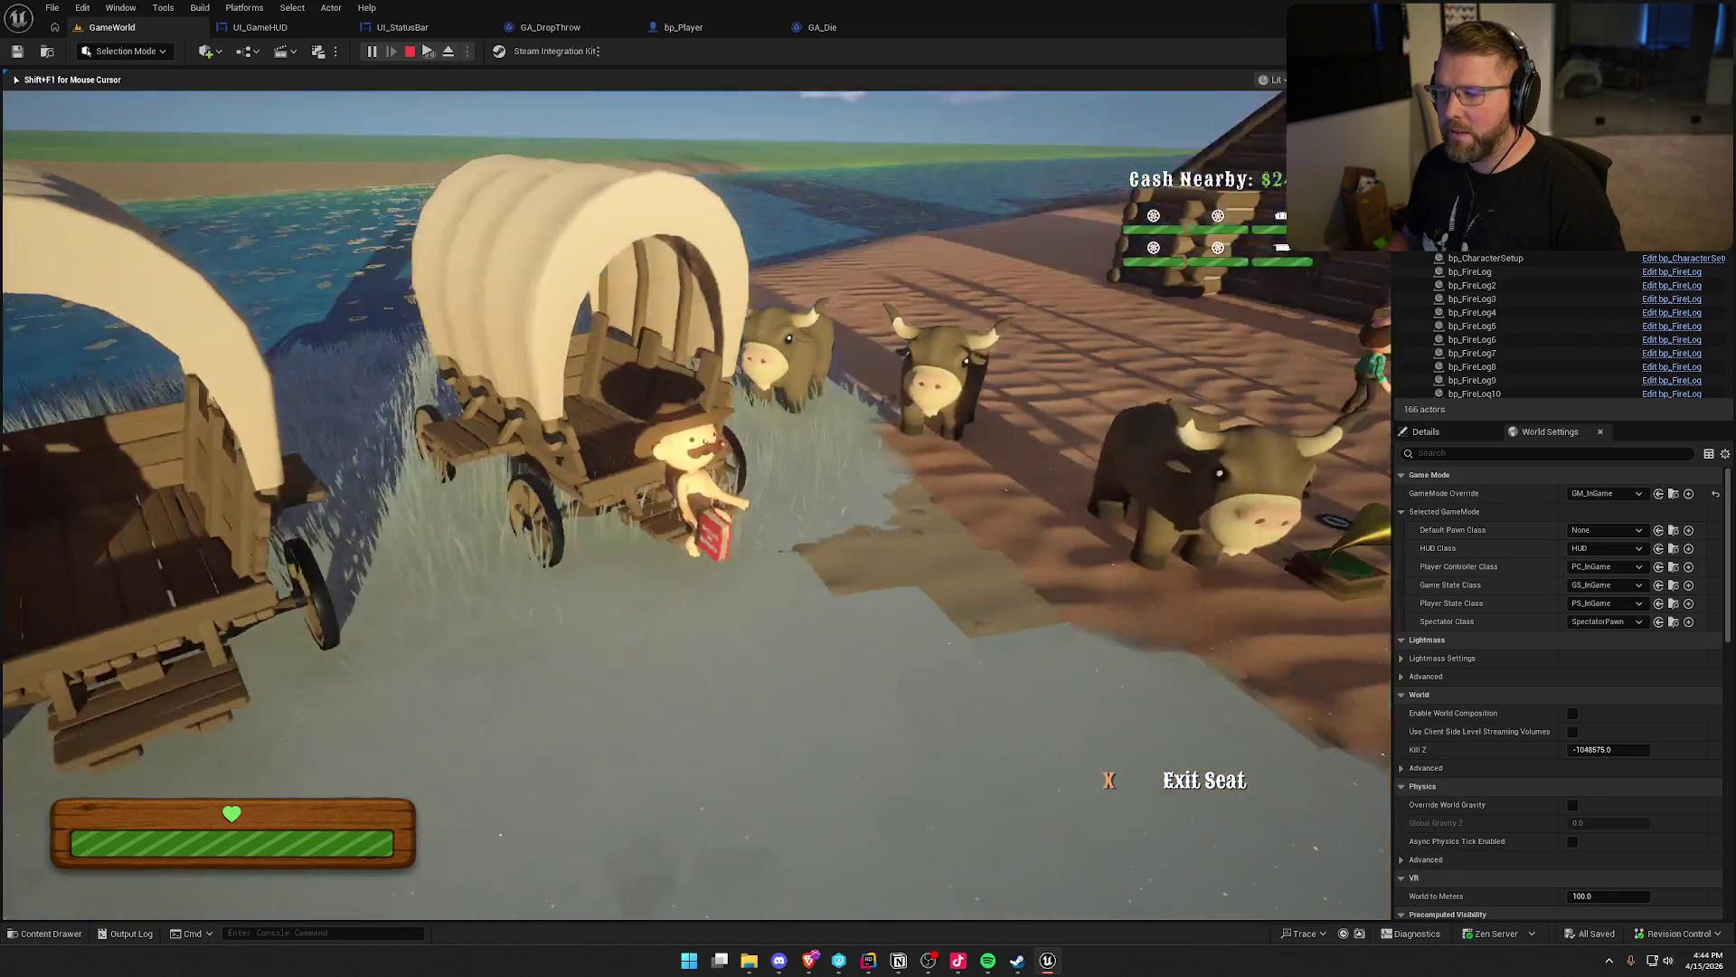
{"action": "key", "text": "x"}
{"action": "key", "text": "w"}
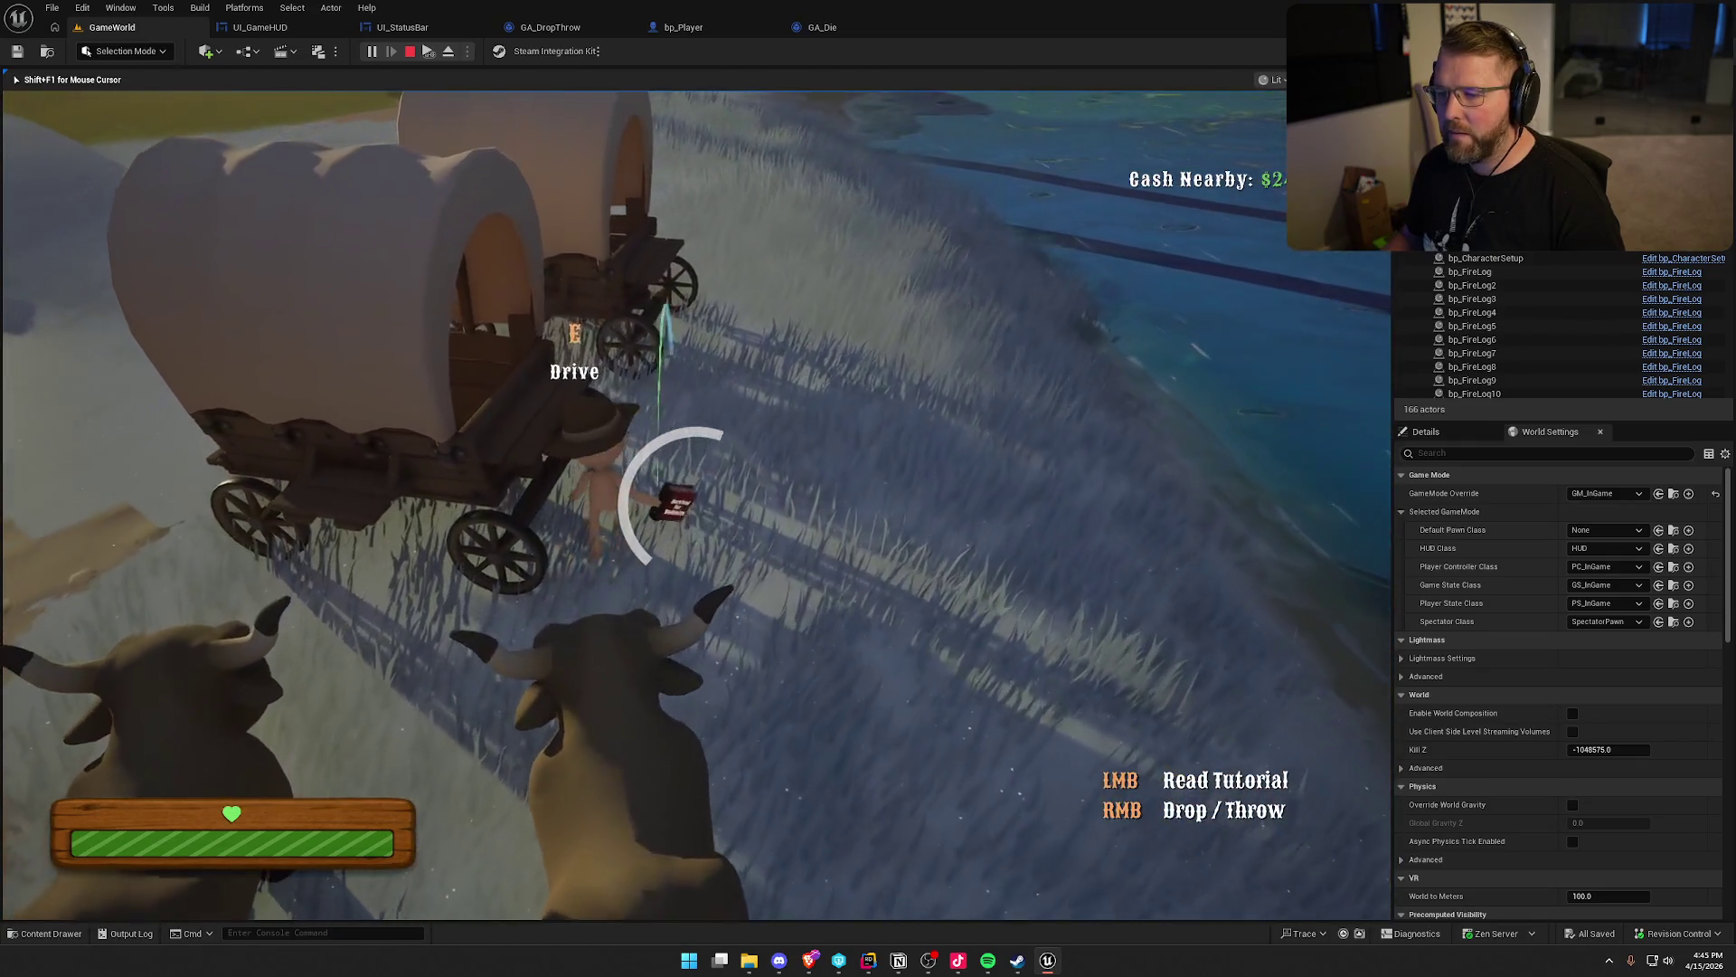
{"action": "key", "text": "e"}
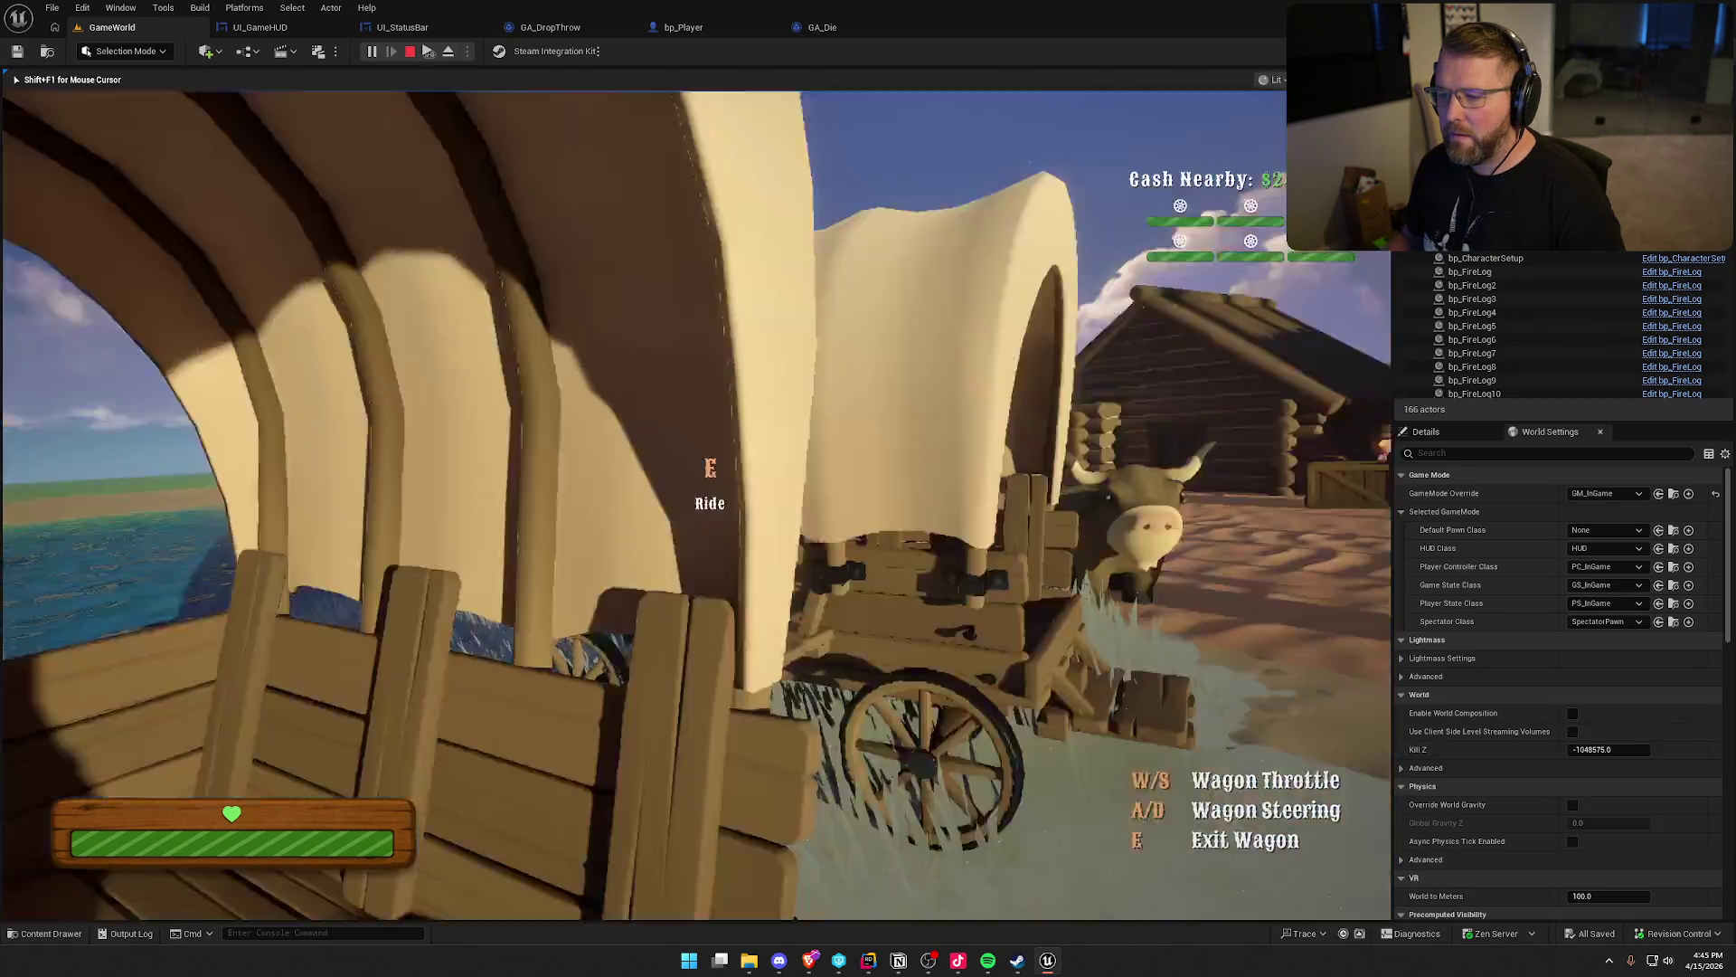
{"action": "key", "text": "e"}
{"action": "key", "text": "w"}
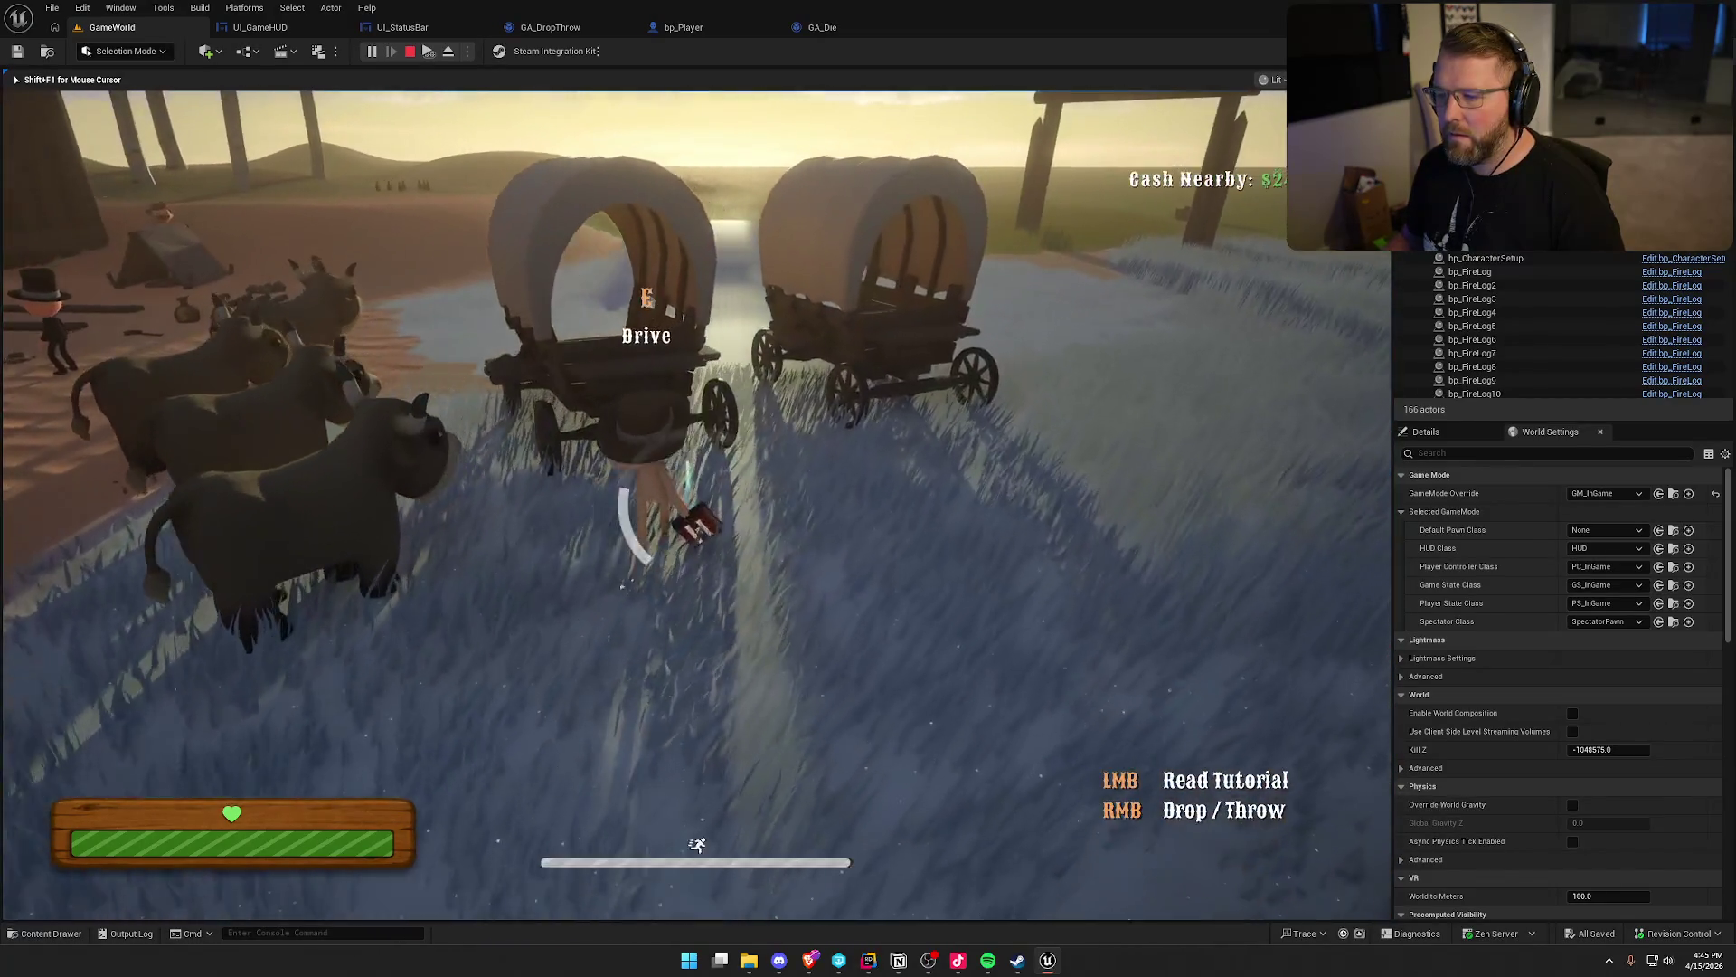
{"action": "key", "text": "e"}
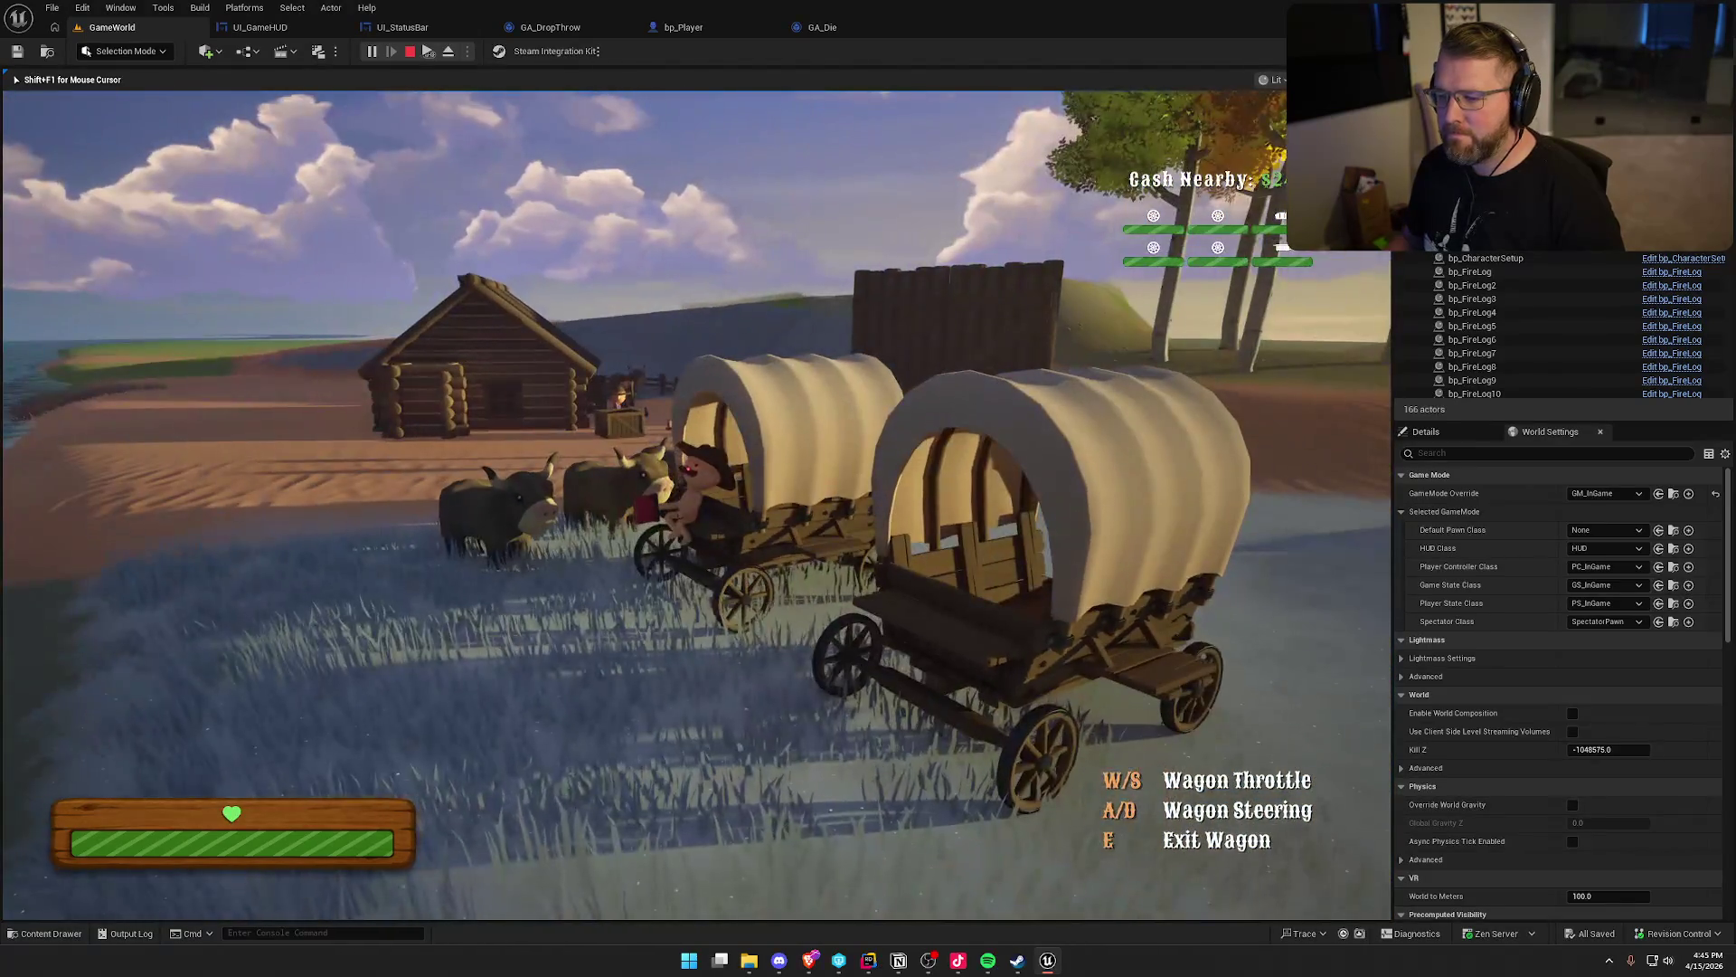
{"action": "key", "text": "e"}
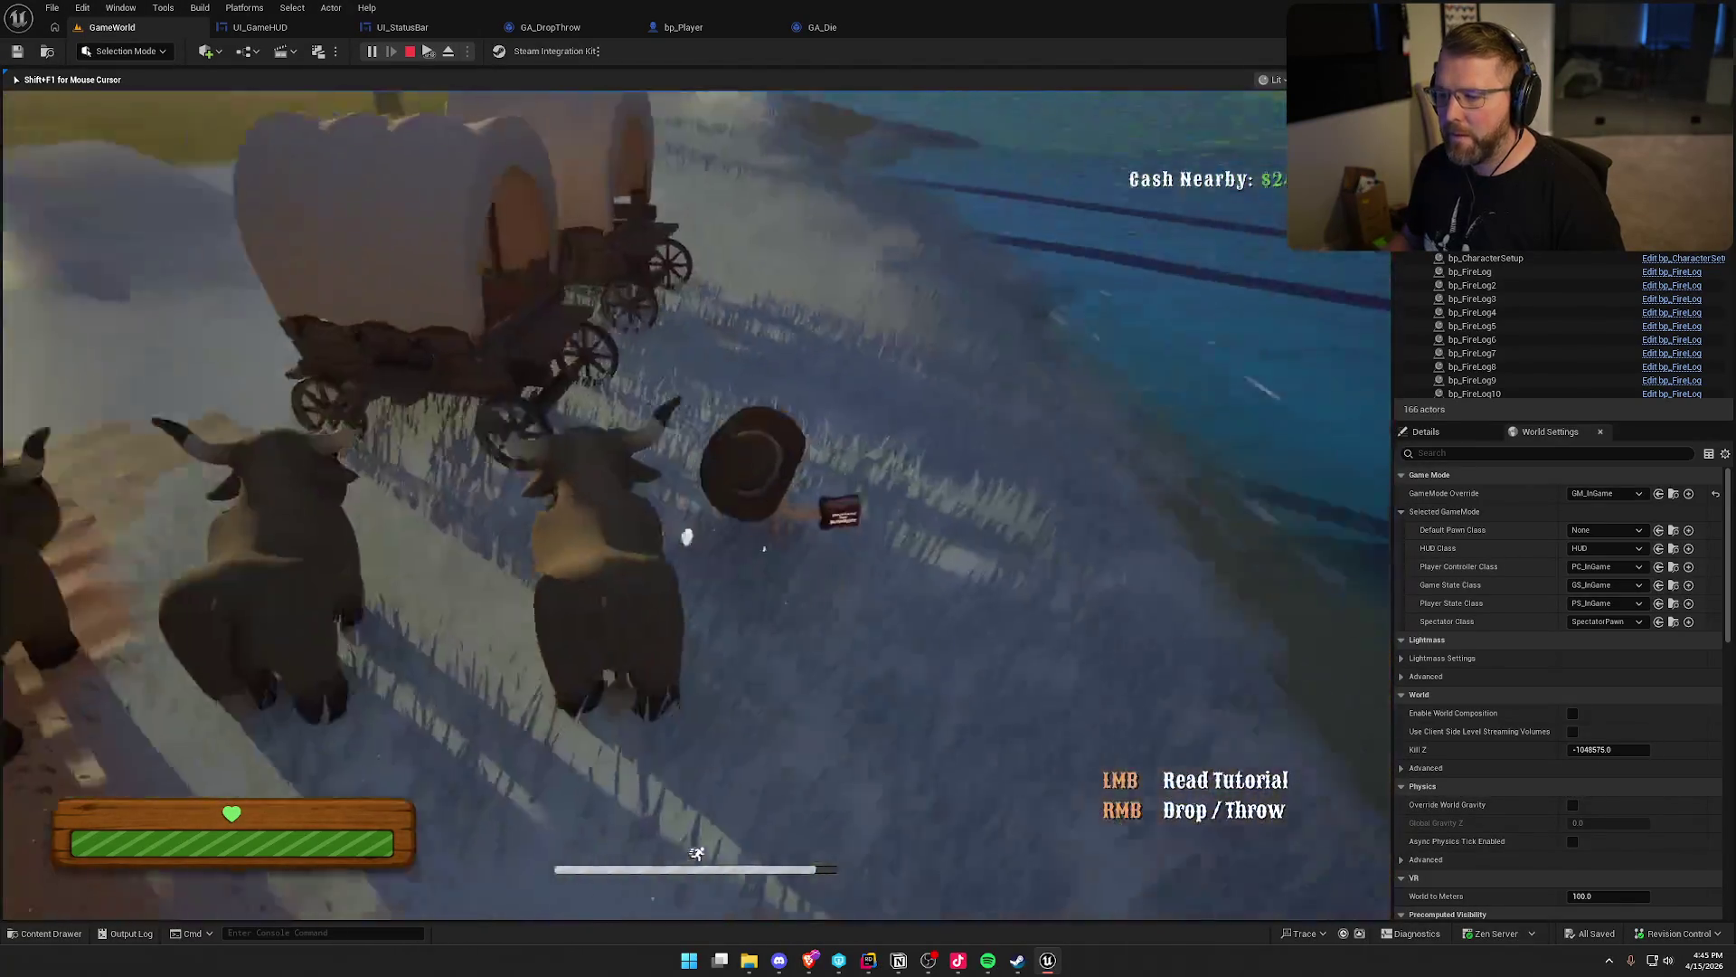
{"action": "key", "text": "w"}
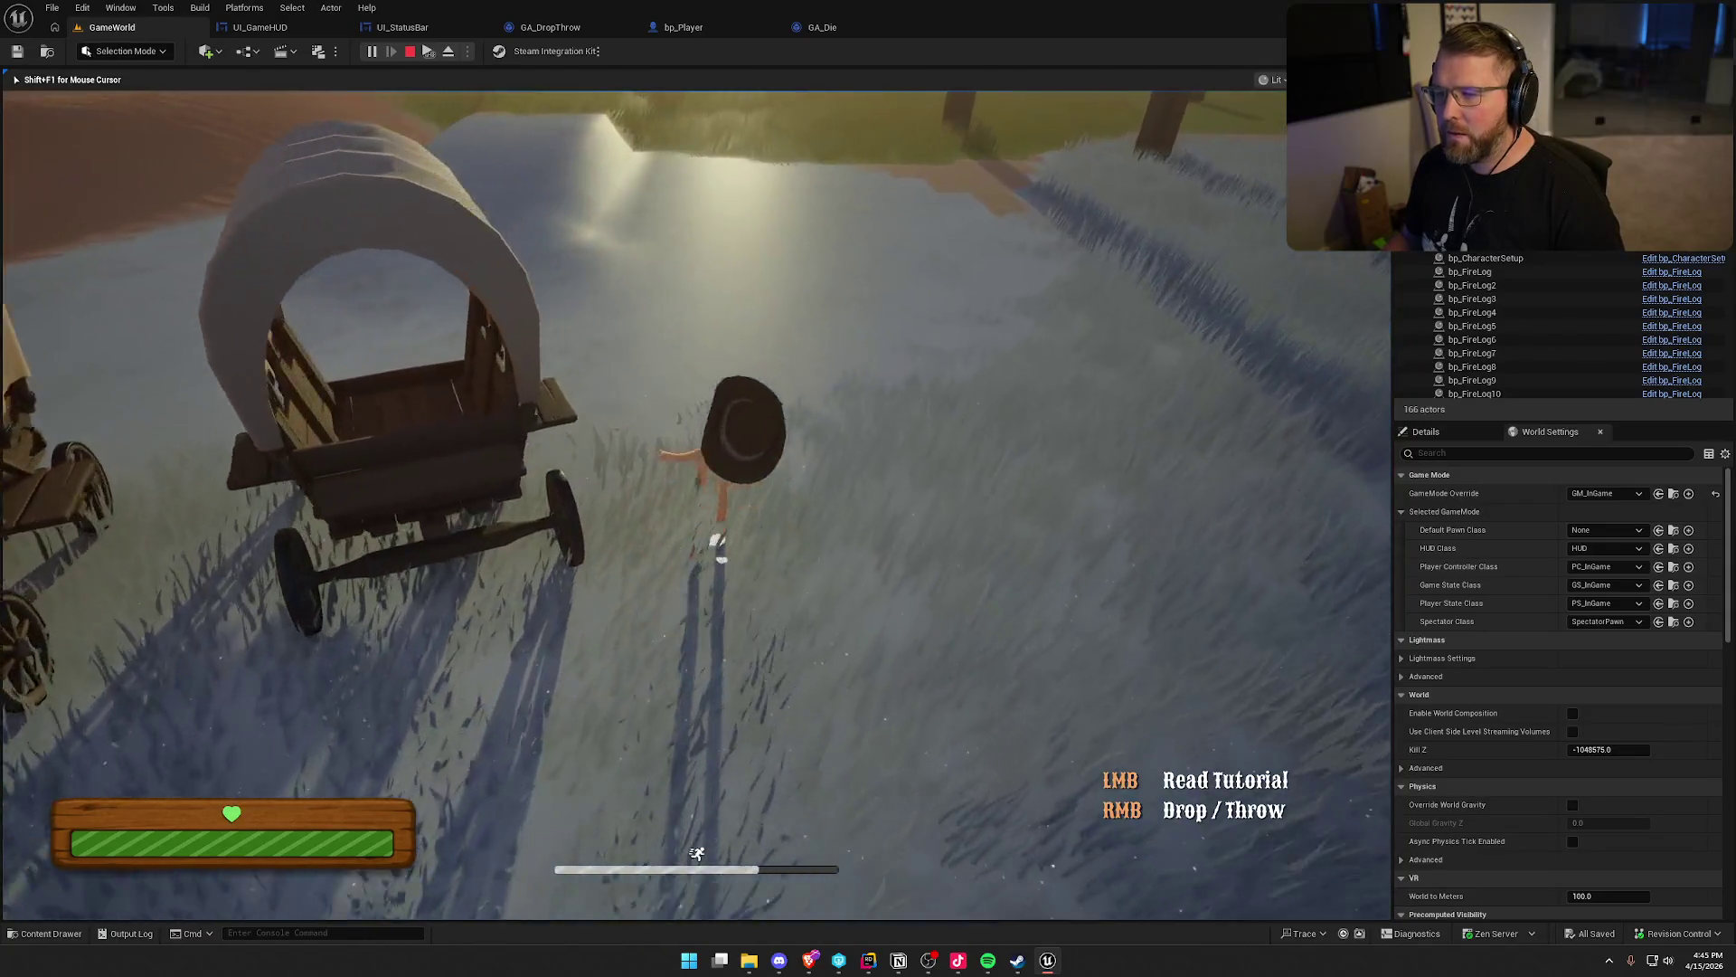
{"action": "key", "text": "super"}
{"action": "key", "text": "super"}
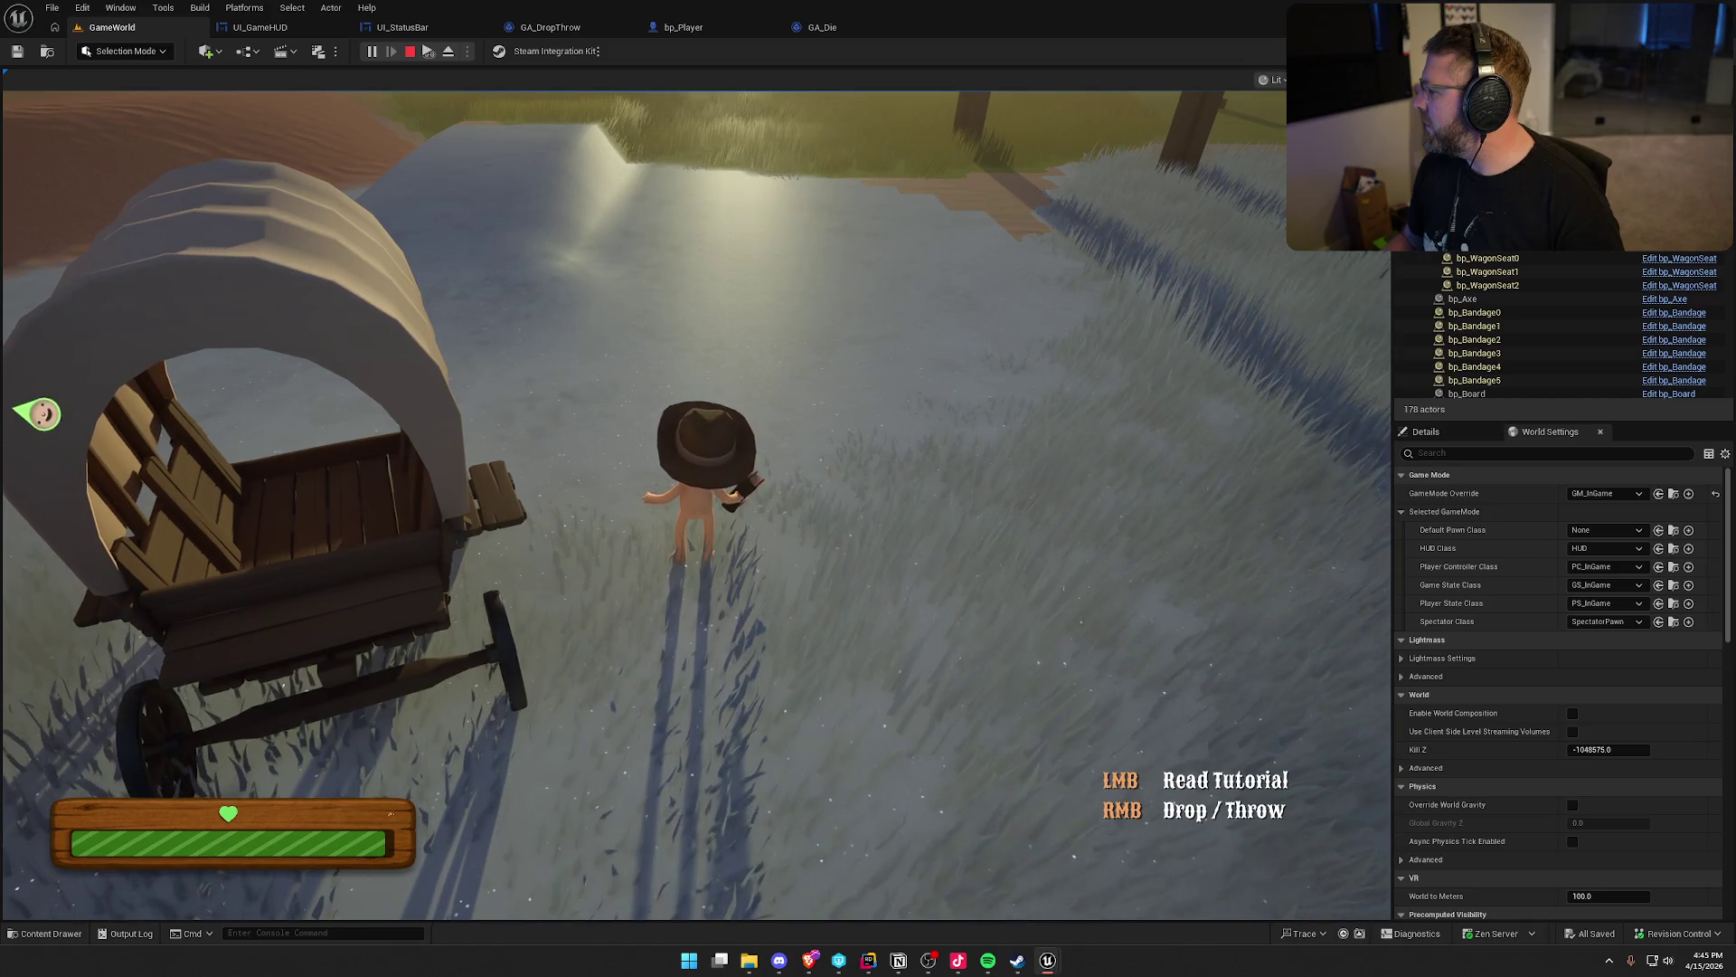
{"action": "key", "text": "Escape"}
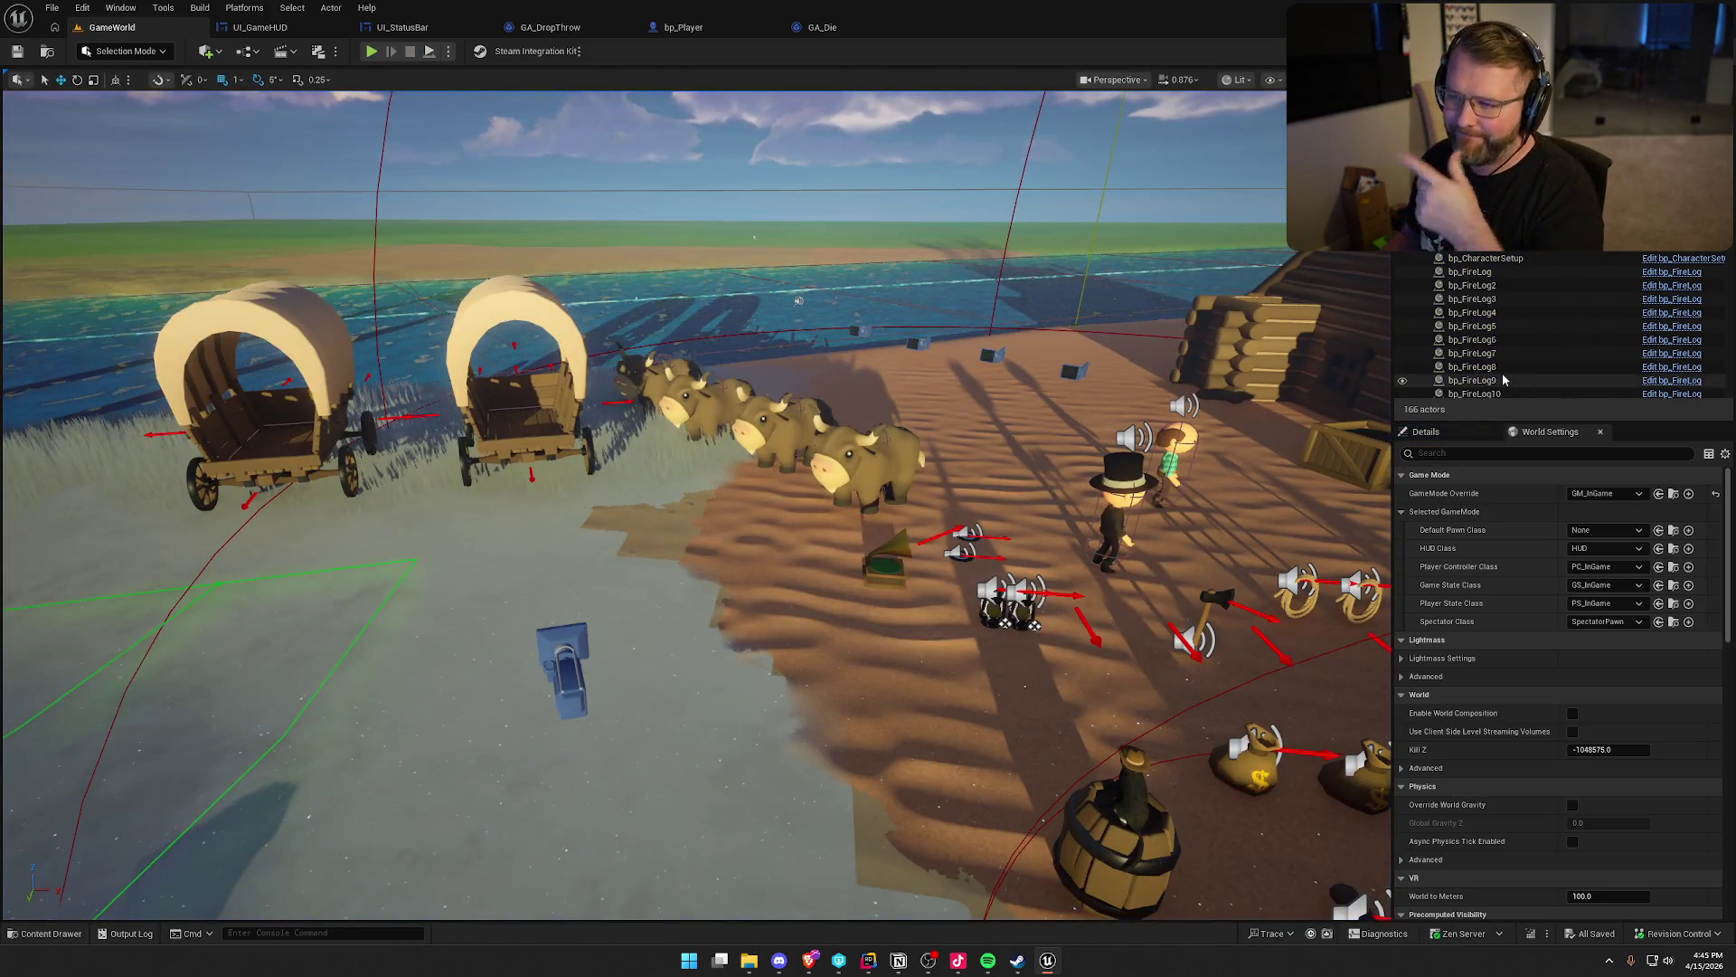
Back in bp_Player, review the Unpossessed-to-Client Clear Throw chain, then bring up the Override list
{"action": "left_click", "coordinate": [684, 27]}
{"action": "mouse_move", "coordinate": [962, 615]}
{"action": "left_mouse_down"}
{"action": "mouse_move", "coordinate": [884, 548]}
{"action": "mouse_move", "coordinate": [624, 488]}
{"action": "left_mouse_up"}
{"action": "left_click", "coordinate": [880, 646]}
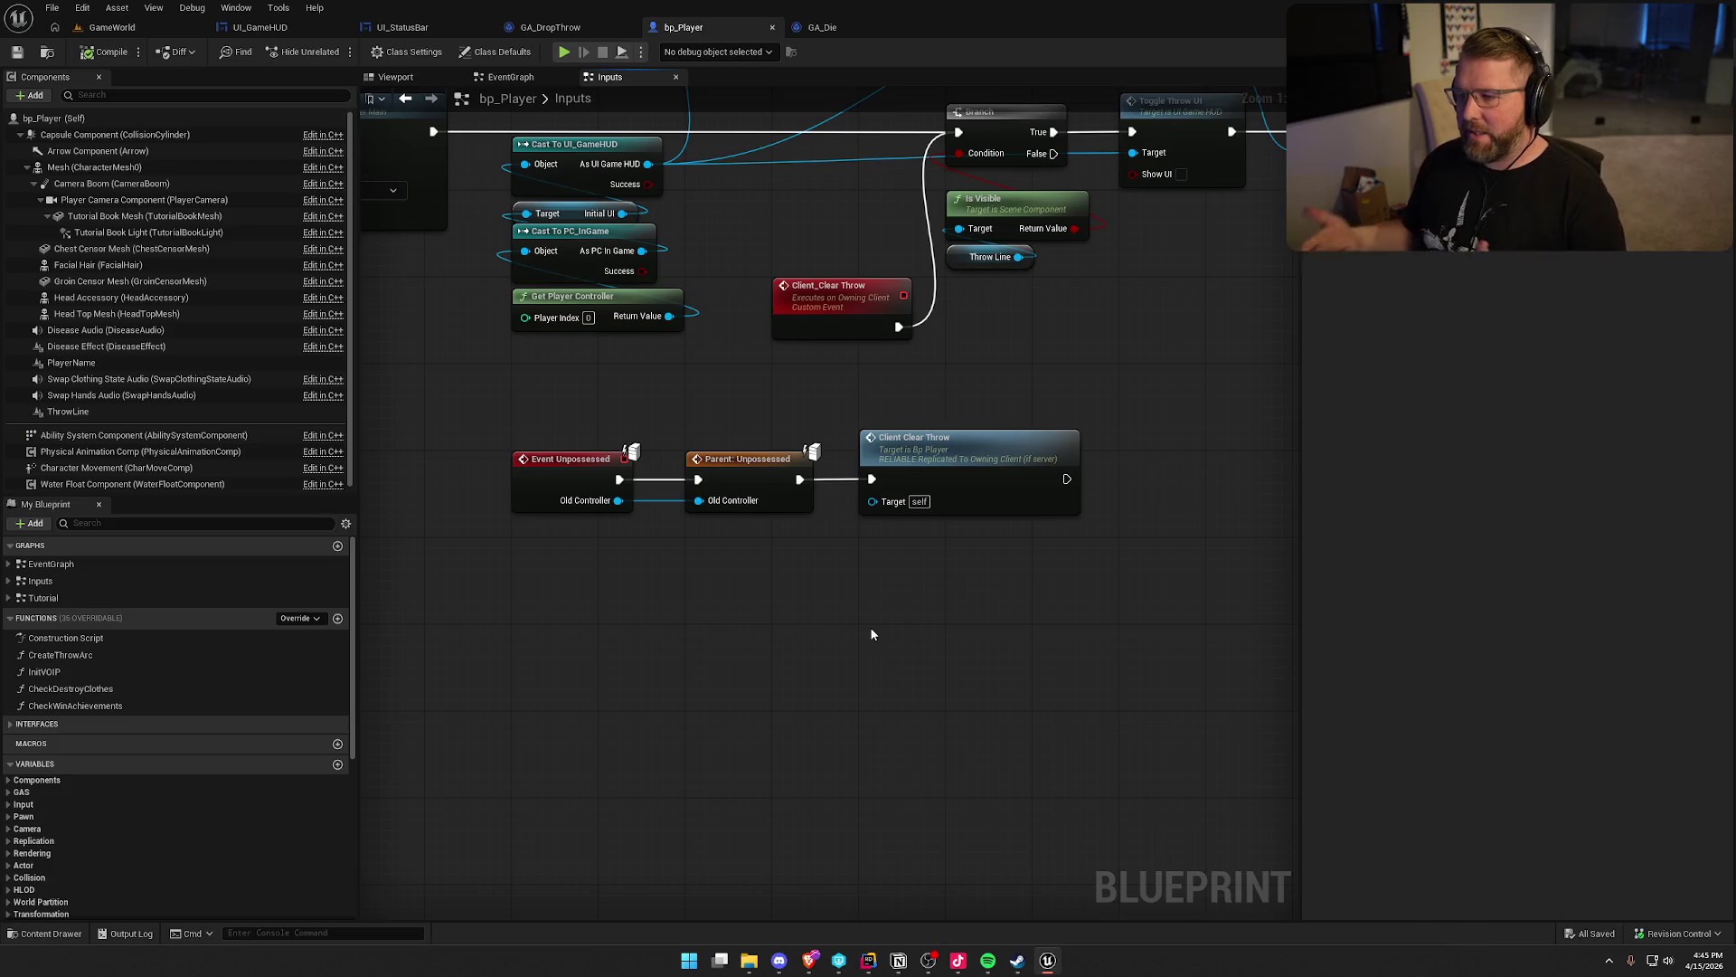
{"action": "left_click_drag", "start_coordinate": [802, 607], "coordinate": [882, 640]}
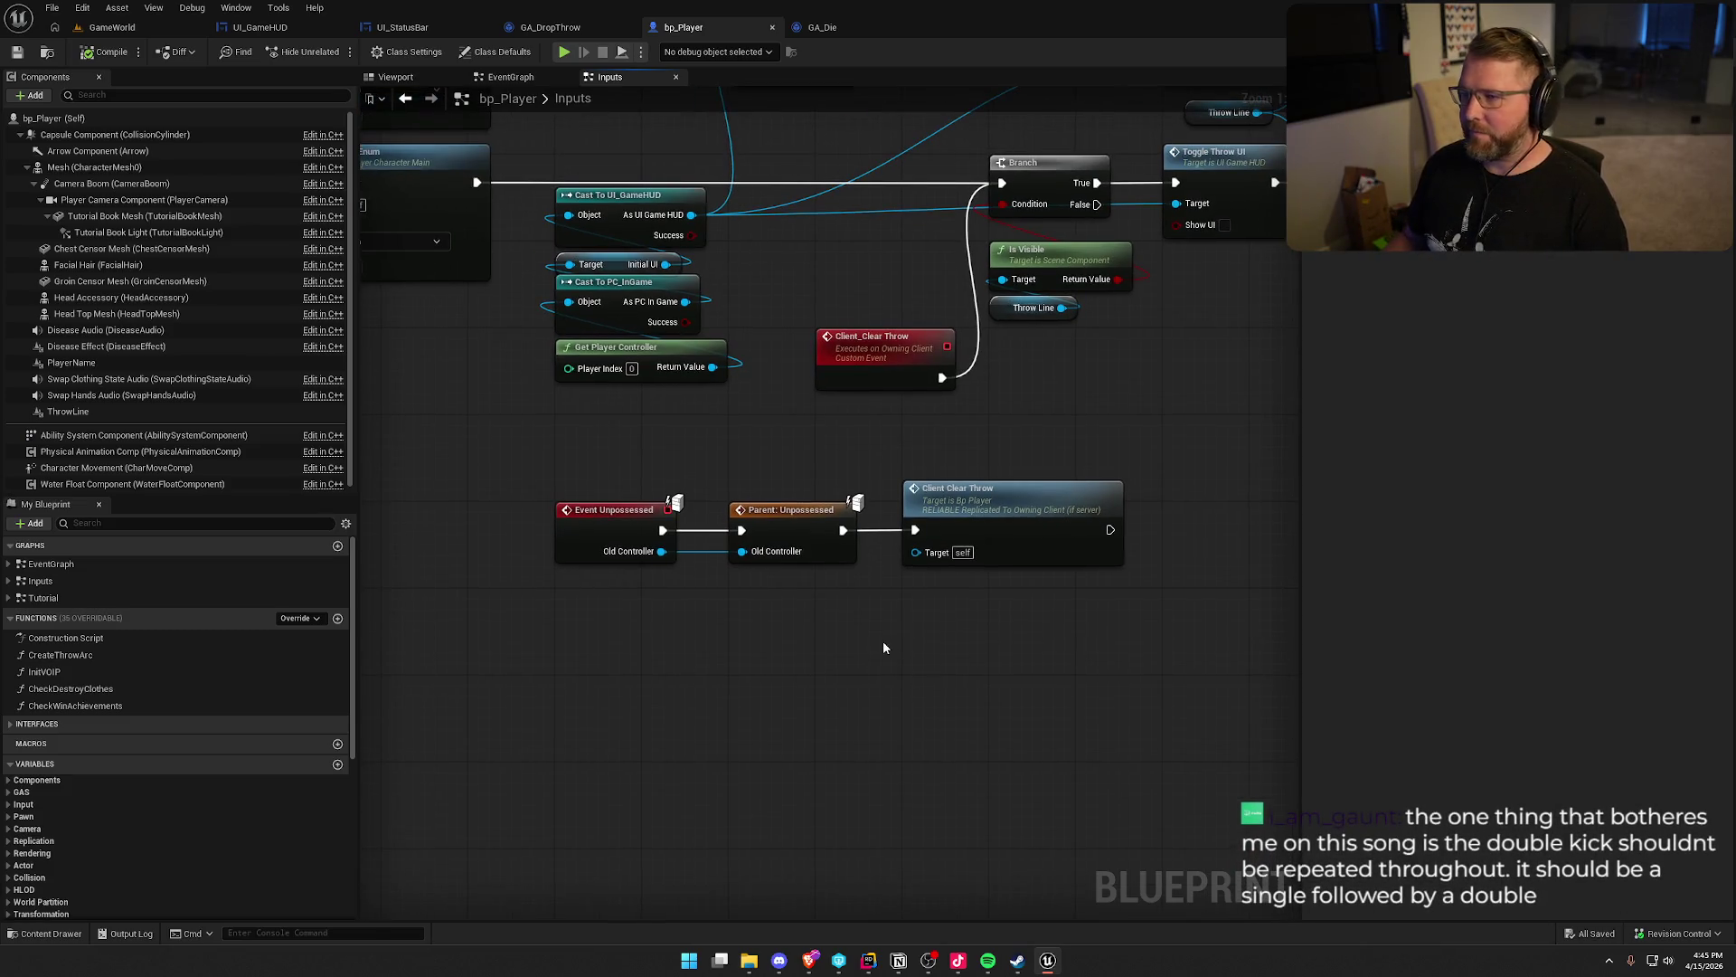
{"action": "left_click_drag", "start_coordinate": [593, 472], "coordinate": [1076, 659]}
{"action": "left_click", "coordinate": [1076, 659]}
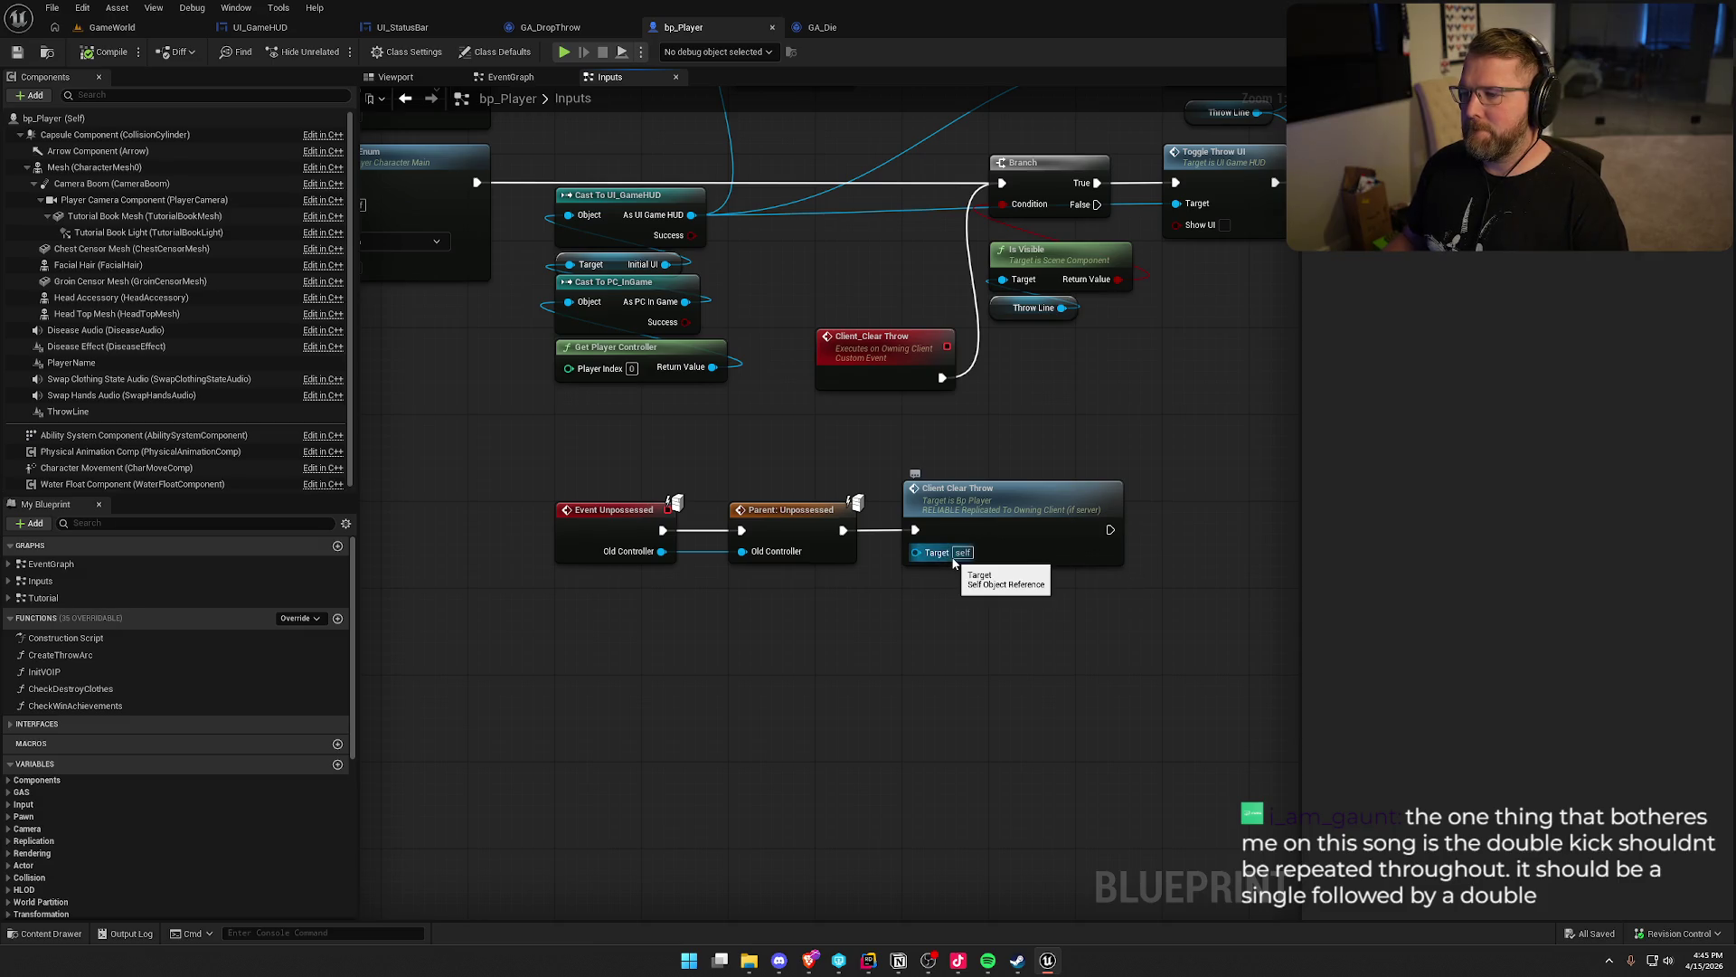
{"action": "mouse_move", "coordinate": [932, 556]}
{"action": "left_mouse_down"}
{"action": "mouse_move", "coordinate": [818, 687]}
{"action": "mouse_move", "coordinate": [686, 718]}
{"action": "mouse_move", "coordinate": [844, 691]}
{"action": "left_mouse_up"}
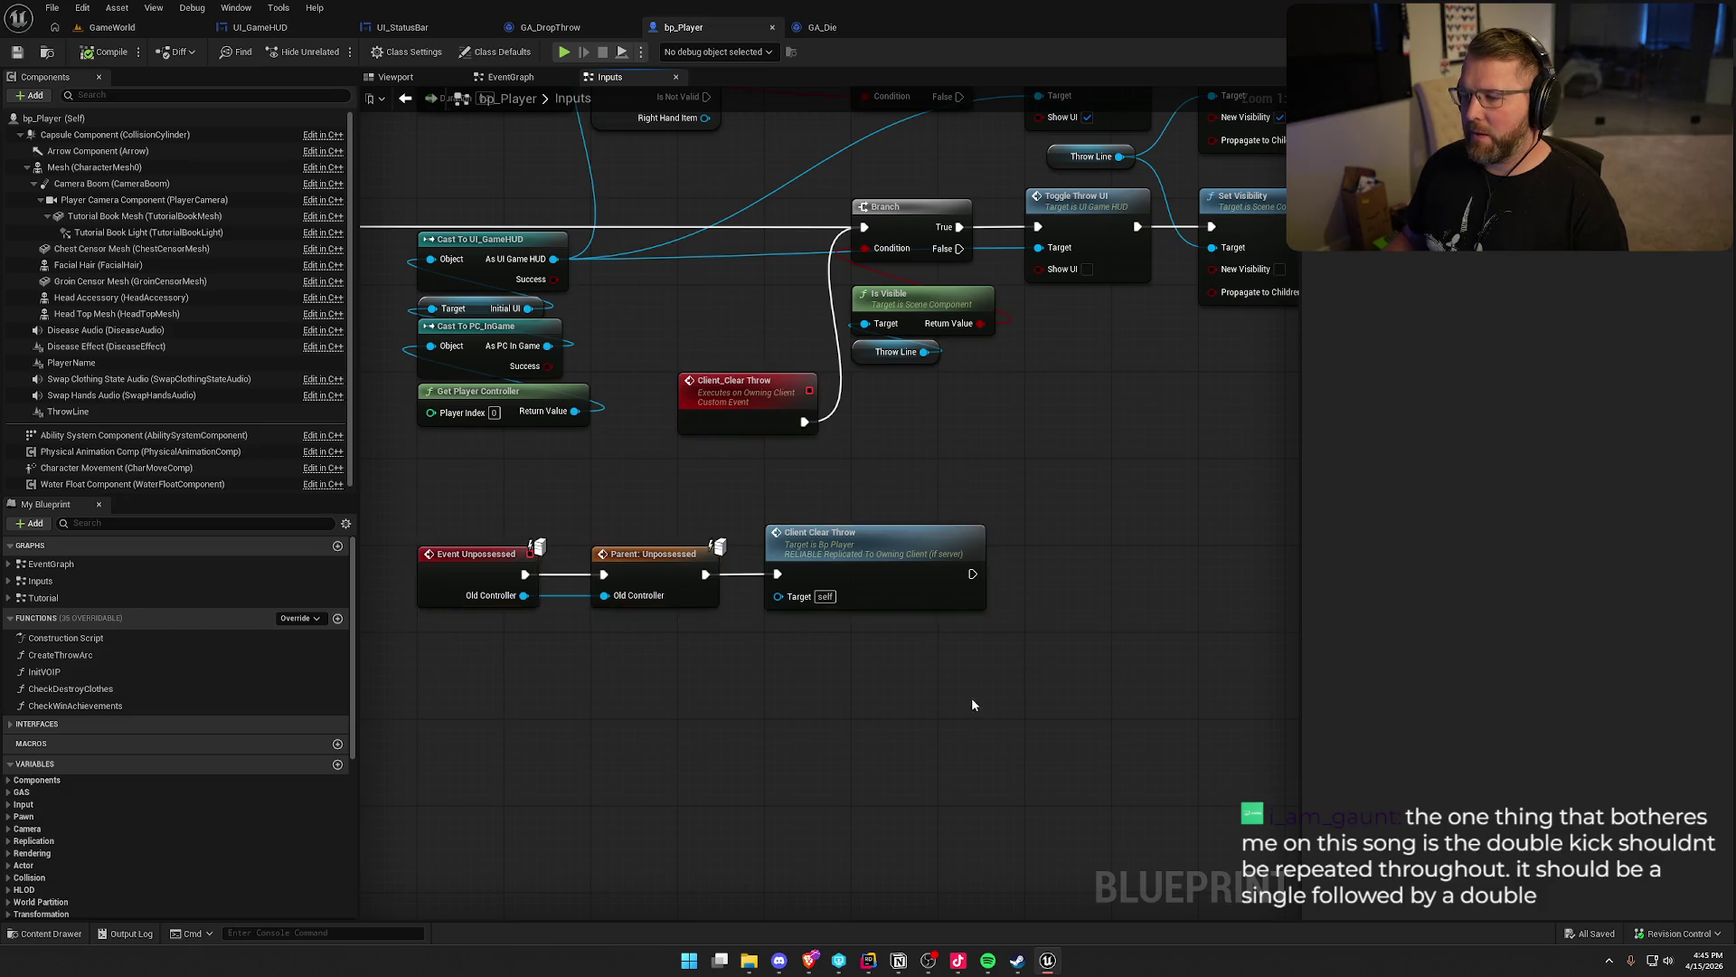
{"action": "left_click_drag", "start_coordinate": [981, 698], "coordinate": [975, 591]}
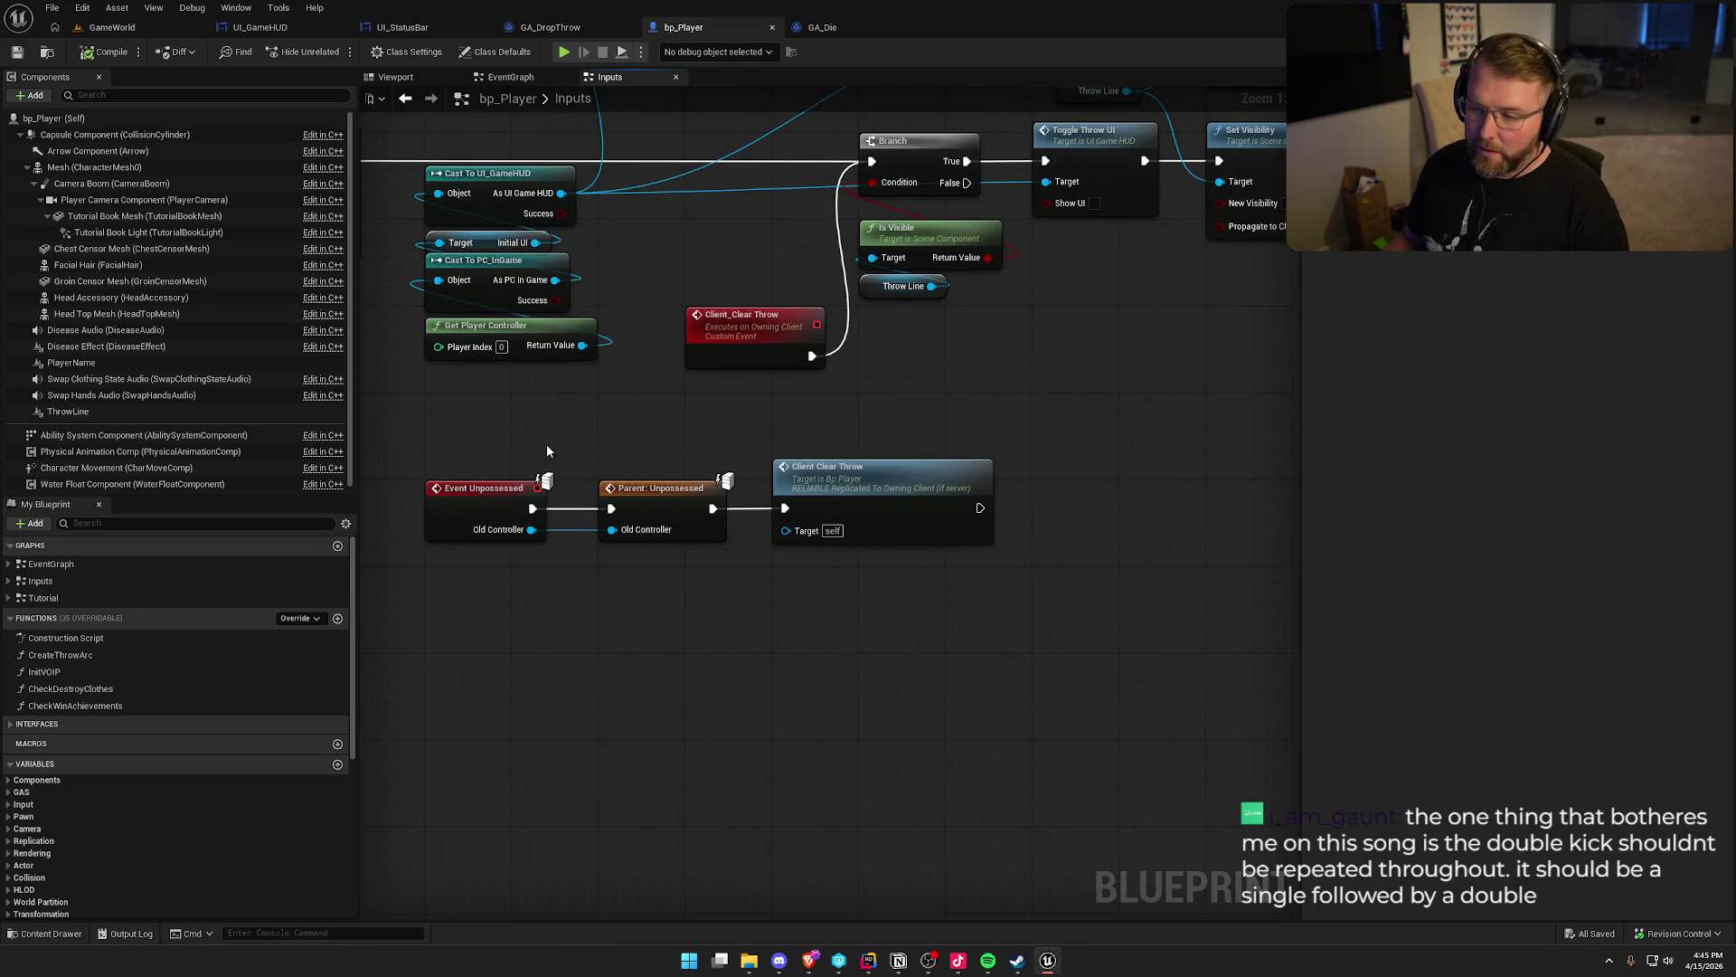
{"action": "left_click_drag", "start_coordinate": [576, 444], "coordinate": [984, 609]}
{"action": "left_click", "coordinate": [618, 580]}
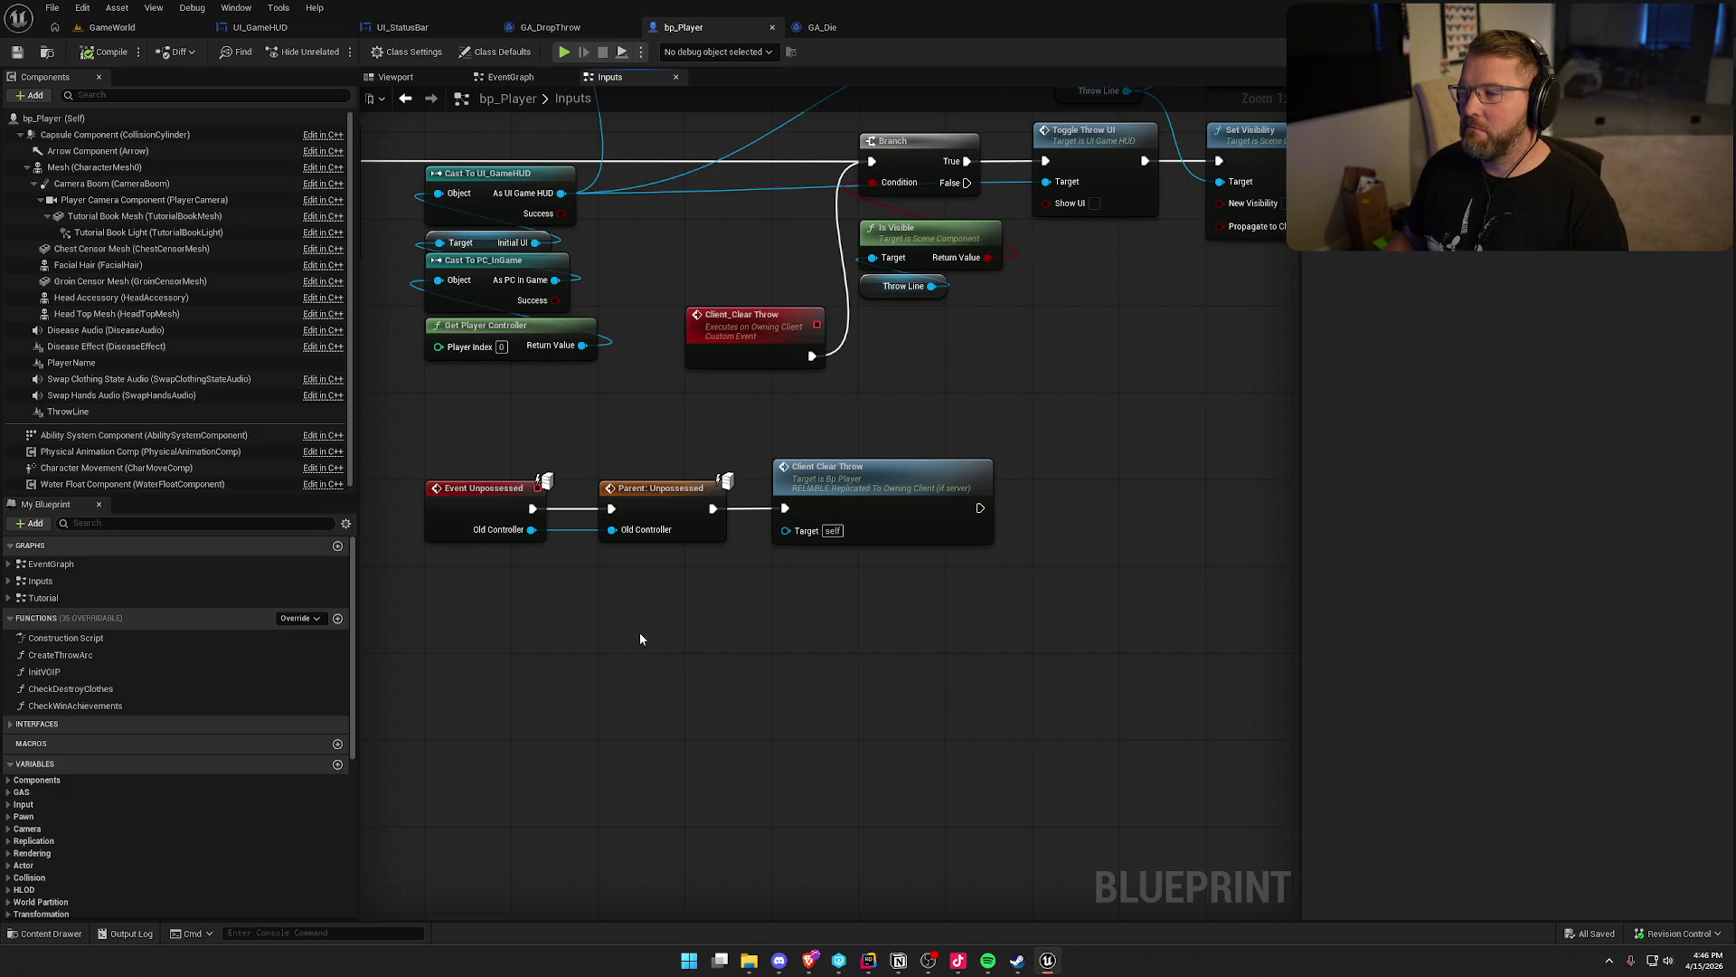
{"action": "left_click_drag", "start_coordinate": [639, 637], "coordinate": [748, 668]}
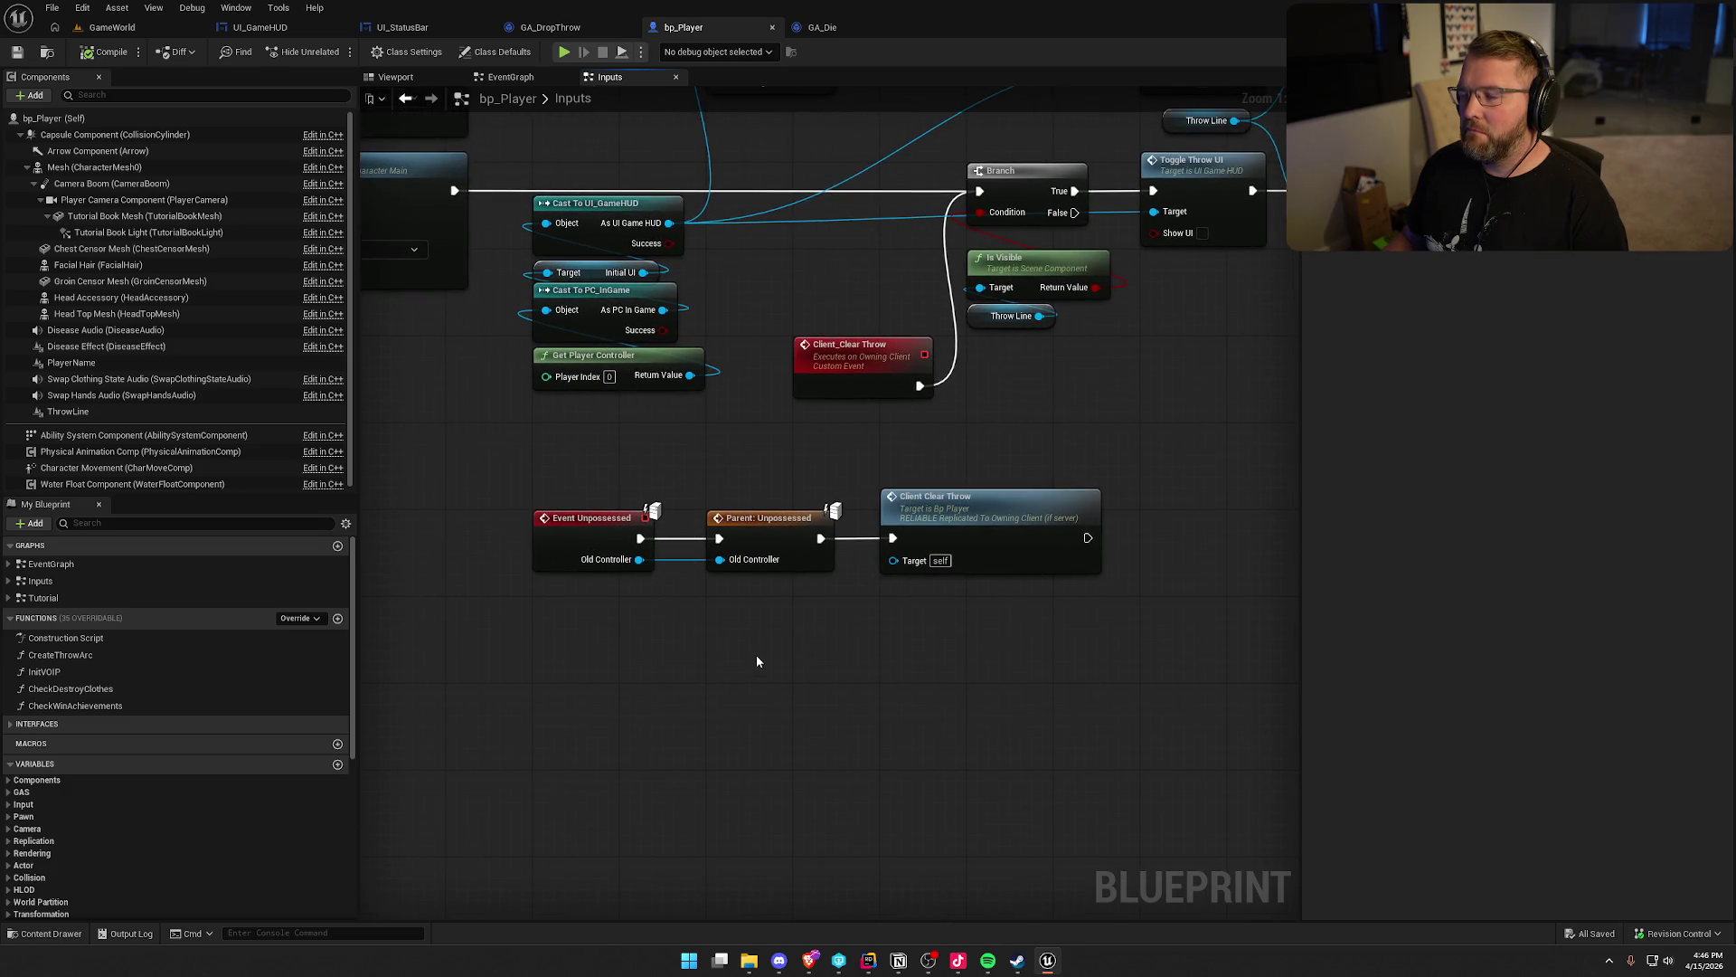
{"action": "left_click", "coordinate": [301, 618]}
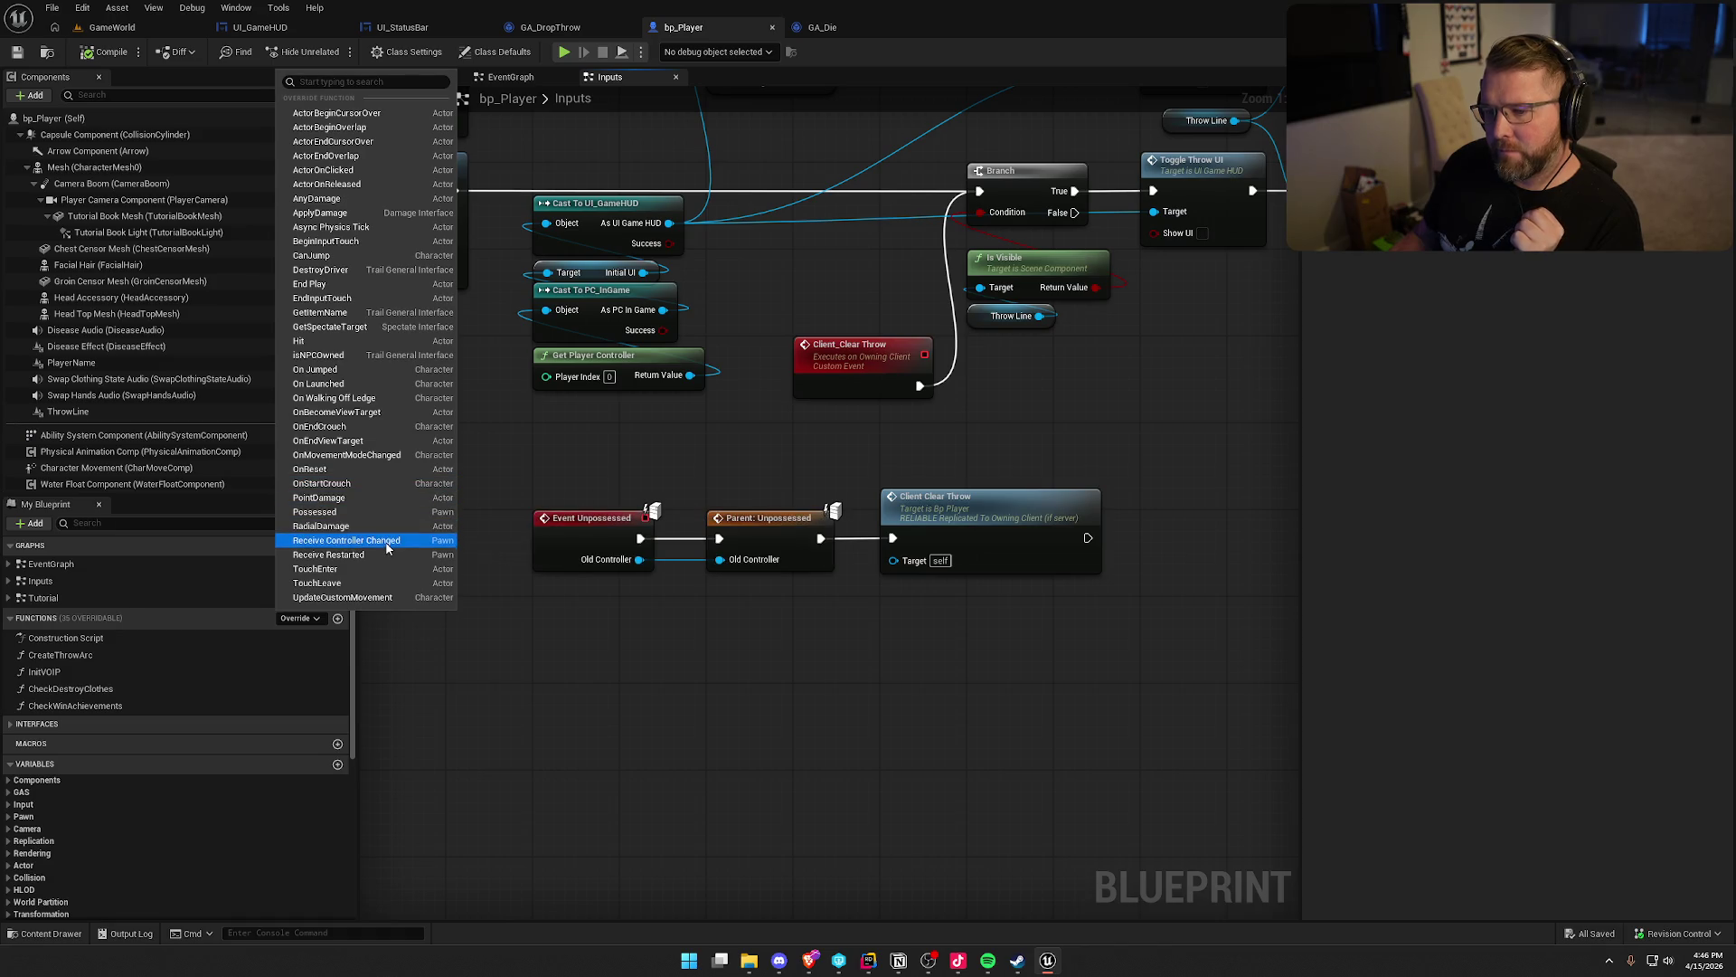
Add a Receive Controller Changed override and delete the Event Unpossessed chain
{"action": "left_click", "coordinate": [858, 662]}
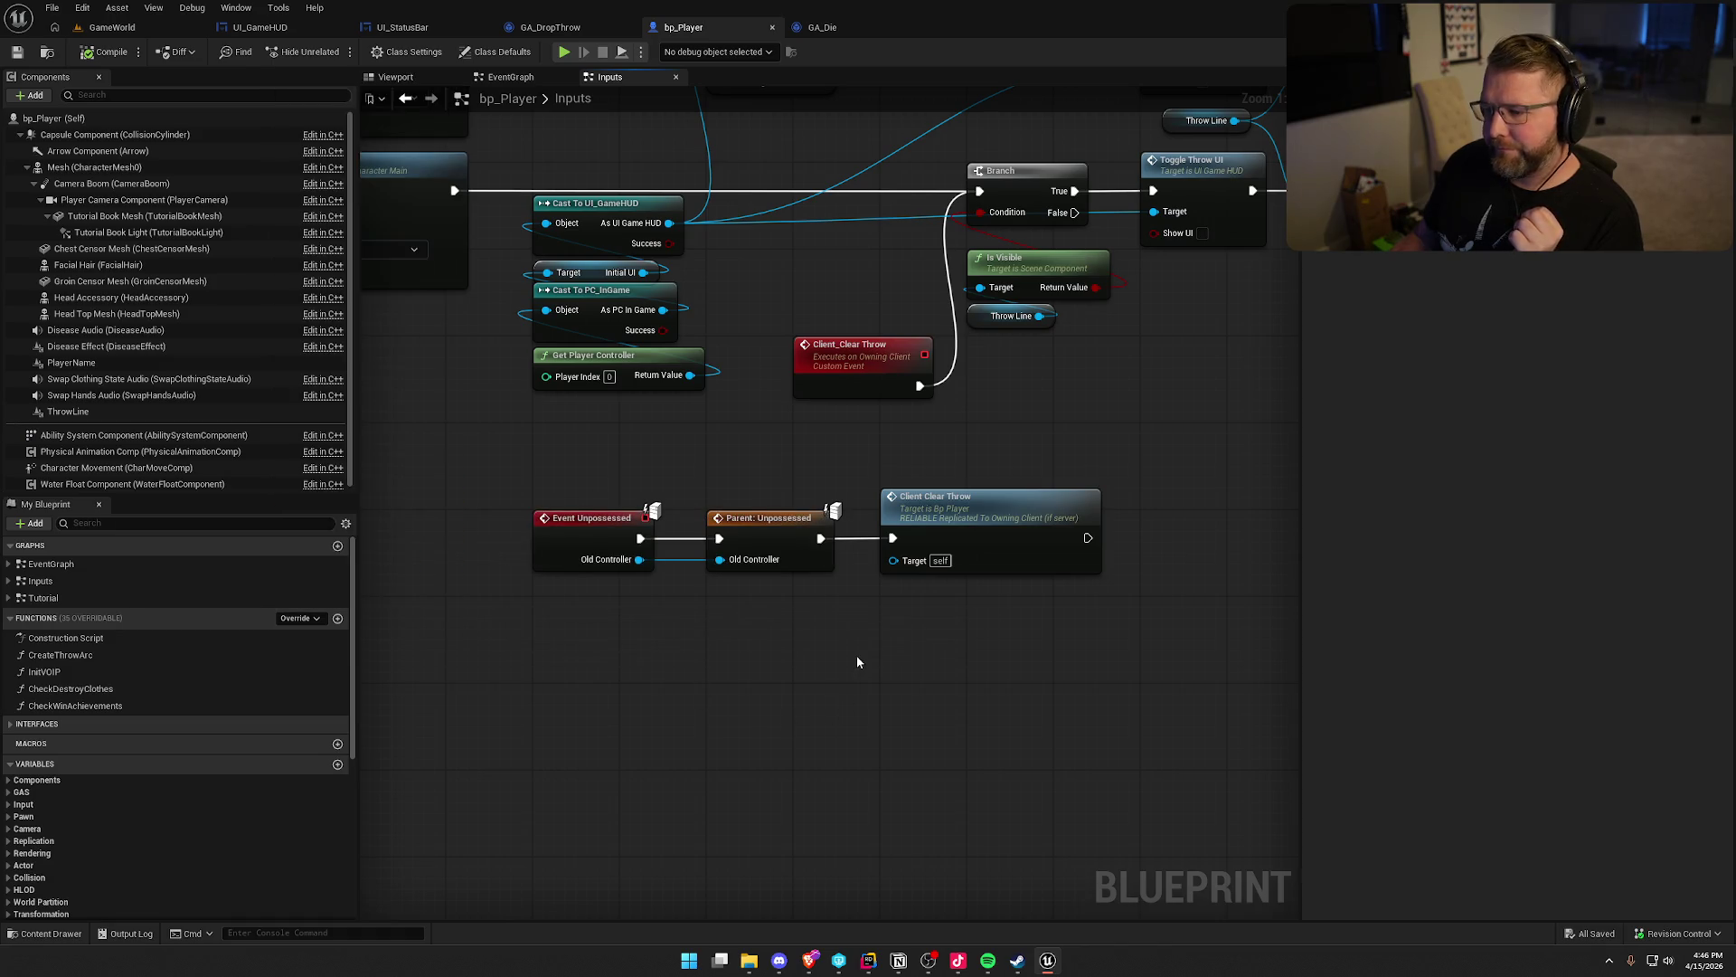
{"action": "left_click_drag", "start_coordinate": [538, 496], "coordinate": [1109, 701]}
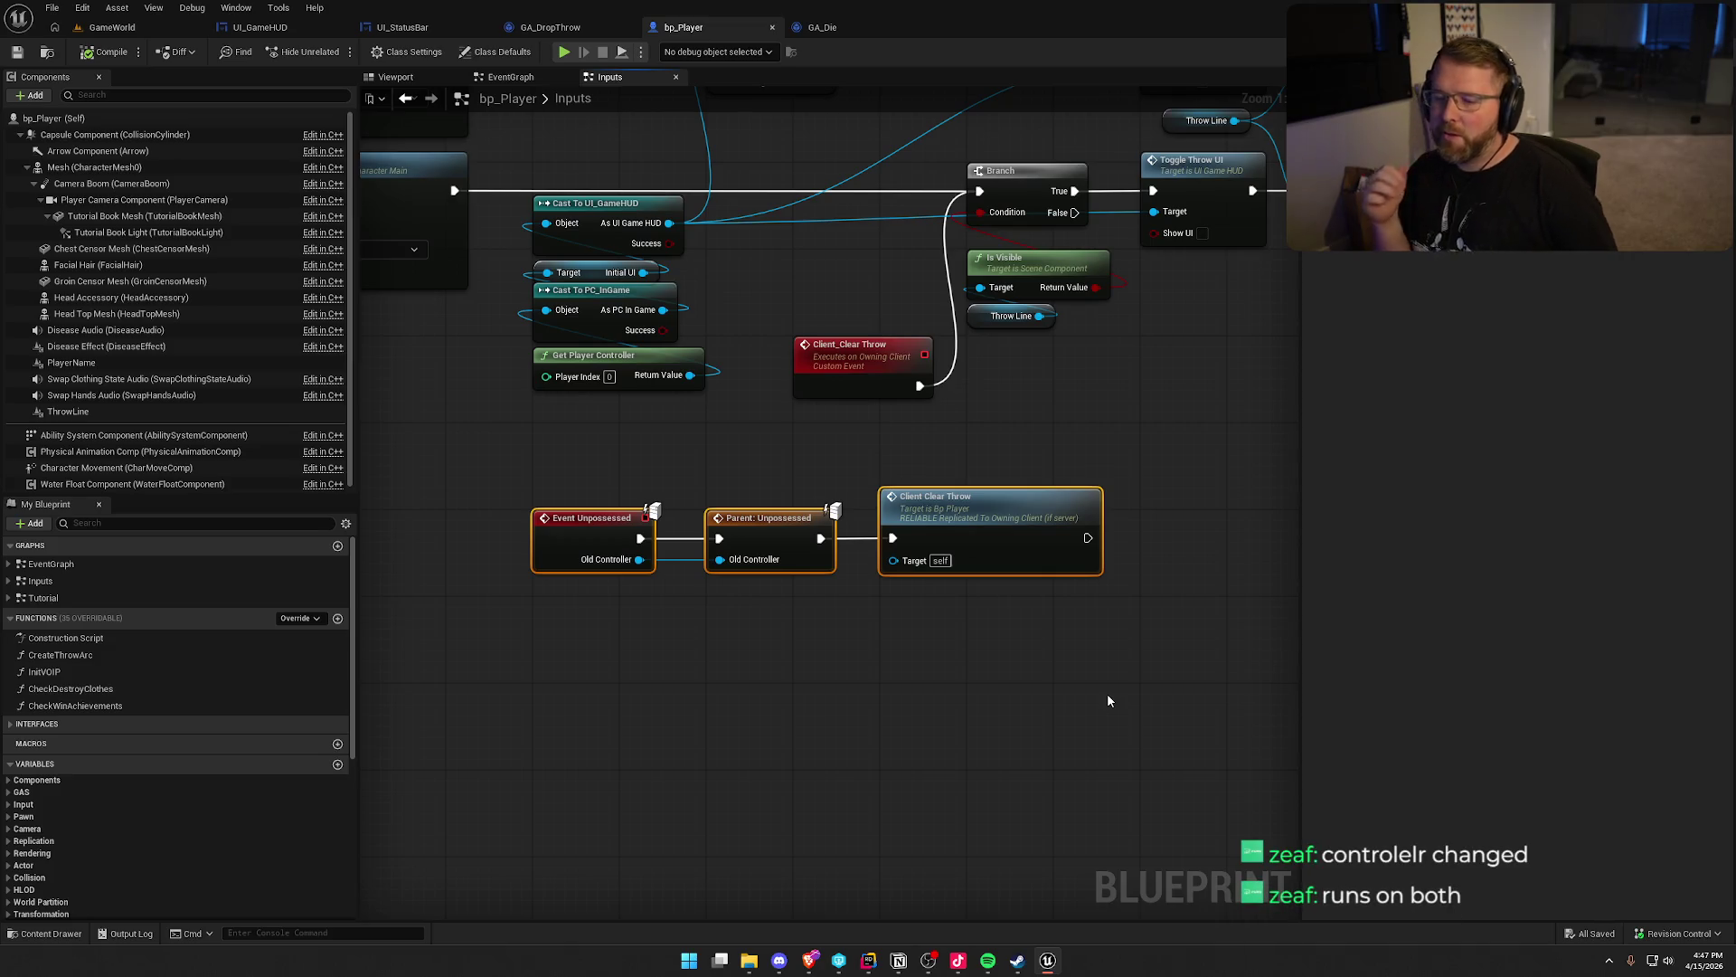
{"action": "left_click", "coordinate": [299, 619]}
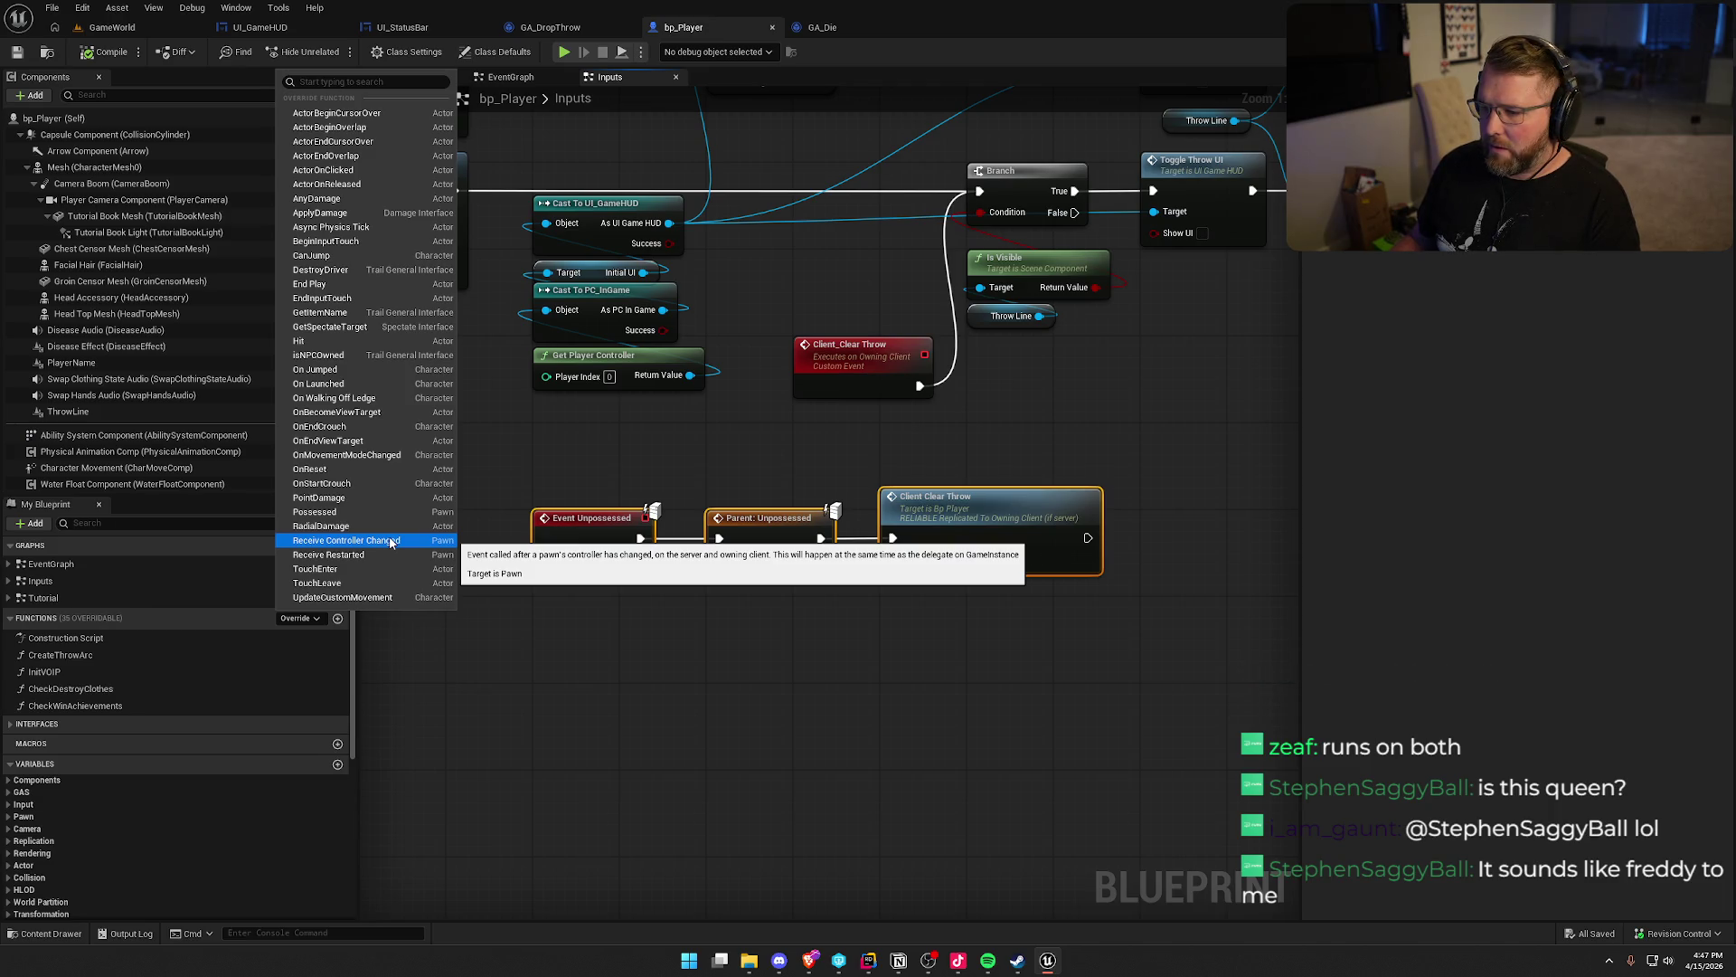
{"action": "left_click", "coordinate": [391, 540]}
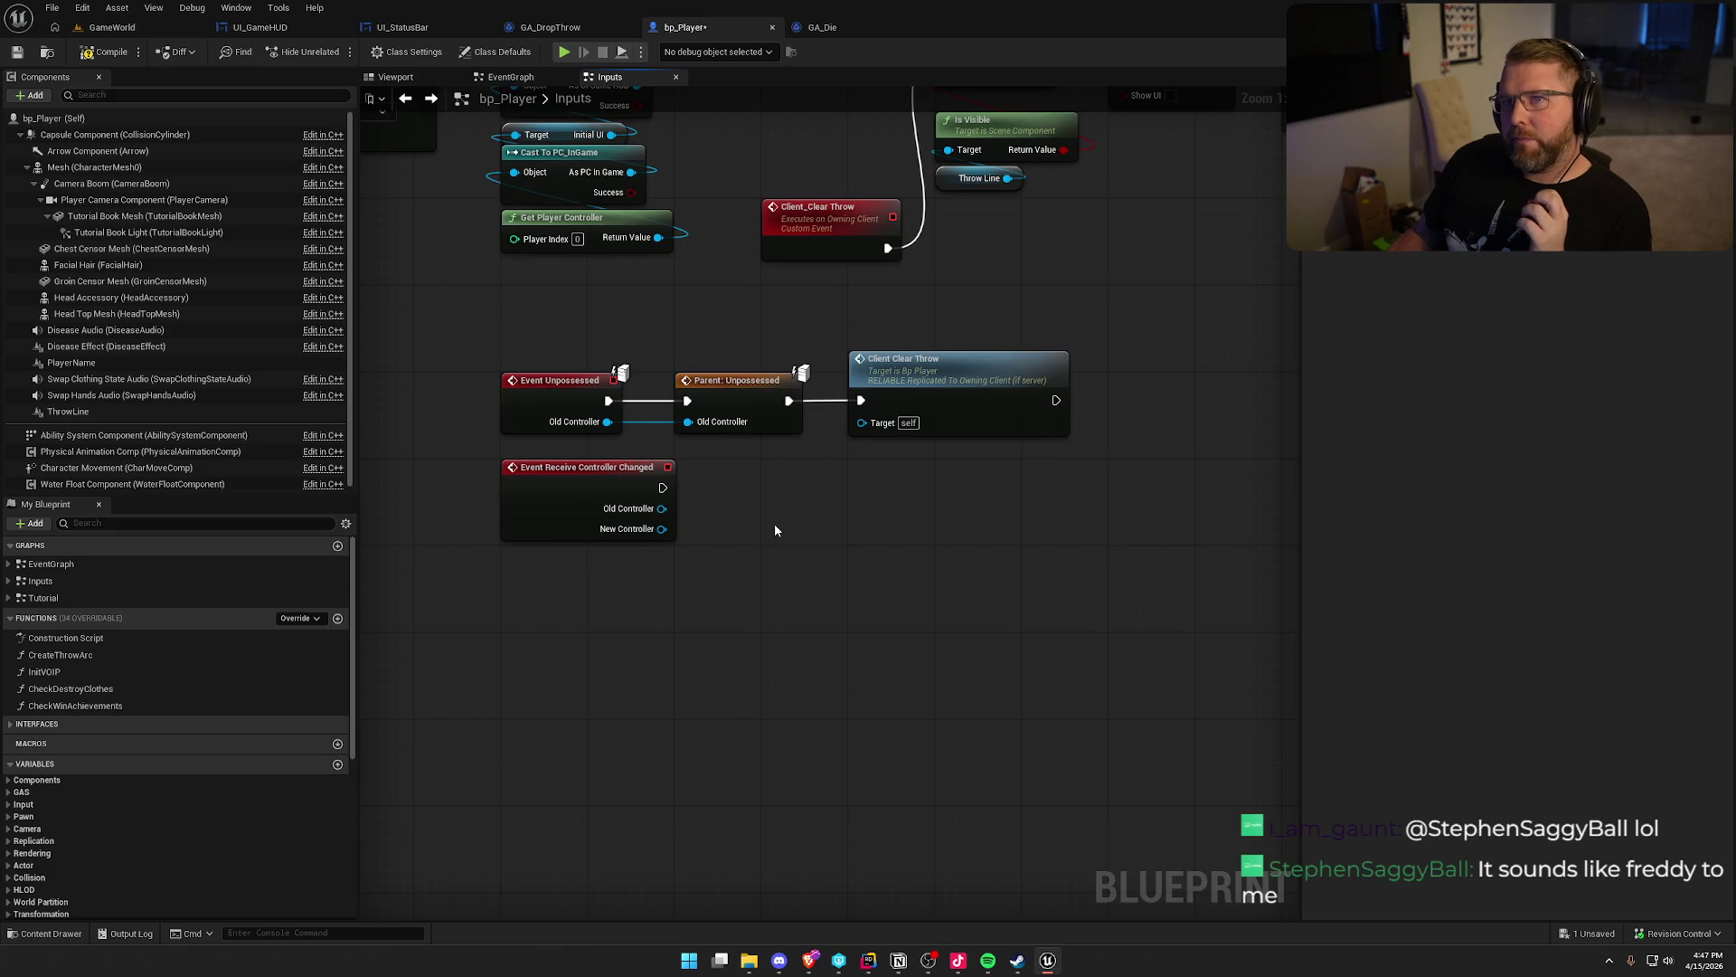
{"action": "left_click_drag", "start_coordinate": [555, 333], "coordinate": [1078, 443]}
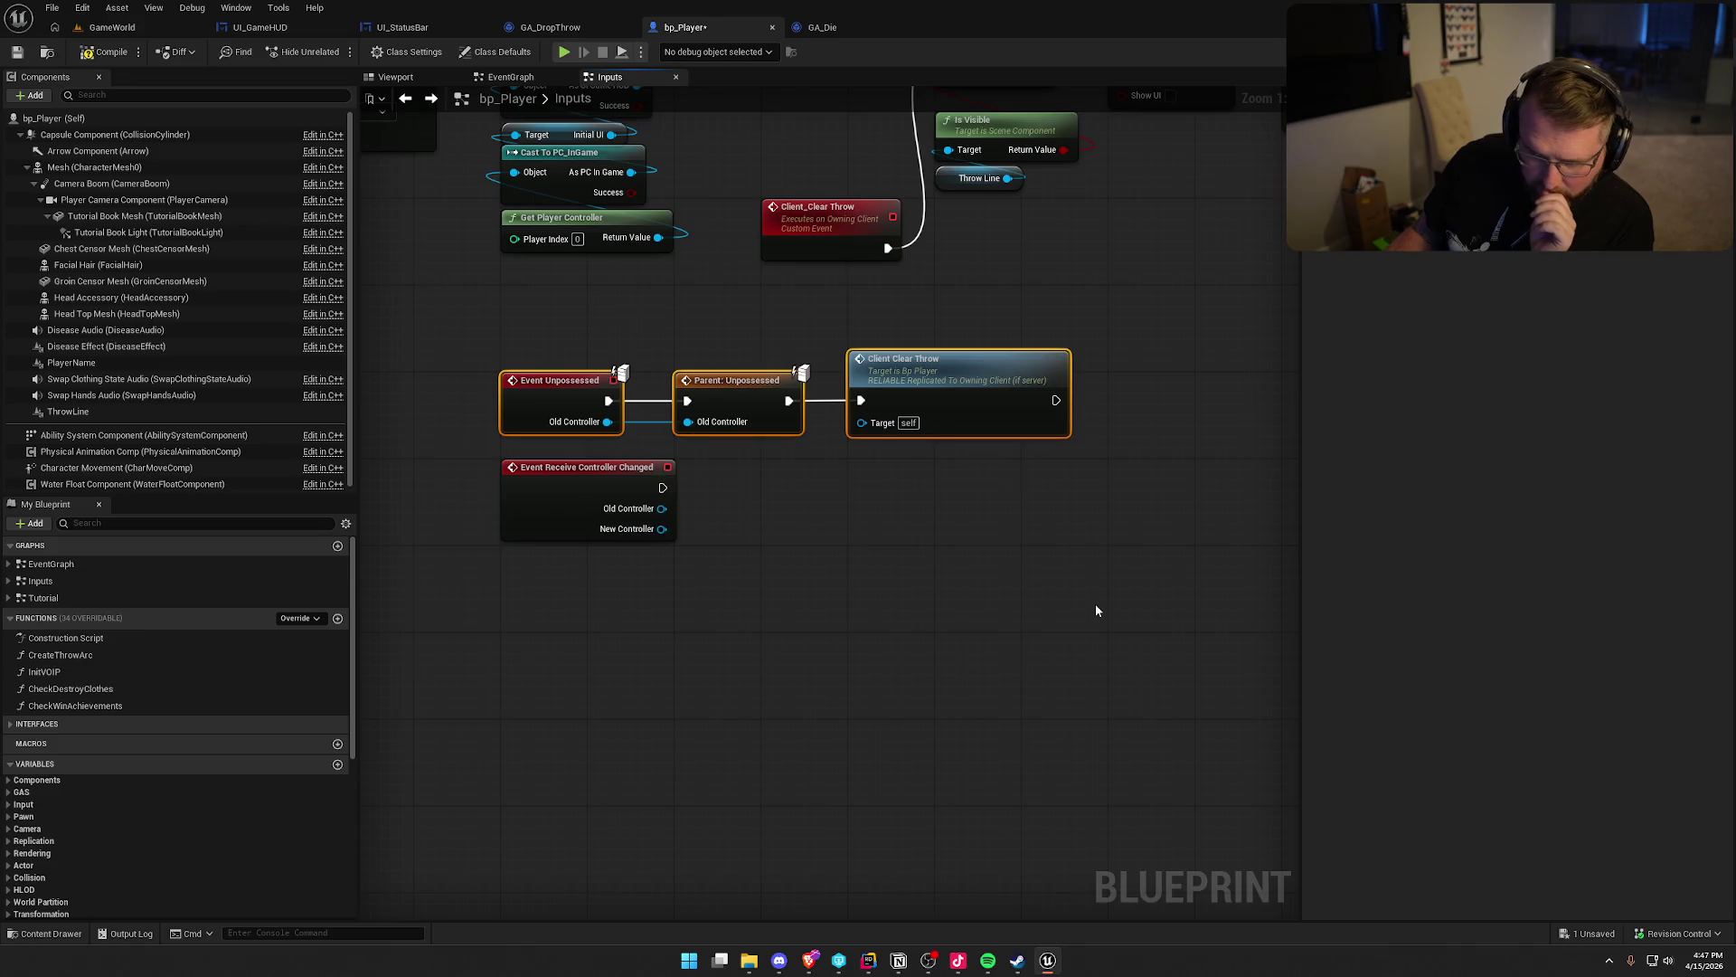
{"action": "key", "text": "Delete"}
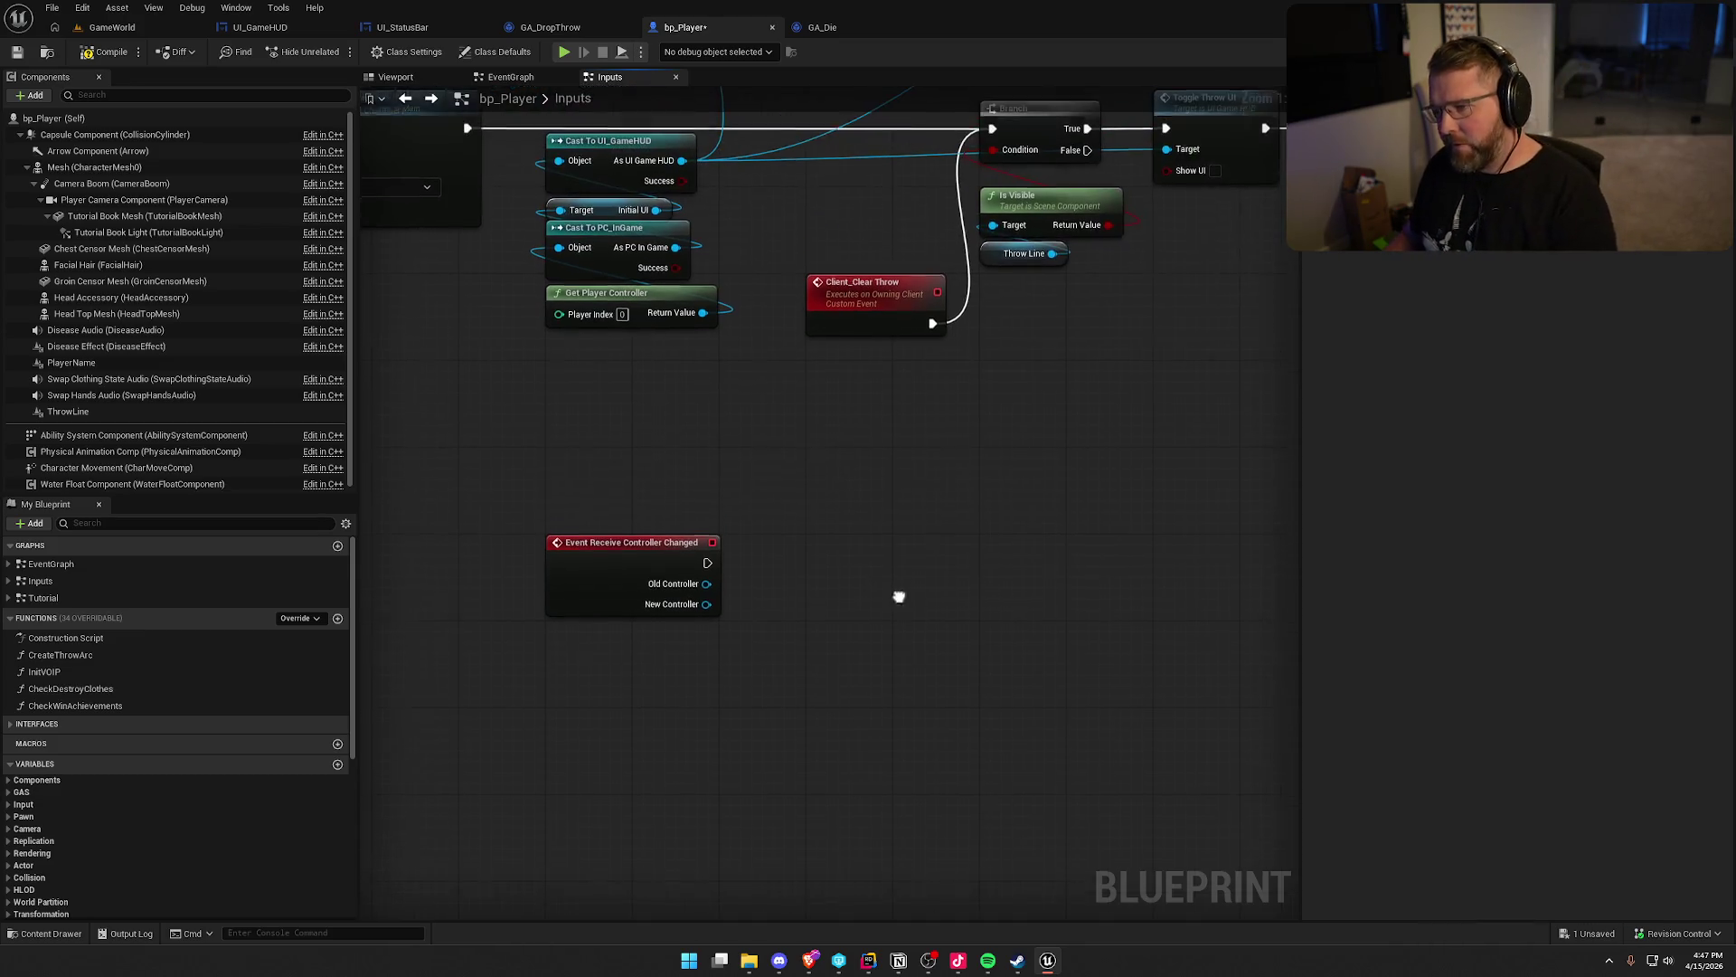
Move Receive Controller Changed toward the Branch and delete the Client_Clear Throw event
{"action": "left_click_drag", "start_coordinate": [642, 568], "coordinate": [815, 383]}
{"action": "left_click_drag", "start_coordinate": [986, 424], "coordinate": [896, 548]}
{"action": "left_click", "coordinate": [815, 438]}
{"action": "key", "text": "Delete"}
Wire Receive Controller Changed to the Branch, compile bp_Player, and return to GameWorld
{"action": "left_click_drag", "start_coordinate": [792, 503], "coordinate": [902, 254]}
{"action": "mouse_move", "coordinate": [709, 493]}
{"action": "left_mouse_down"}
{"action": "mouse_move", "coordinate": [749, 437]}
{"action": "mouse_move", "coordinate": [794, 416]}
{"action": "left_mouse_up"}
{"action": "left_click", "coordinate": [931, 612]}
{"action": "left_click", "coordinate": [91, 52]}
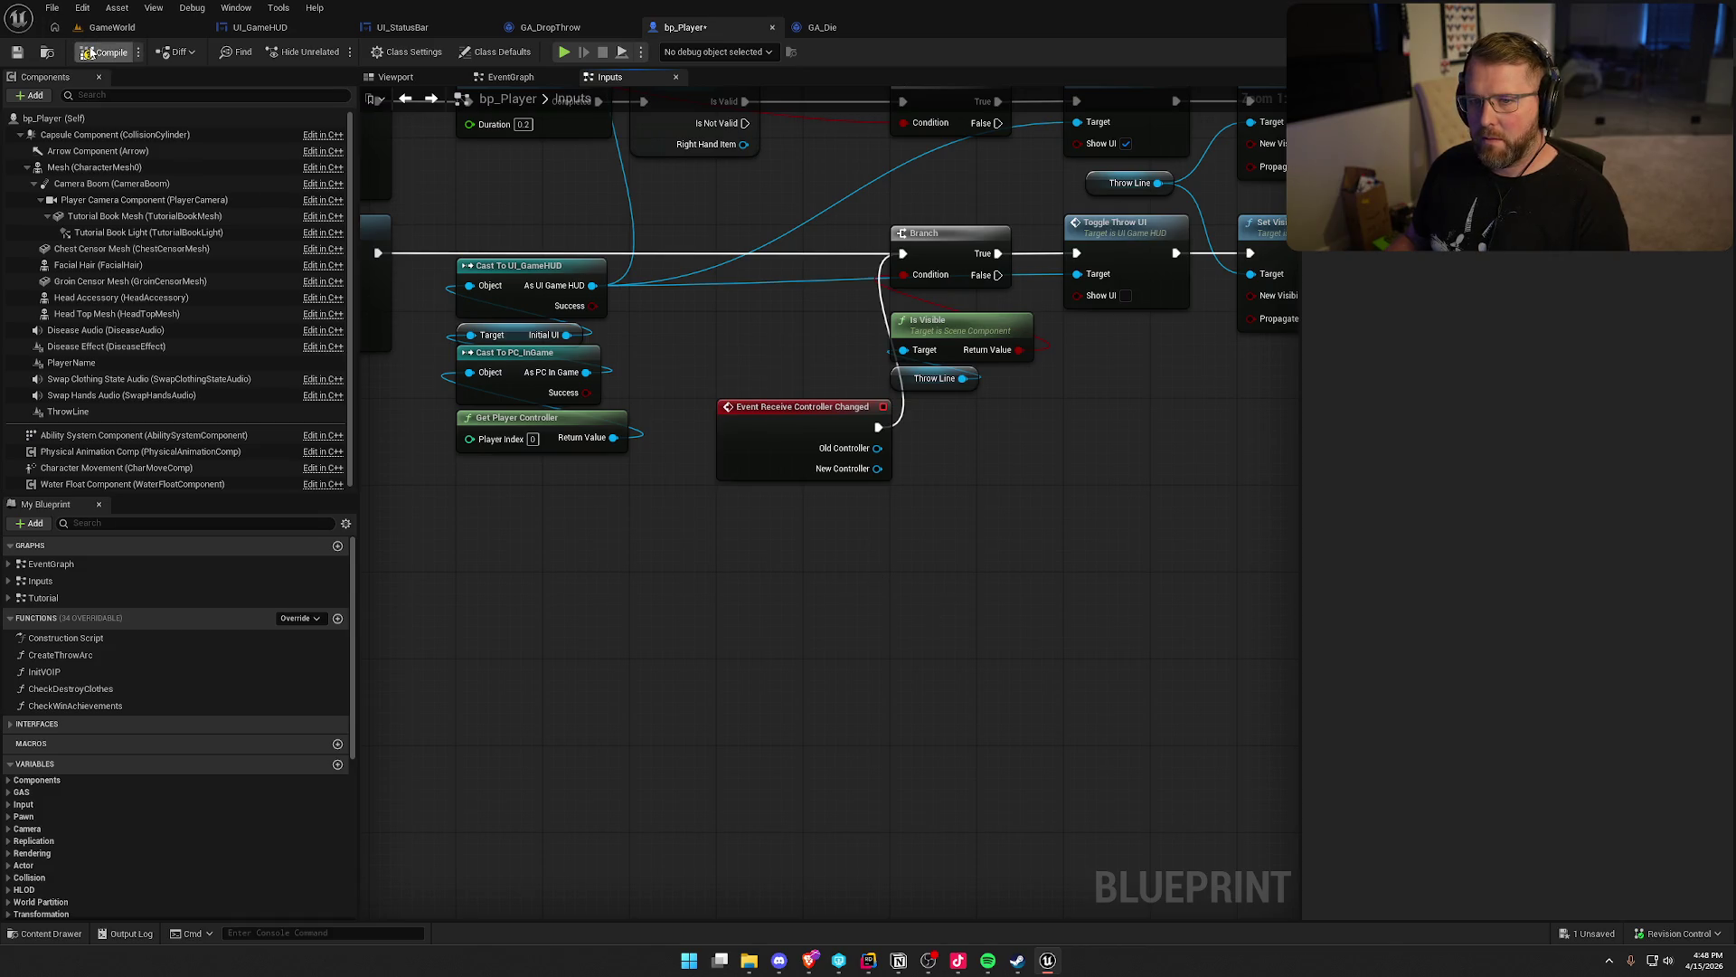
{"action": "left_click", "coordinate": [110, 27]}
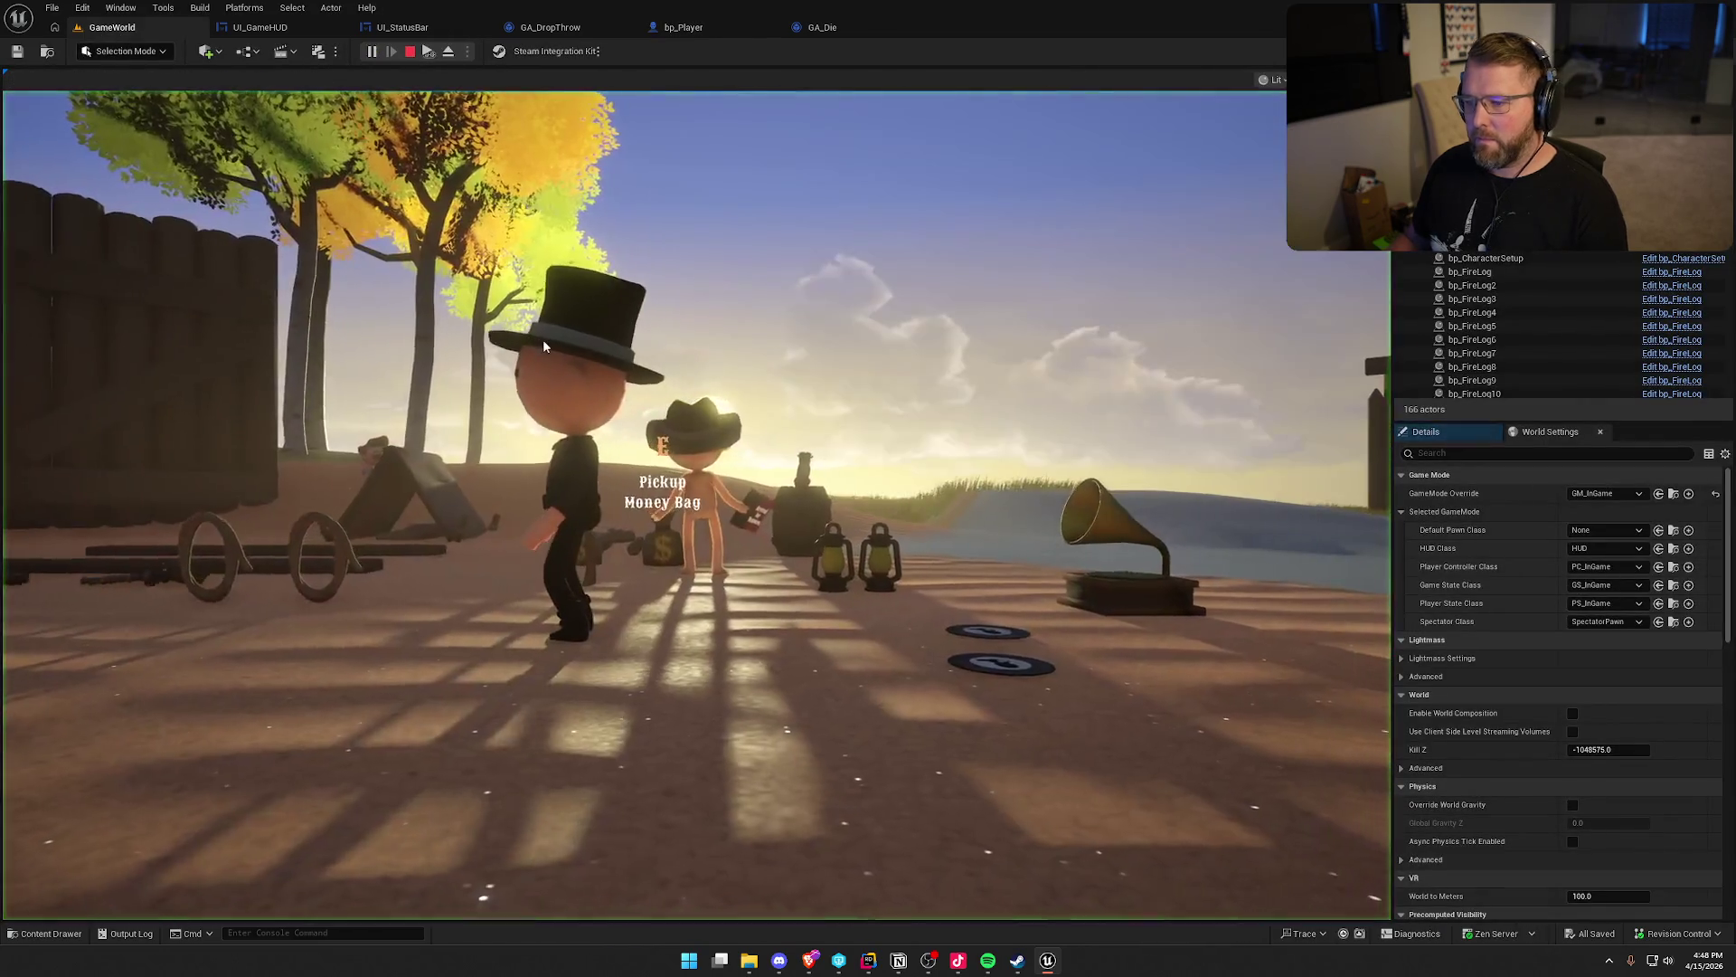
Play the level, ride a cow and dismount to check the drop/throw prompts, then stop playing
{"action": "left_click", "coordinate": [543, 346]}
{"action": "key", "text": "w"}
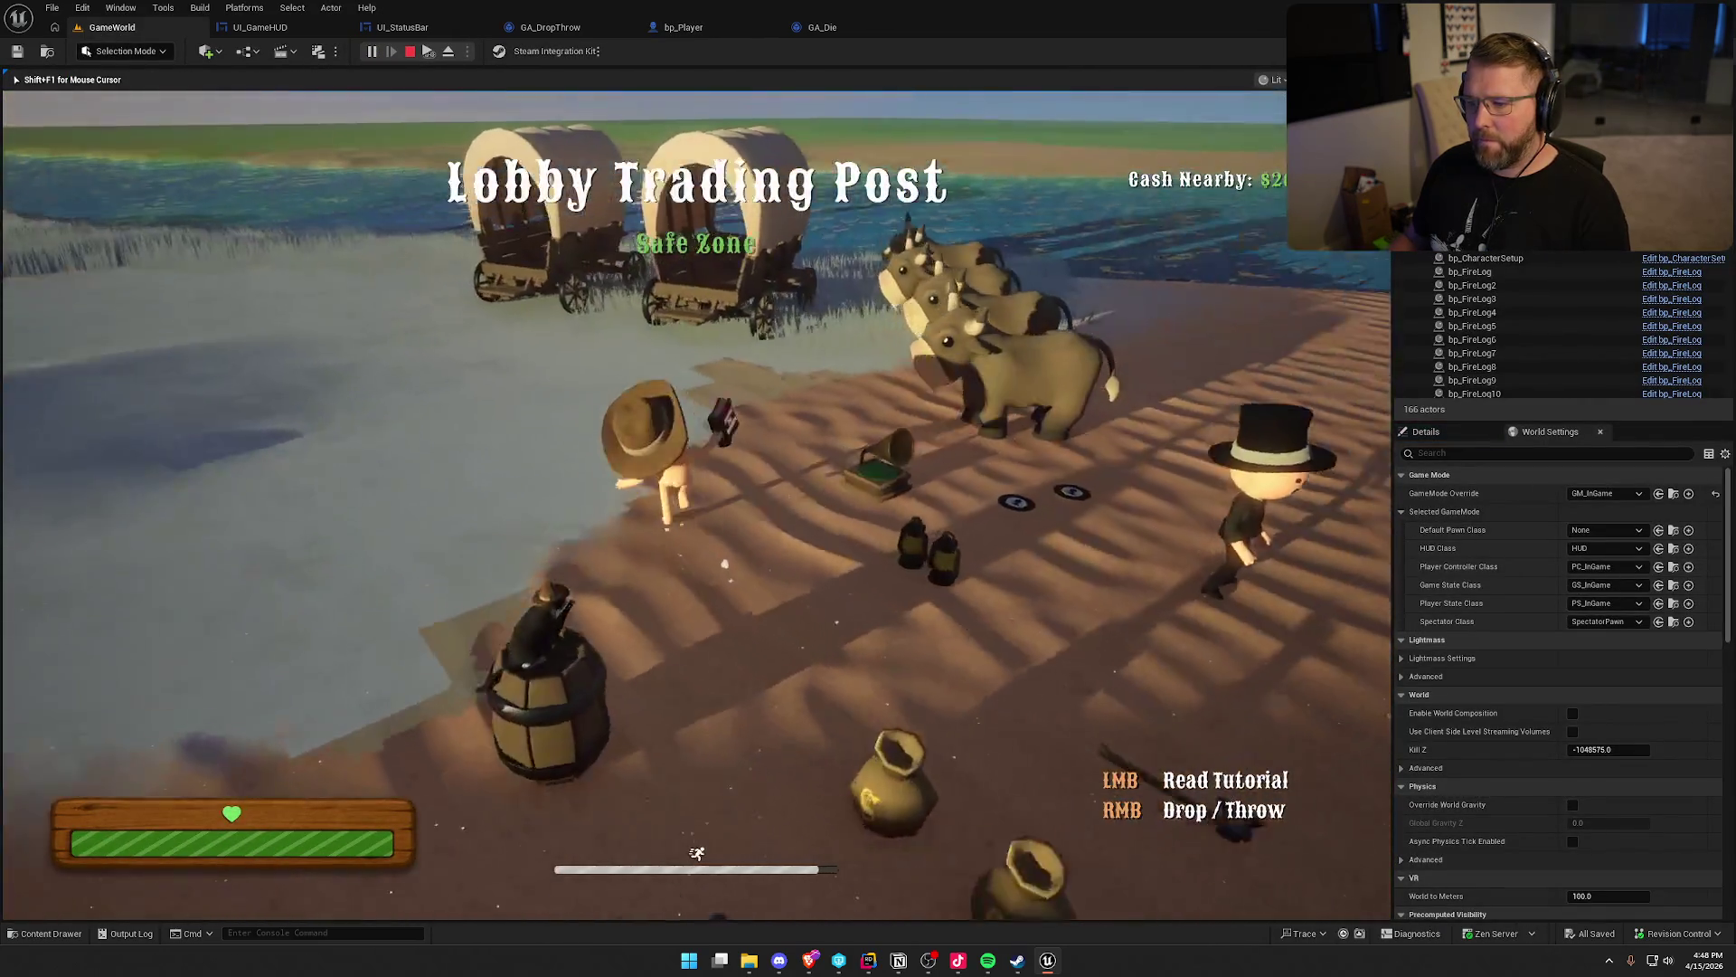
{"action": "key", "text": "w"}
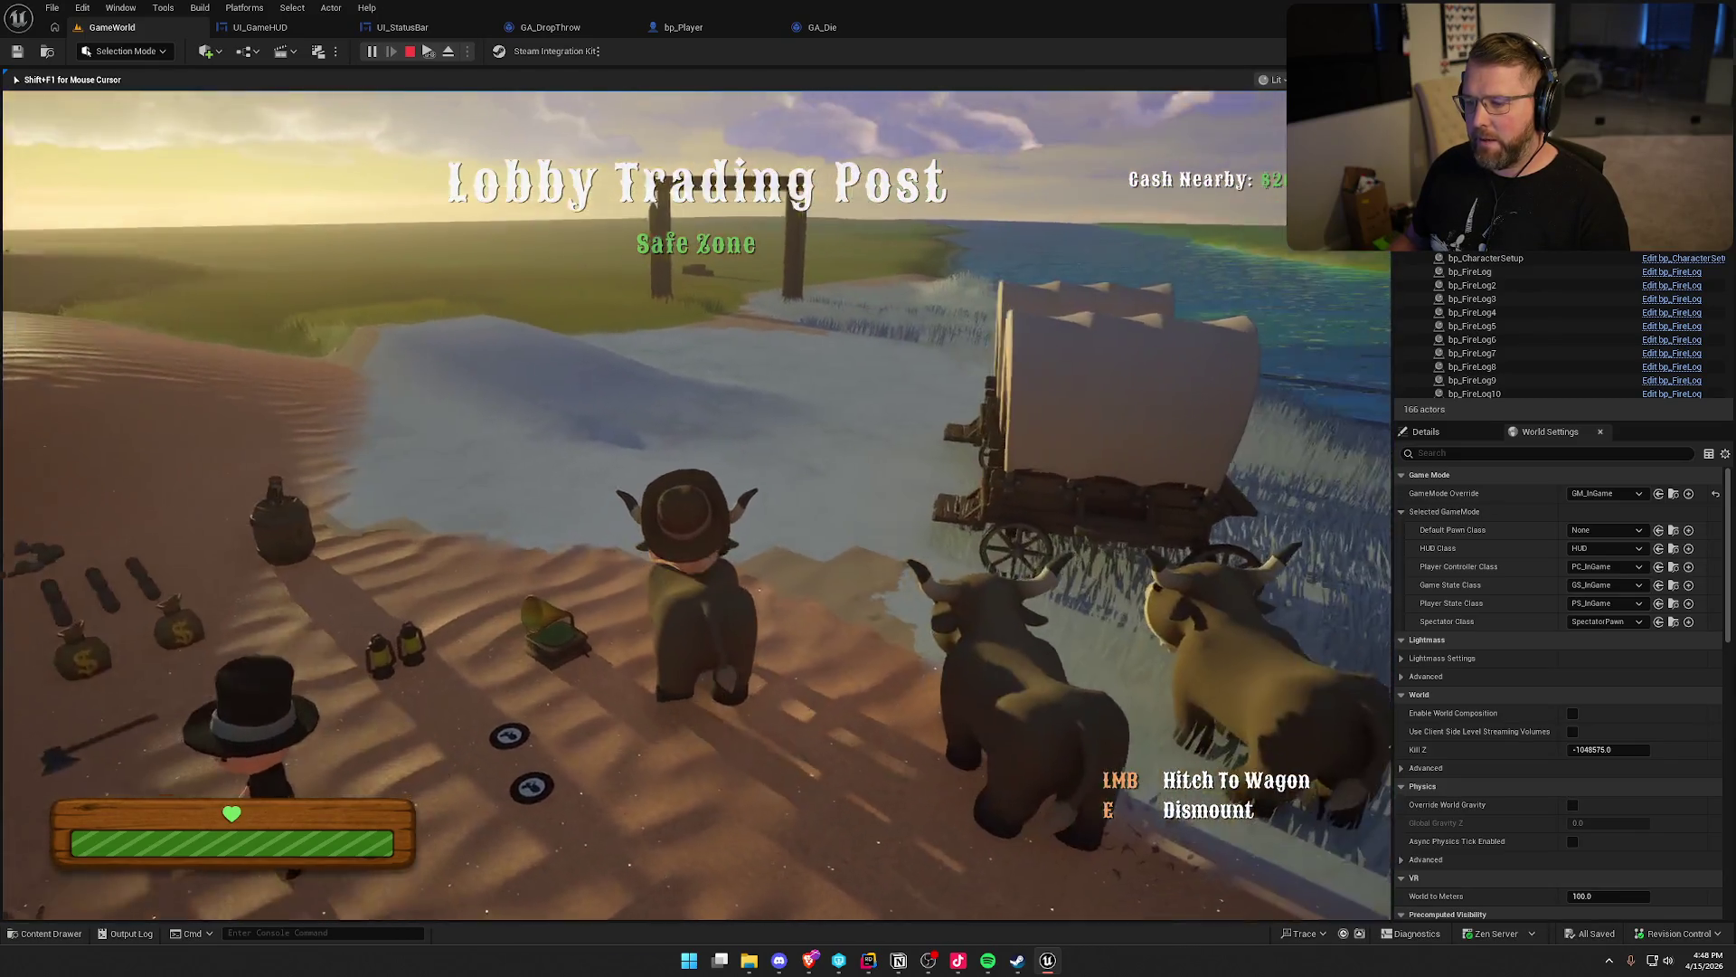
{"action": "key", "text": "e"}
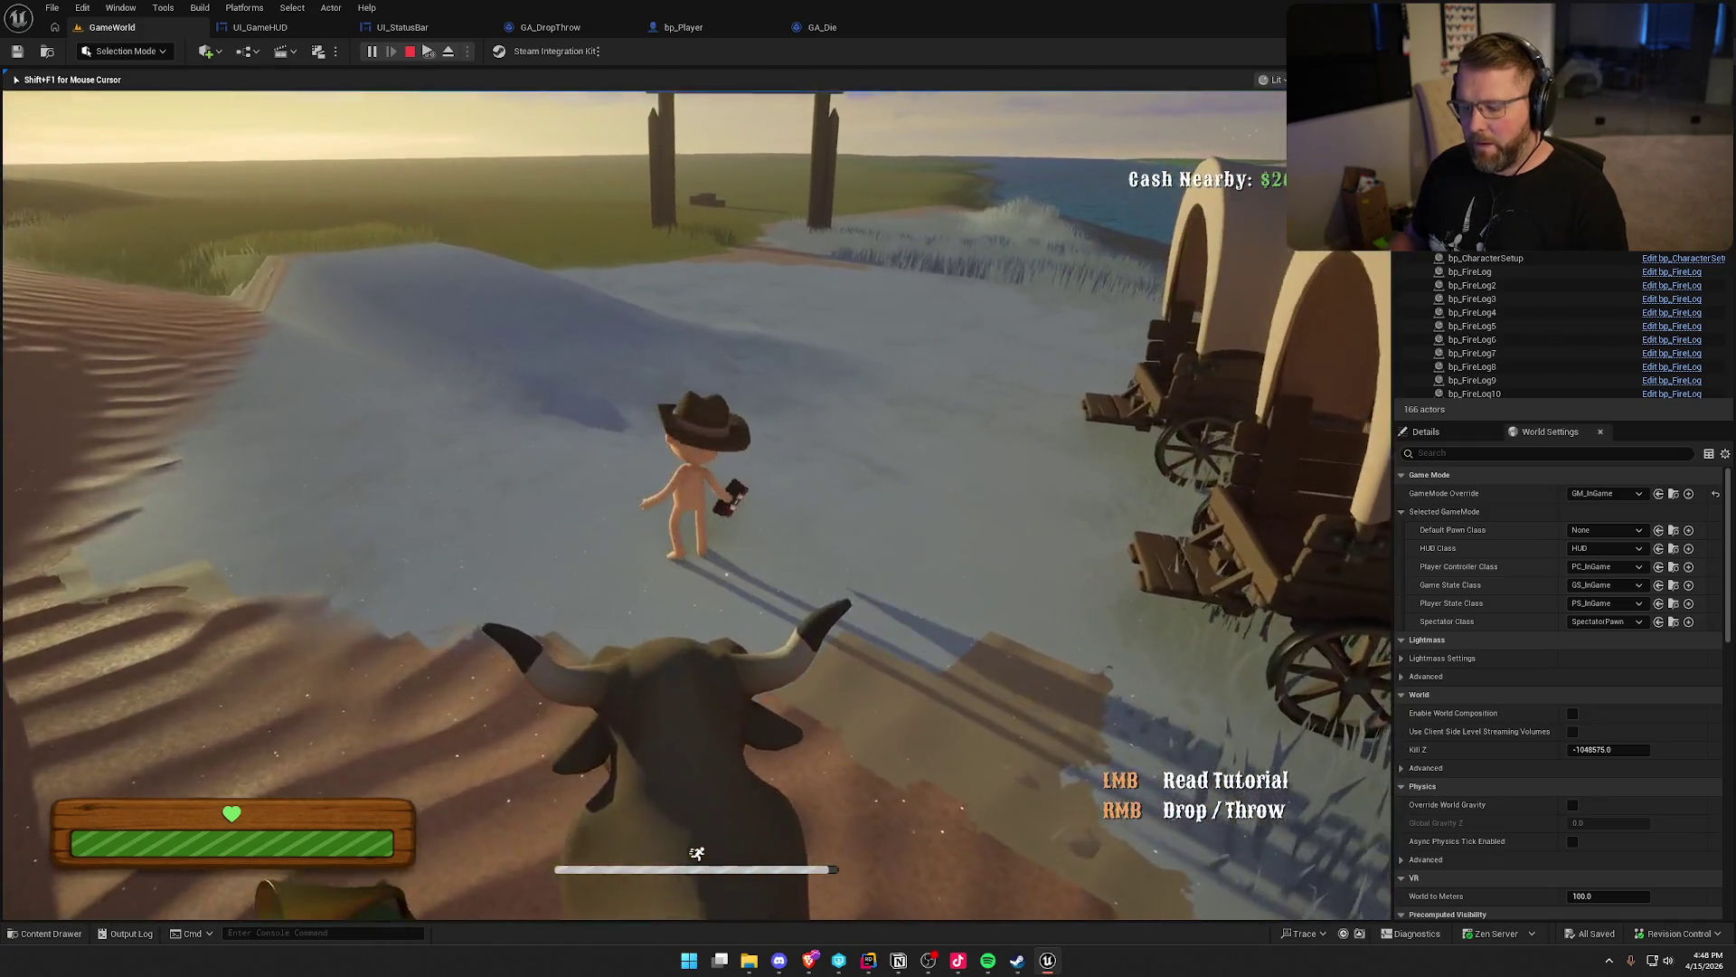
{"action": "key", "text": "super"}
{"action": "key", "text": "Escape"}
{"action": "left_click", "coordinate": [725, 287]}
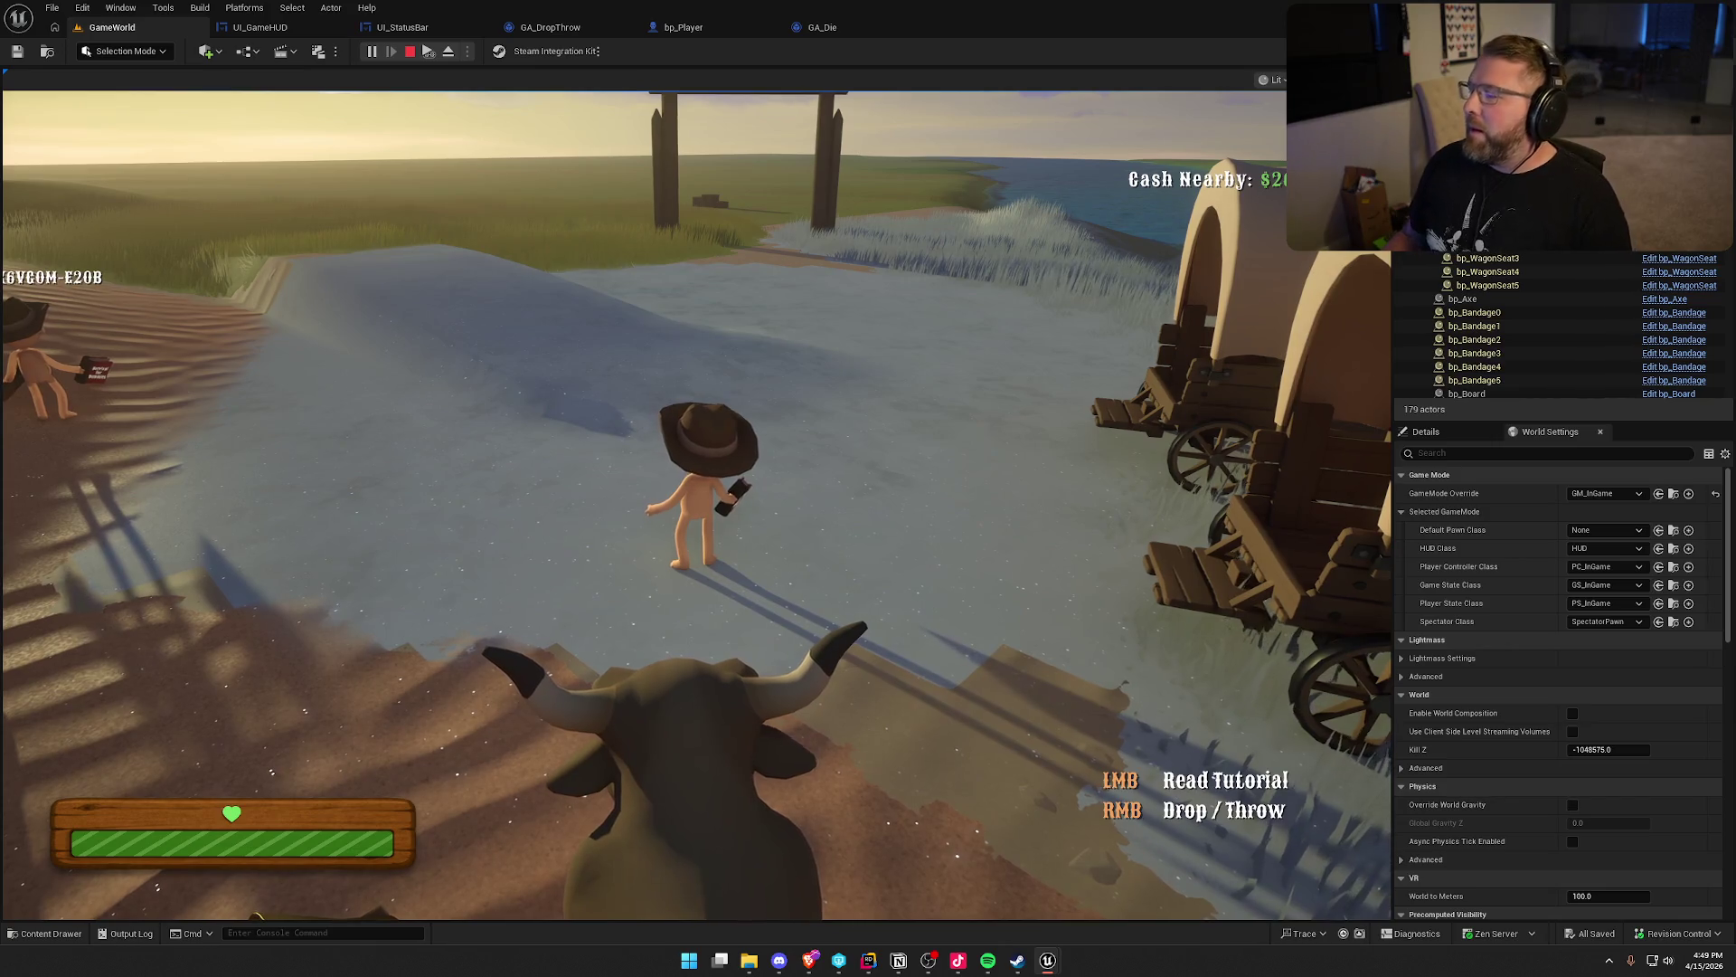
{"action": "key", "text": "Escape"}
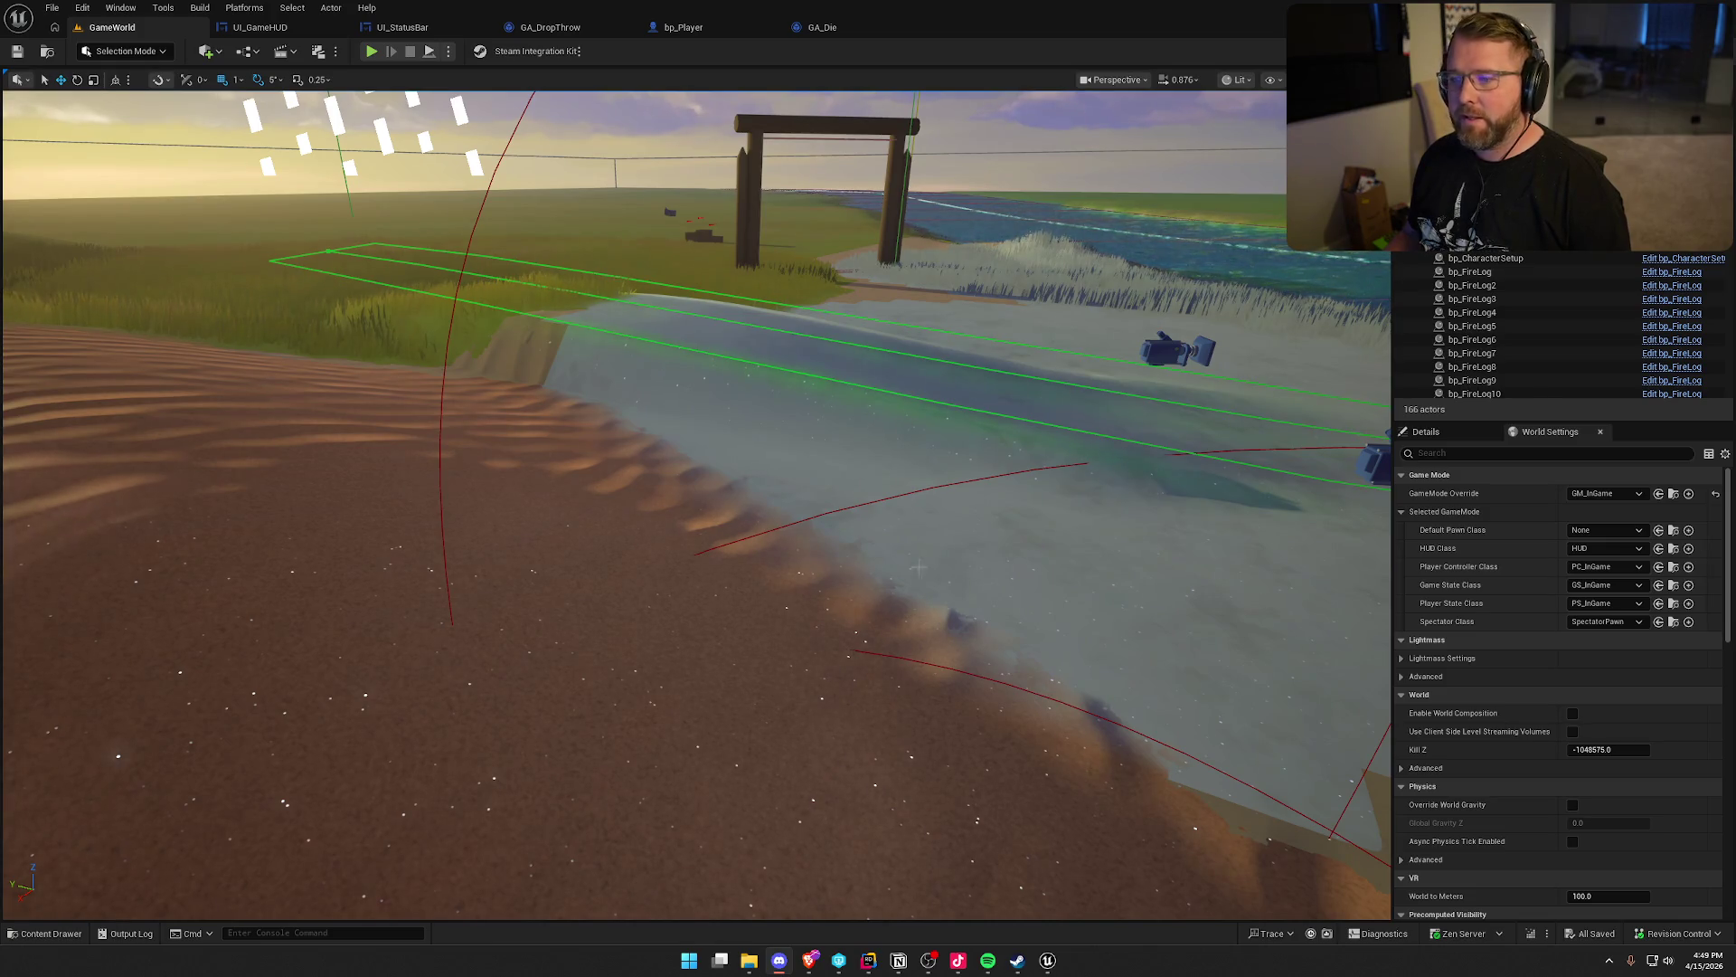
Switch to the Notion To Do board from the taskbar
{"action": "left_click", "coordinate": [901, 960]}
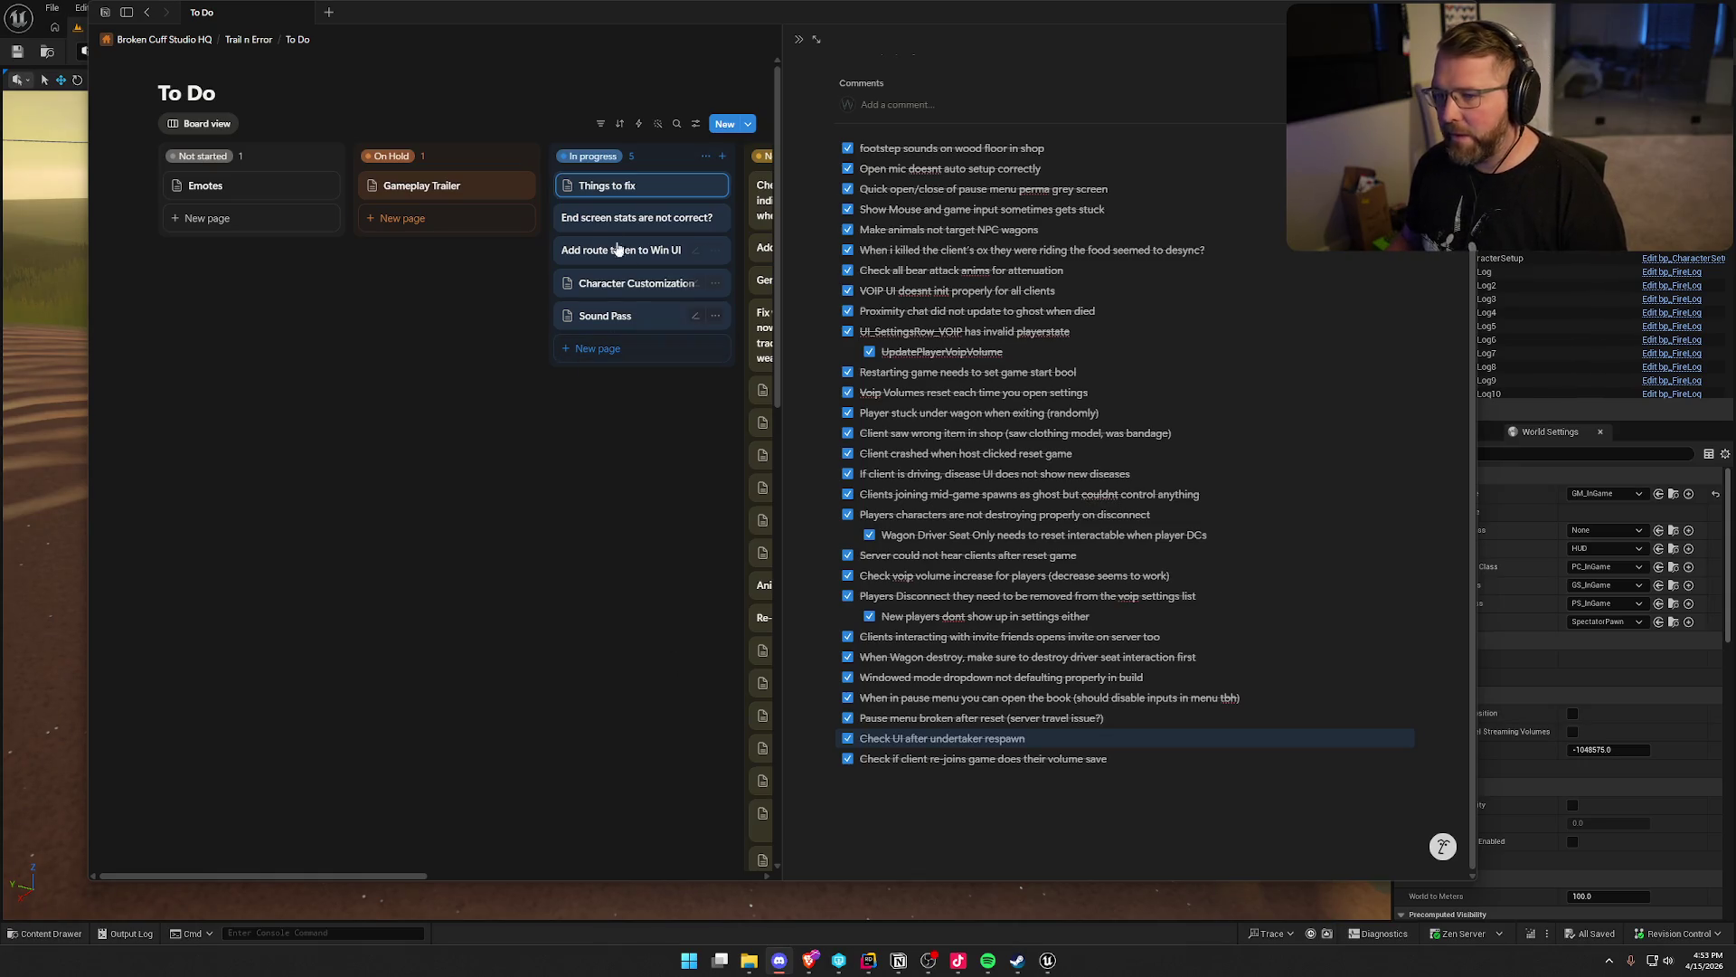
Add a new card to the To Do board's In progress column
{"action": "left_click", "coordinate": [598, 348]}
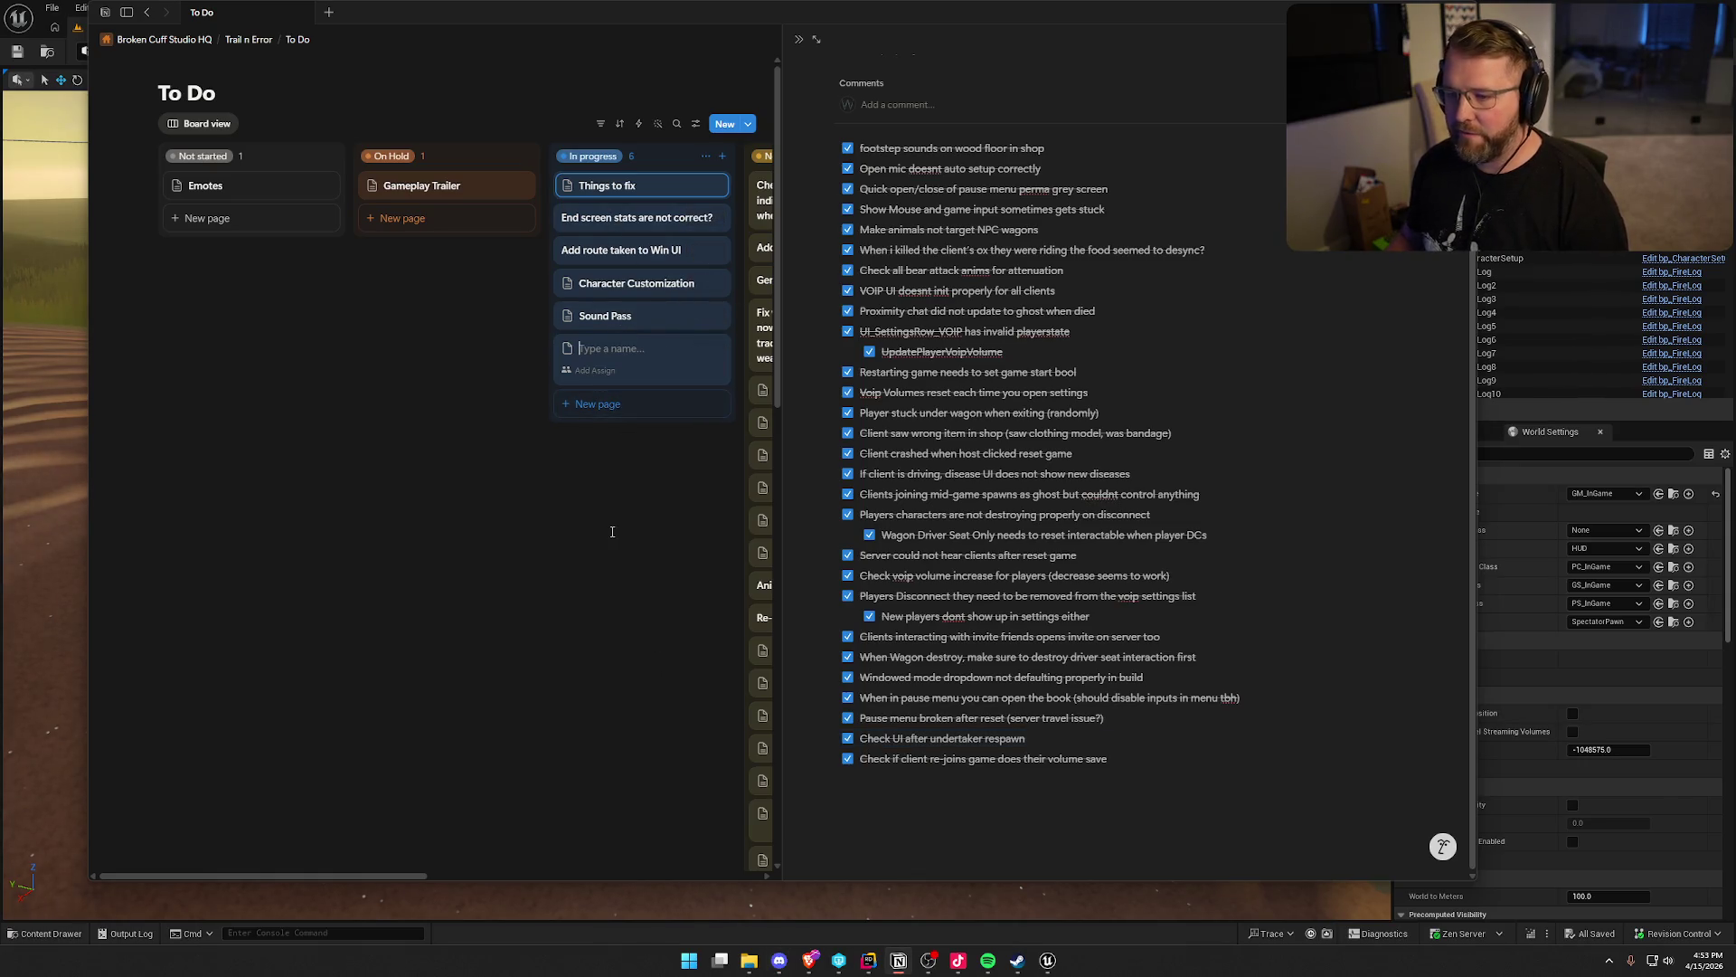
Name the new In progress card 'Add UI for ghost (explain left/right click teleport)'
{"action": "type", "text": "Add UI for ghost "}
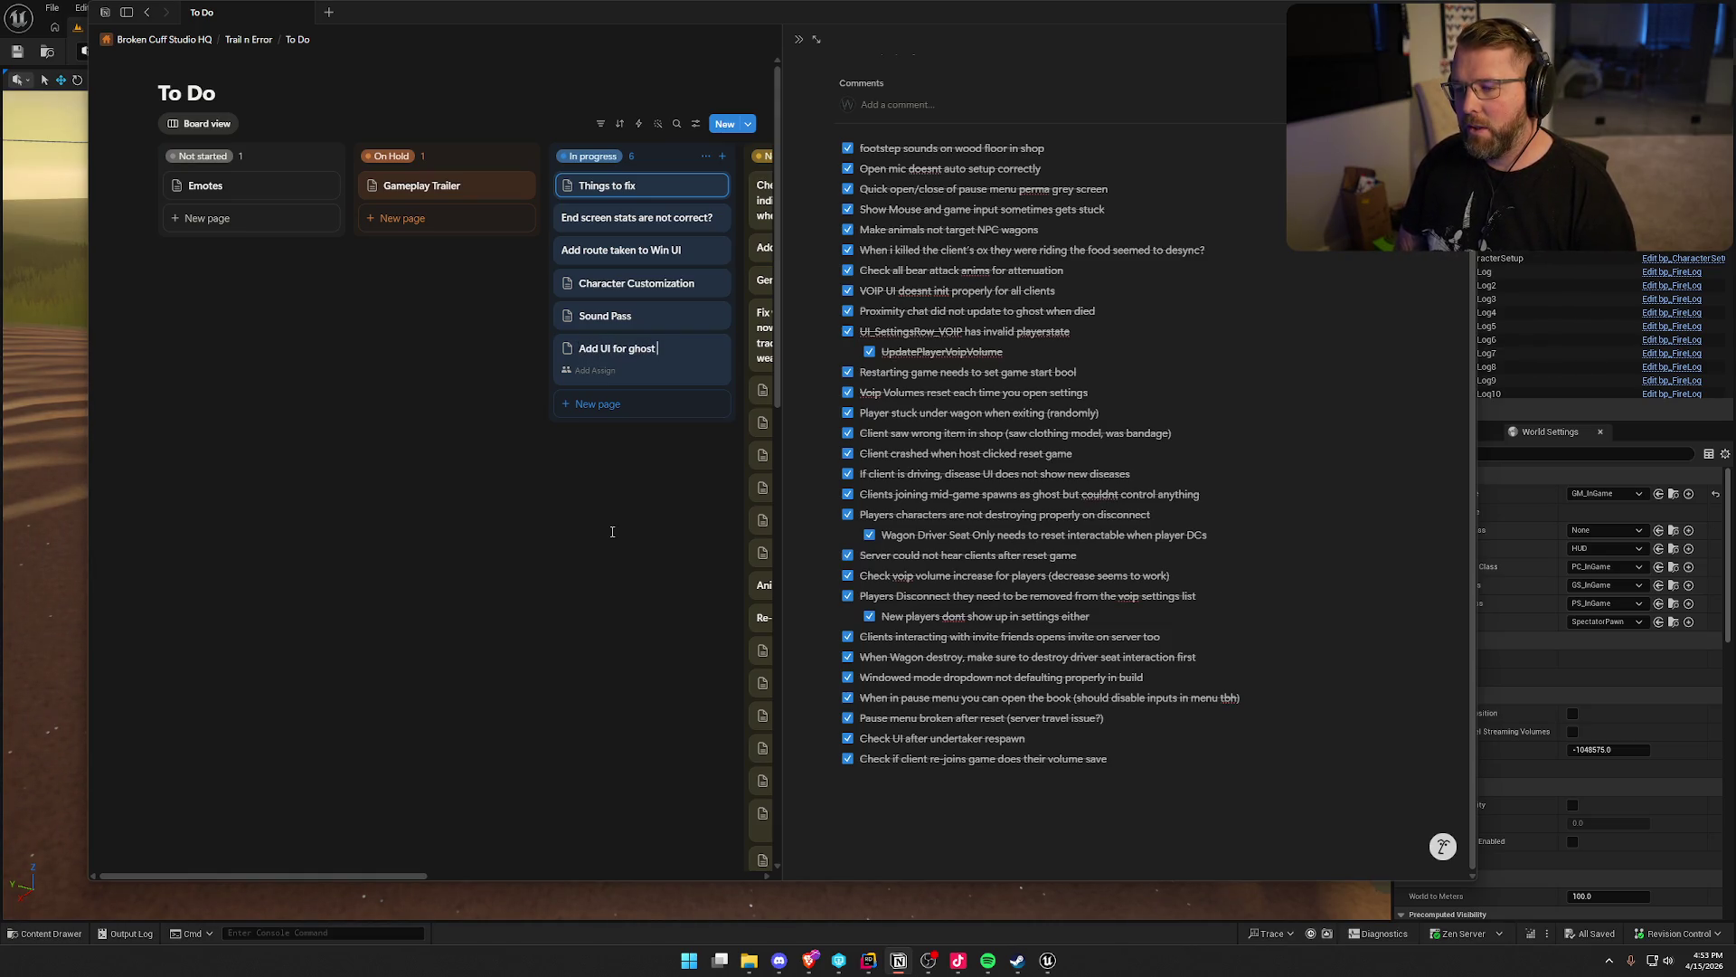
{"action": "type", "text": "(explain "}
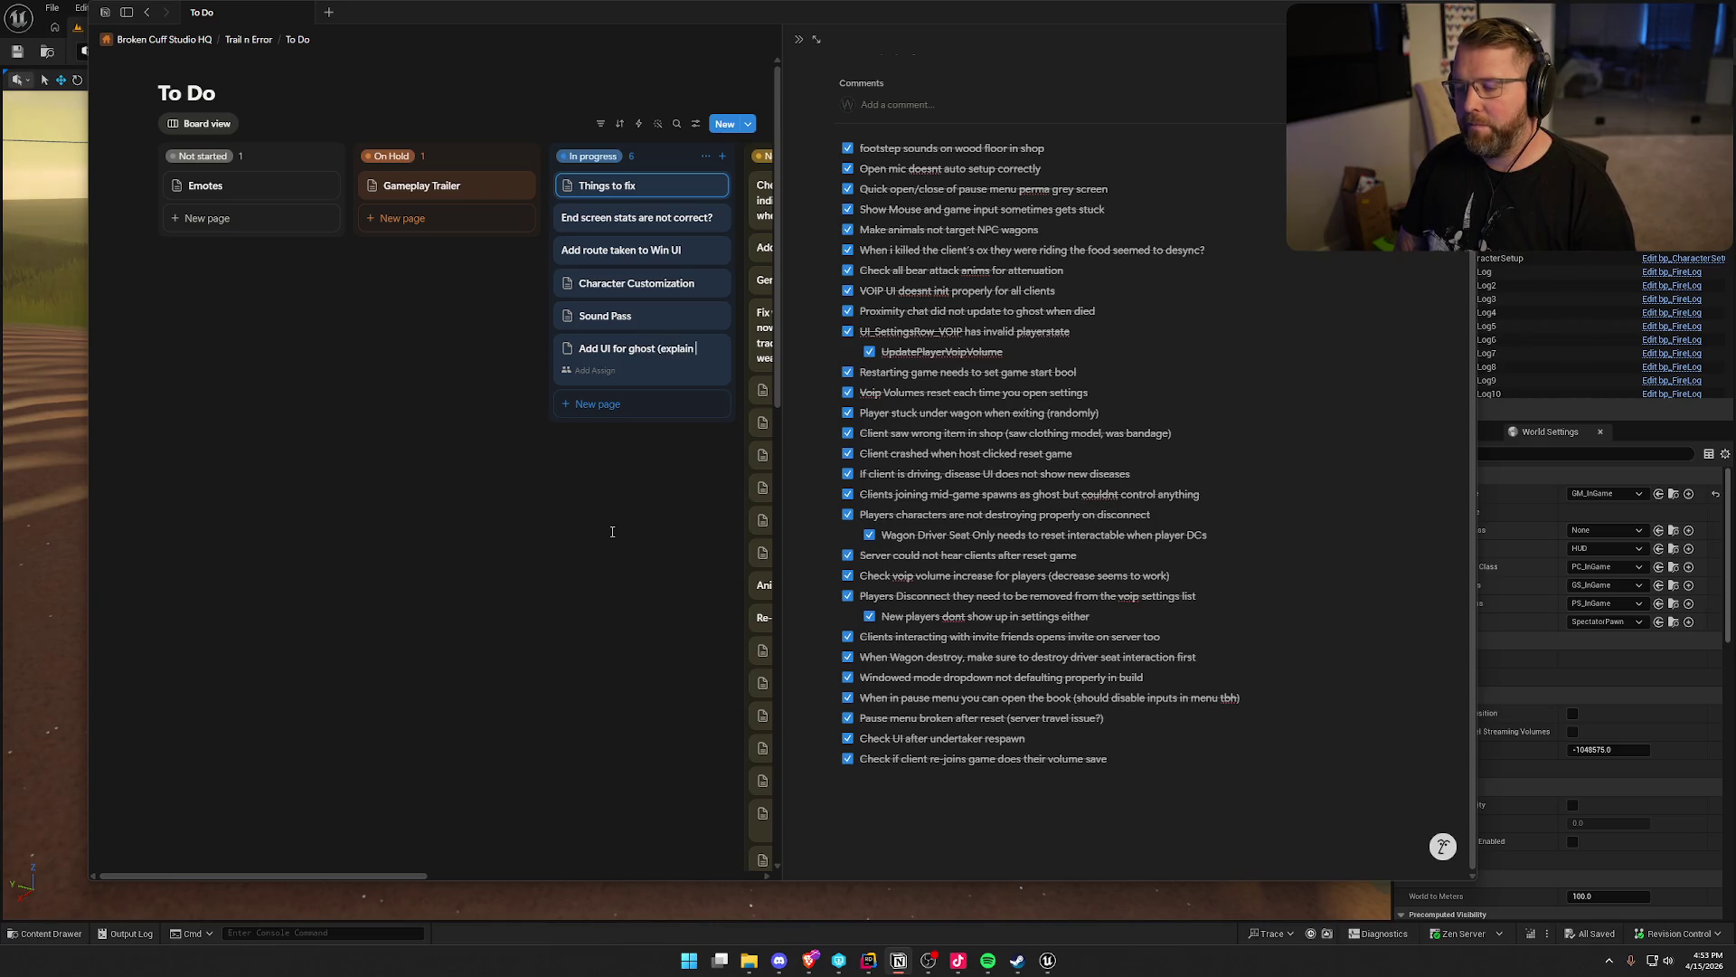
{"action": "type", "text": "left"}
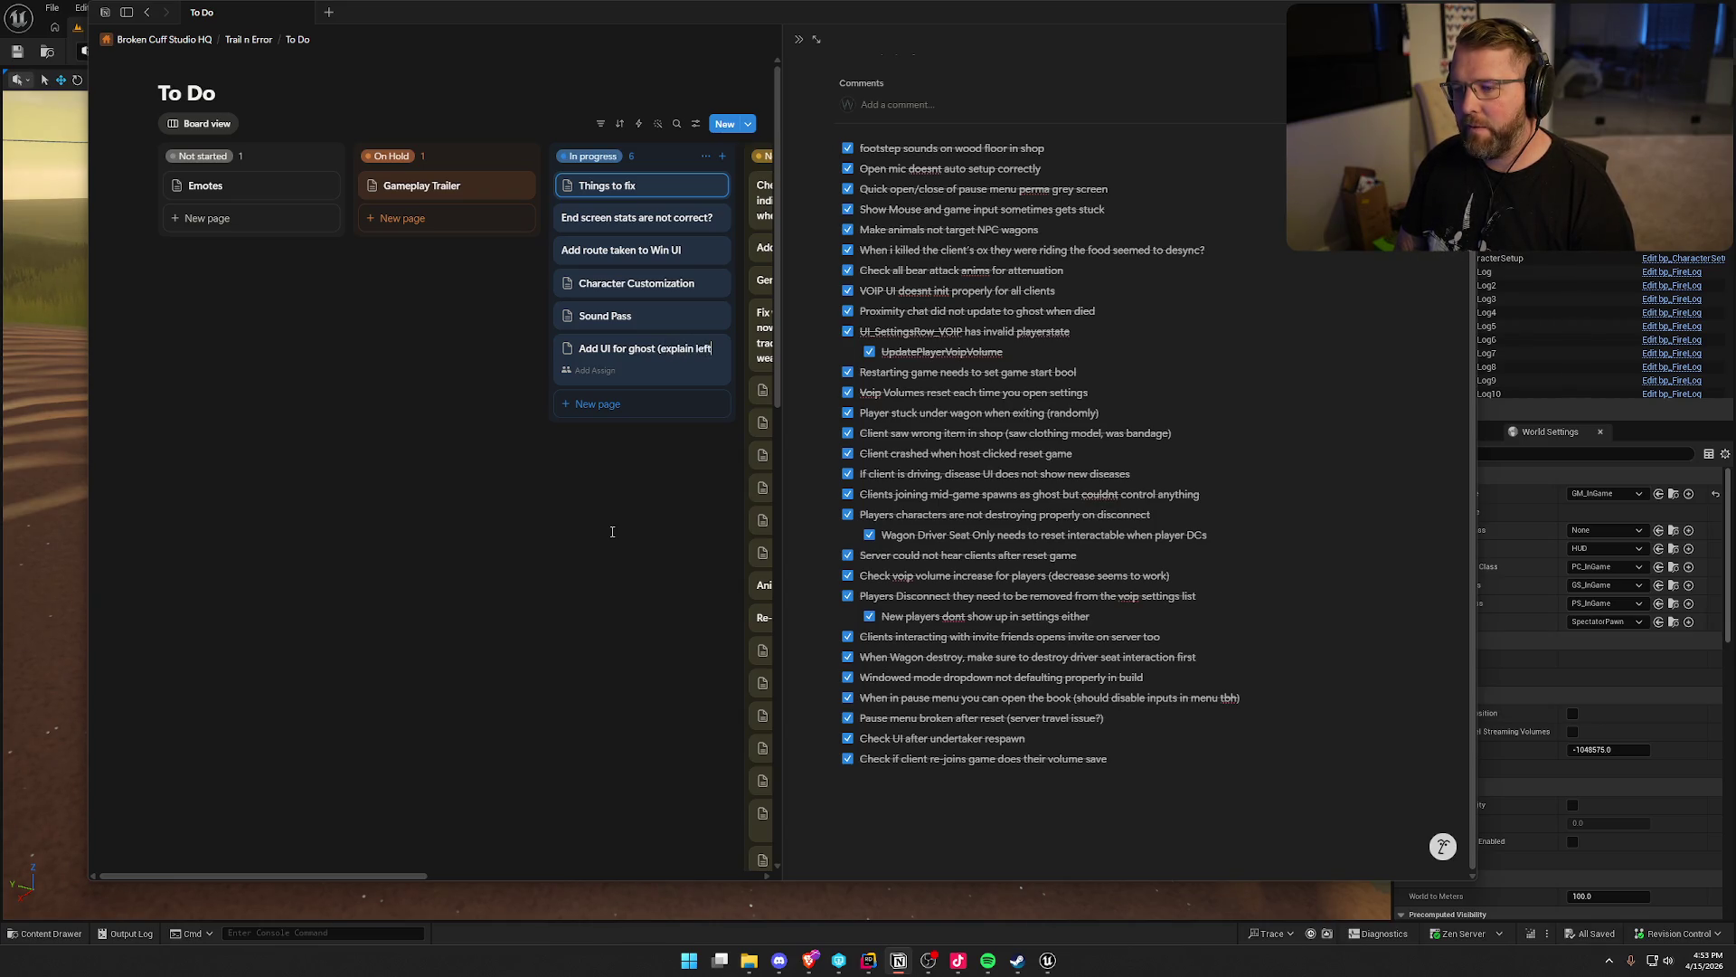
{"action": "type", "text": "/right click "}
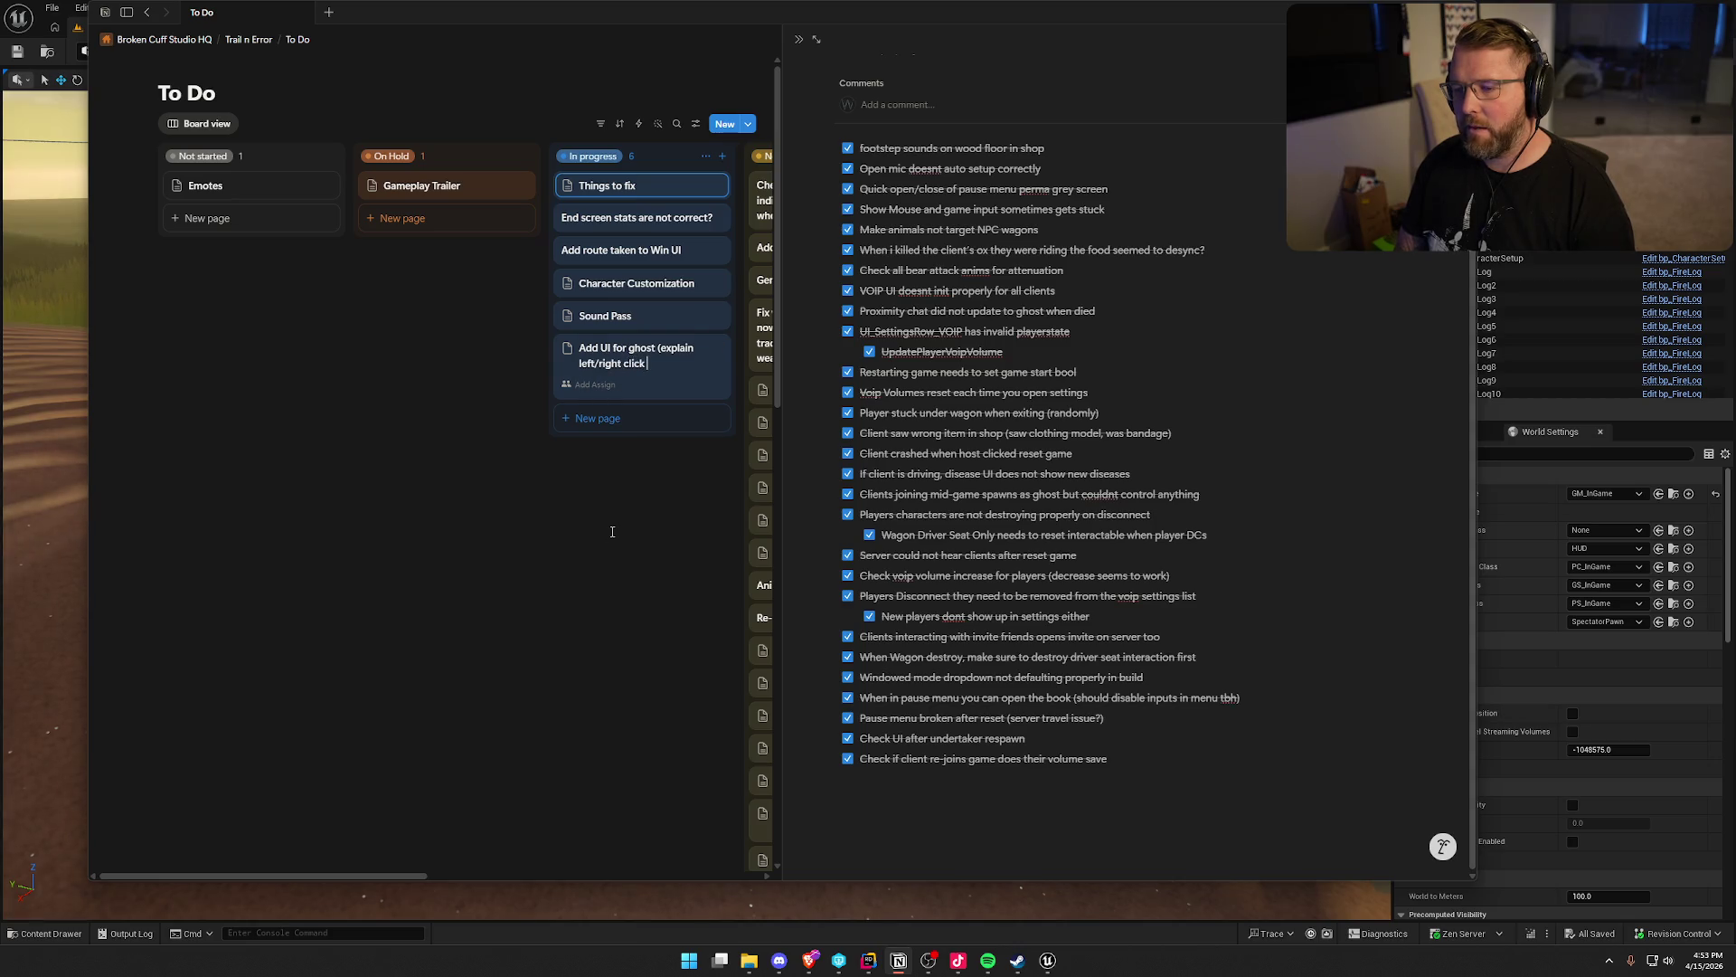
{"action": "type", "text": "teleport)"}
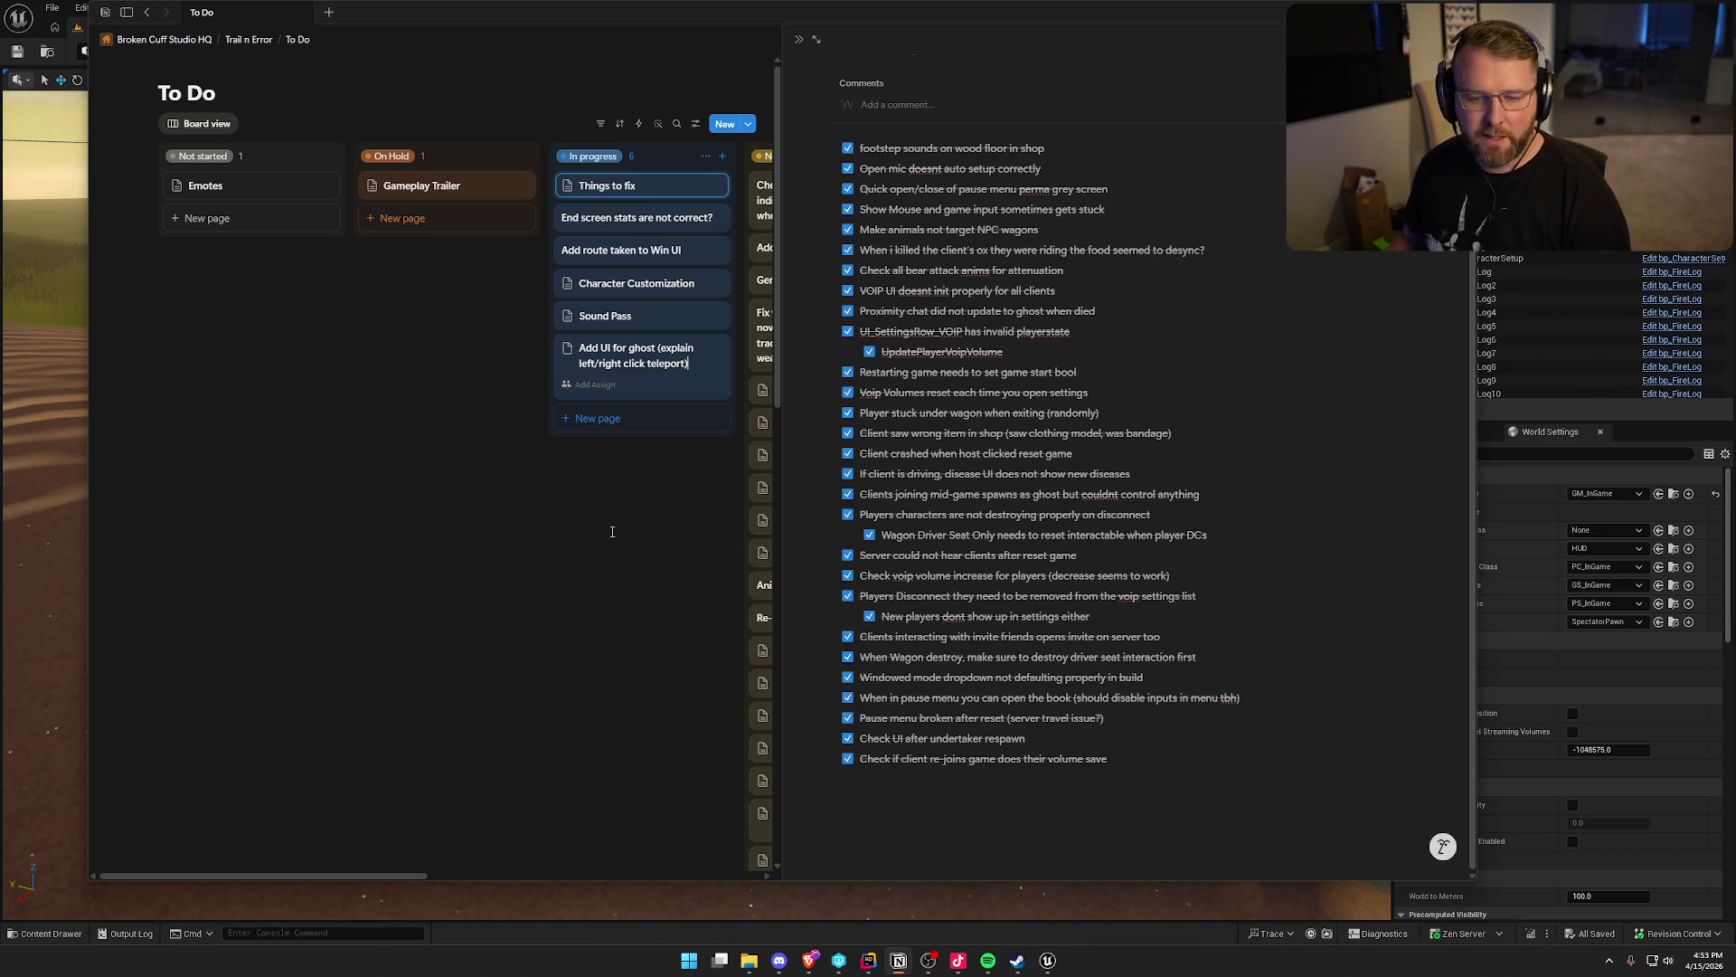
{"action": "left_click", "coordinate": [612, 531]}
Move the ghost UI card to the top of In progress and Things to fix into Needs Testing
{"action": "mouse_move", "coordinate": [621, 362]}
{"action": "left_mouse_down"}
{"action": "mouse_move", "coordinate": [620, 182]}
{"action": "mouse_move", "coordinate": [622, 204]}
{"action": "left_mouse_up"}
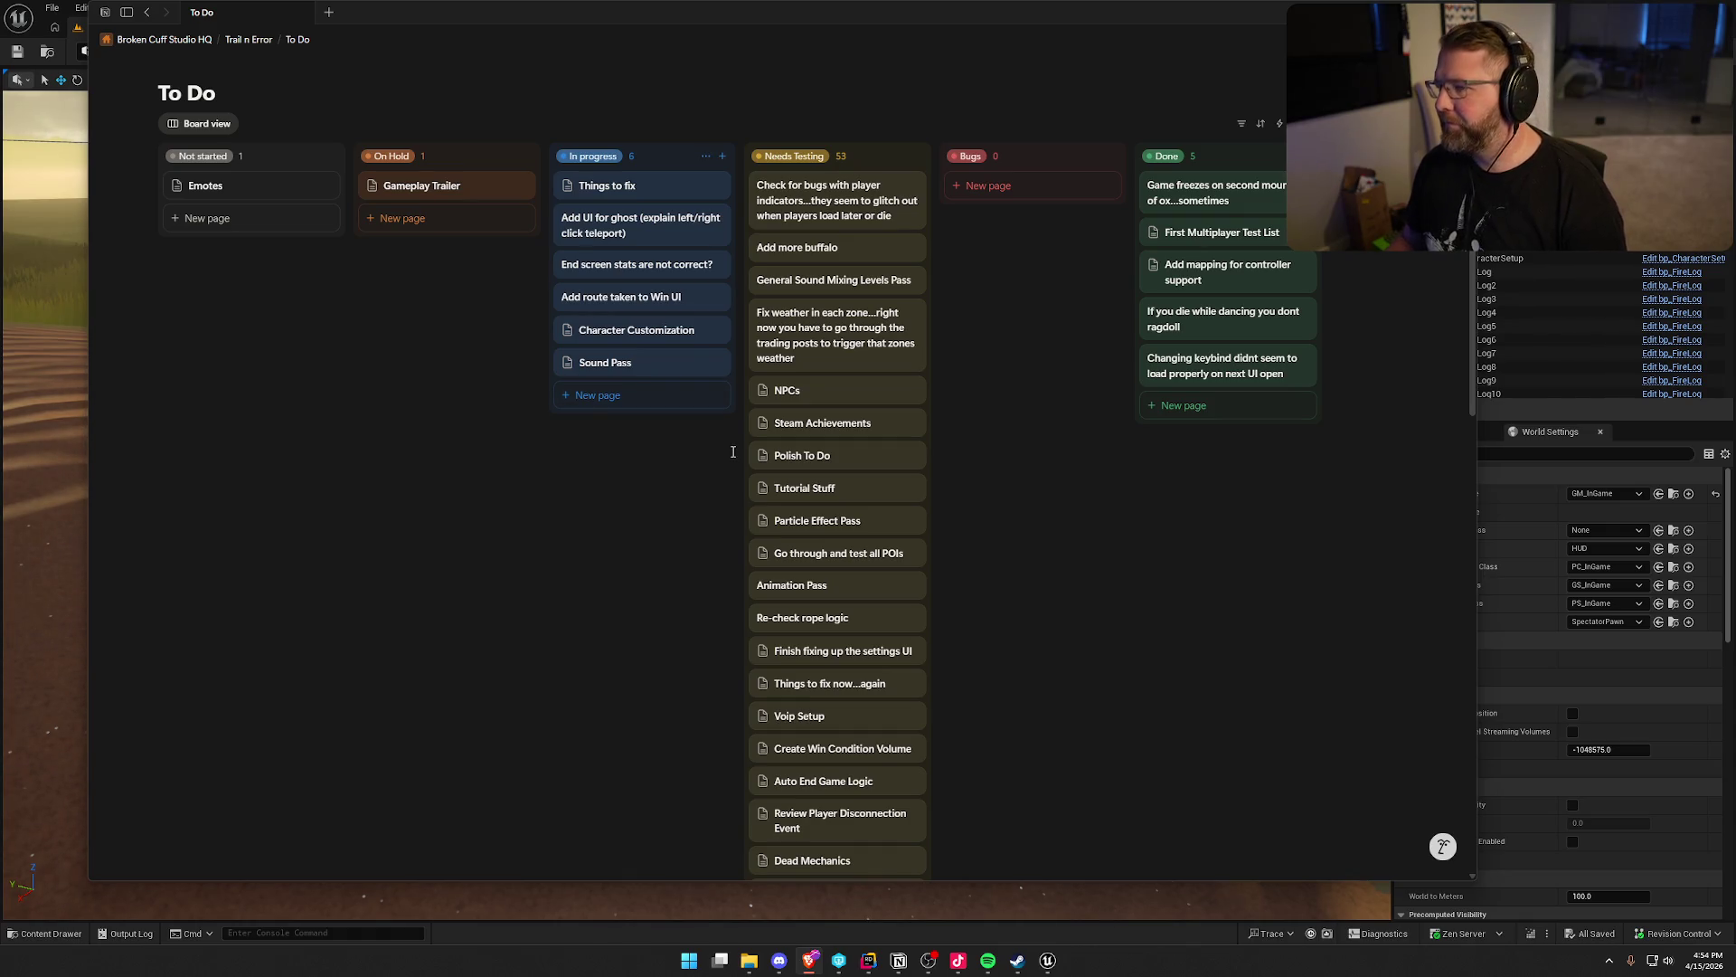
{"action": "left_click_drag", "start_coordinate": [800, 20], "coordinate": [803, 48]}
{"action": "mouse_move", "coordinate": [630, 212]}
{"action": "left_mouse_down"}
{"action": "mouse_move", "coordinate": [619, 224]}
{"action": "mouse_move", "coordinate": [841, 221]}
{"action": "mouse_move", "coordinate": [814, 217]}
{"action": "left_mouse_up"}
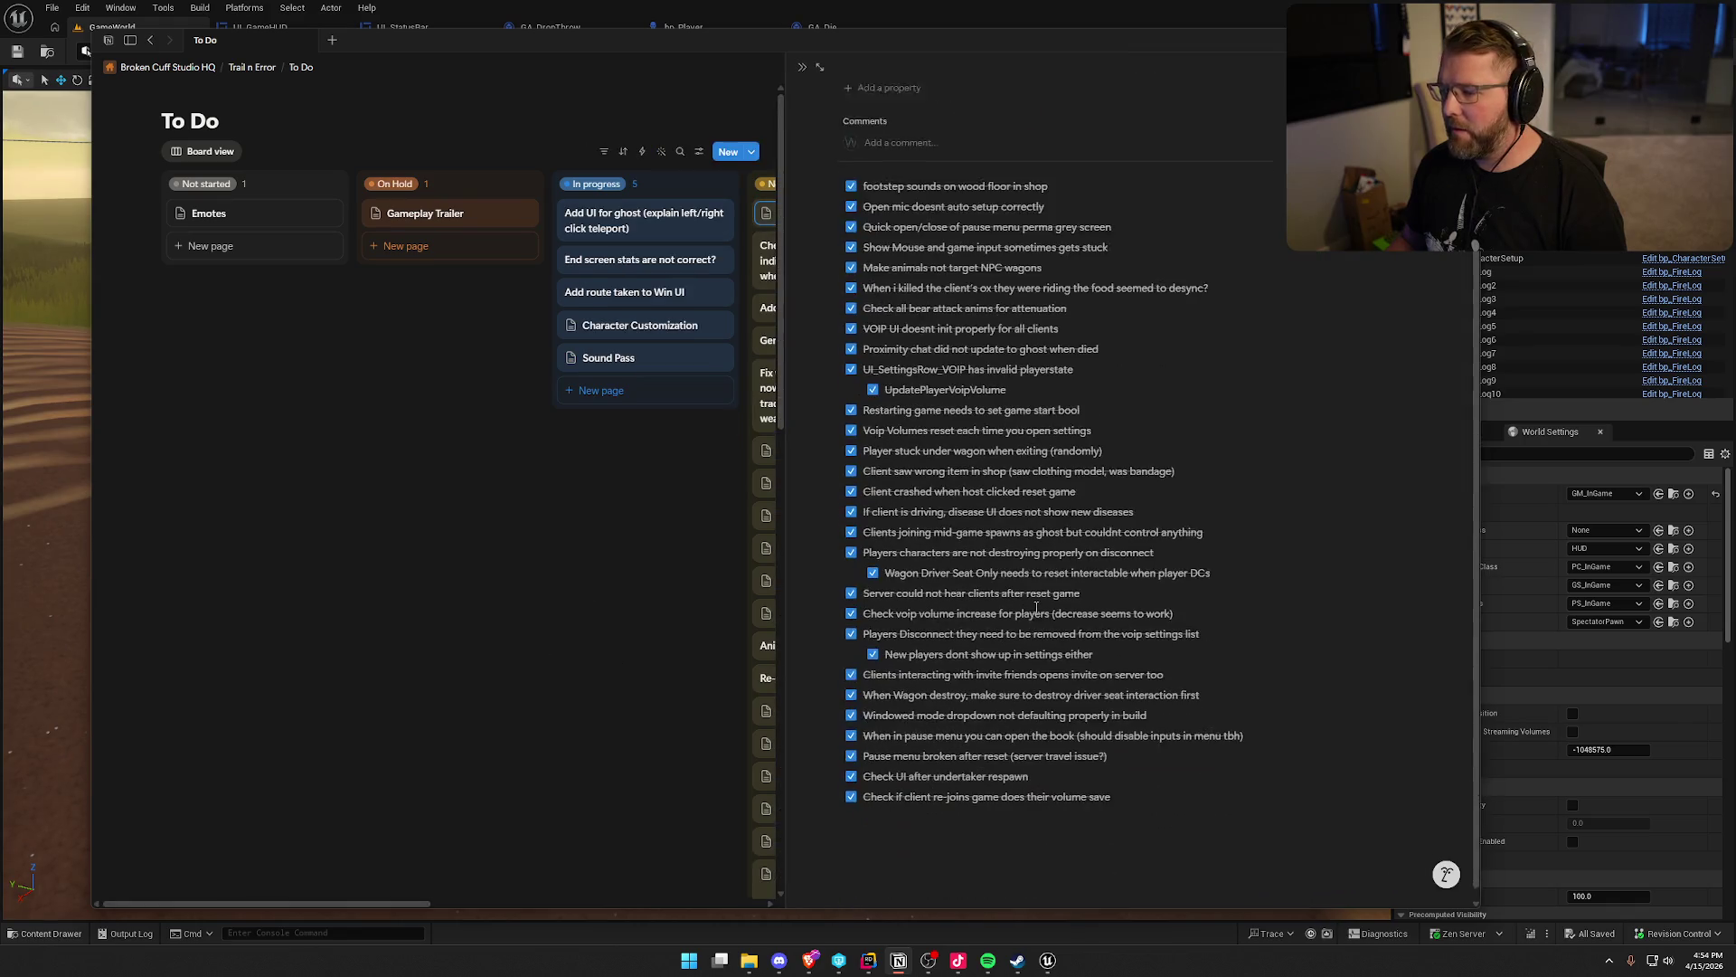
Close the Things to fix side peek to show the full To Do board
{"action": "left_click", "coordinate": [587, 470]}
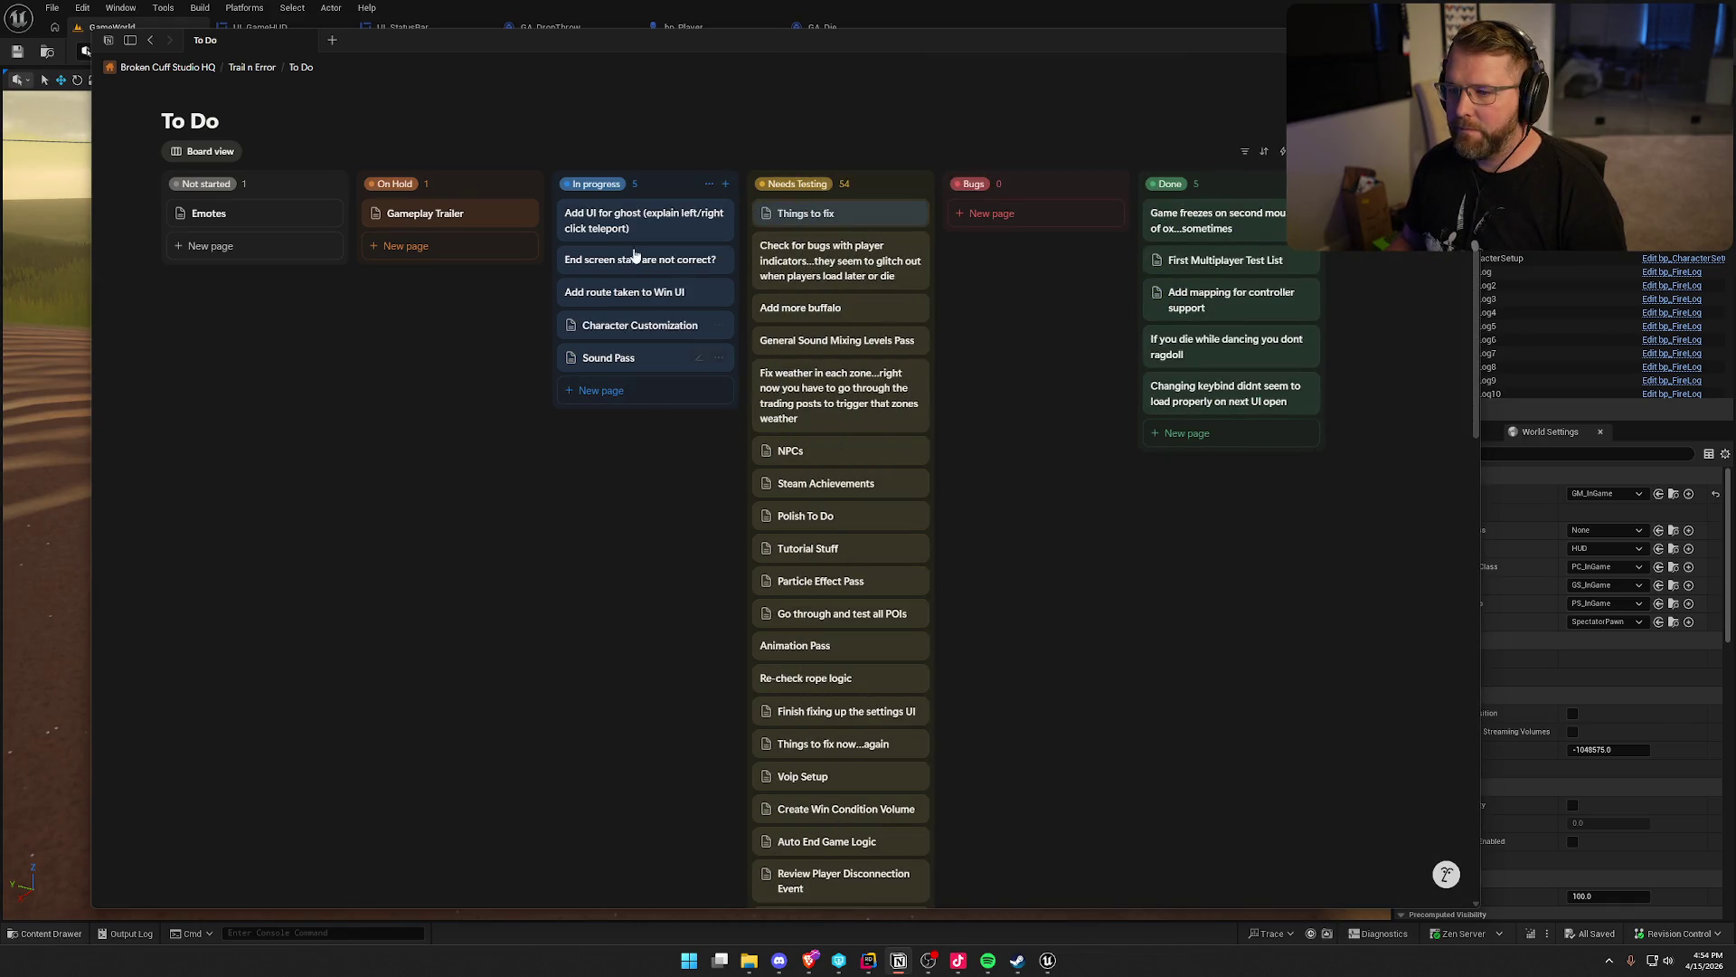